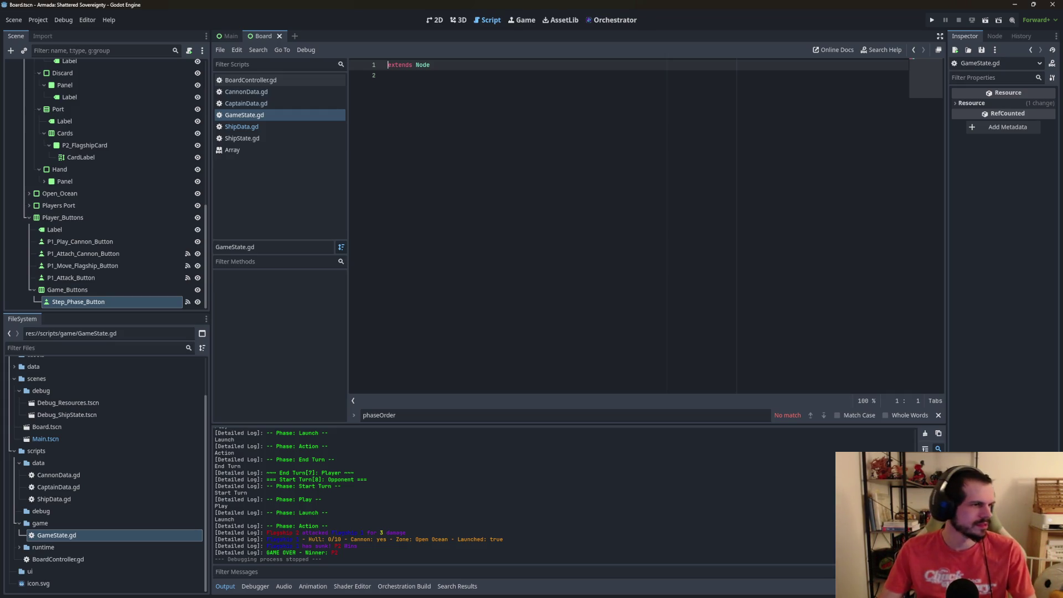
Step: Change GameState.gd's base class from Node to RefCounted and add 'class_name GameState' below it
left_click(507, 64)
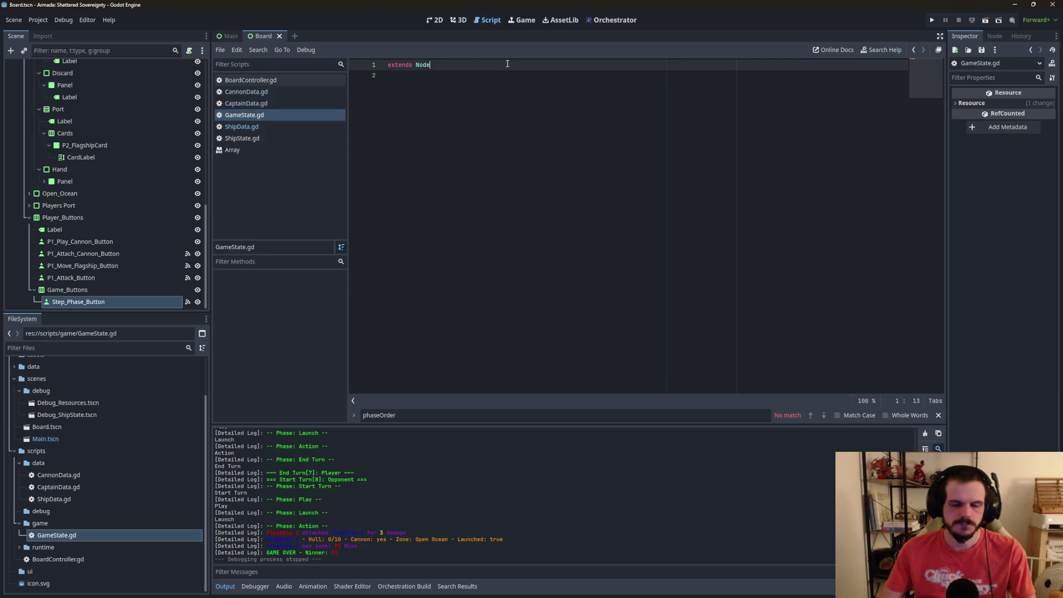
key("BackSpace")
key("BackSpace")
key("BackSpace")
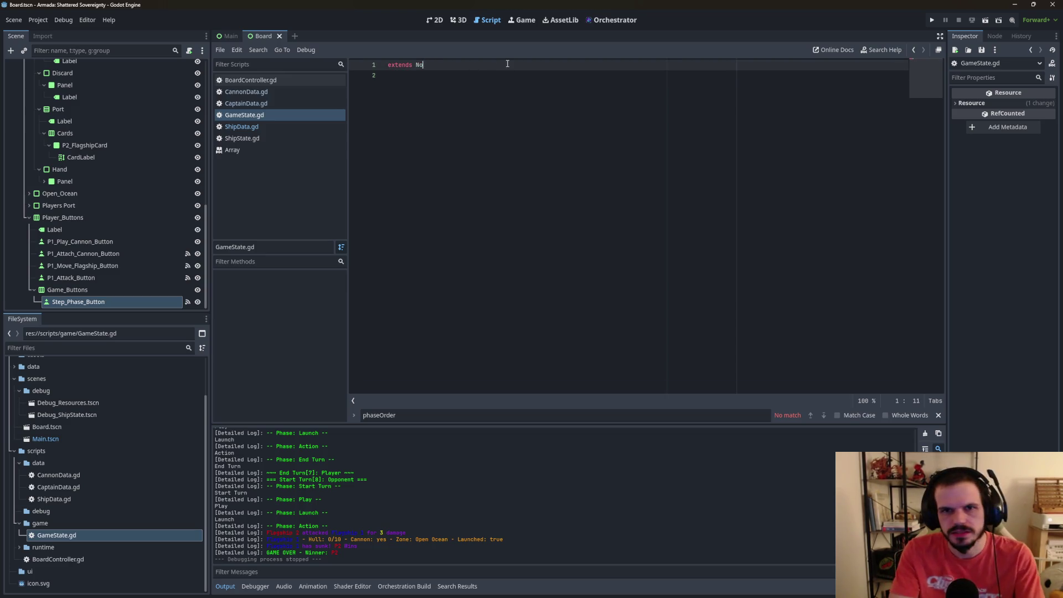
type("Ref")
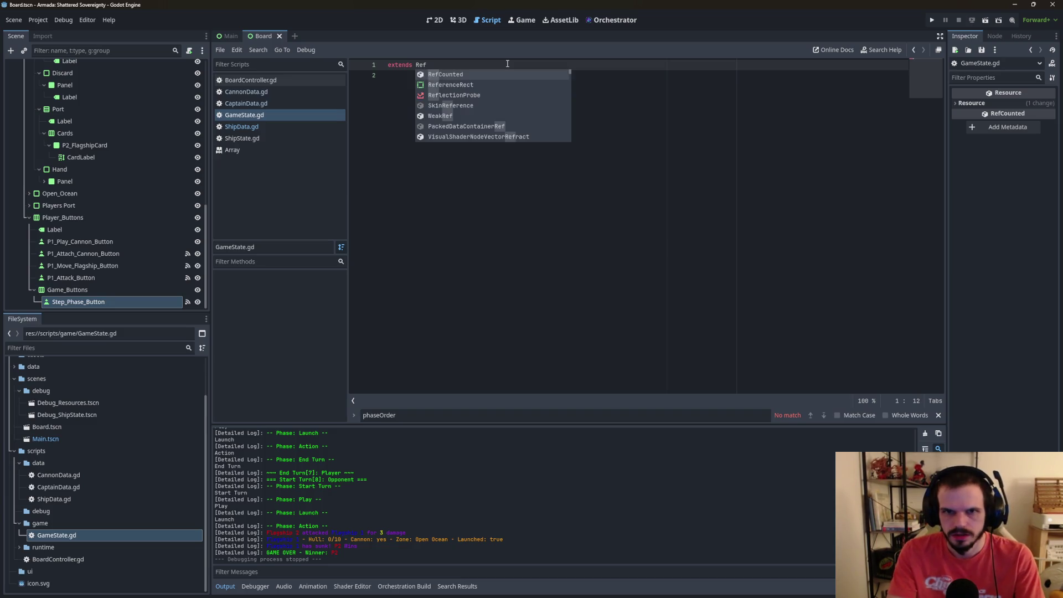
key("Return")
key("Return")
type("clas")
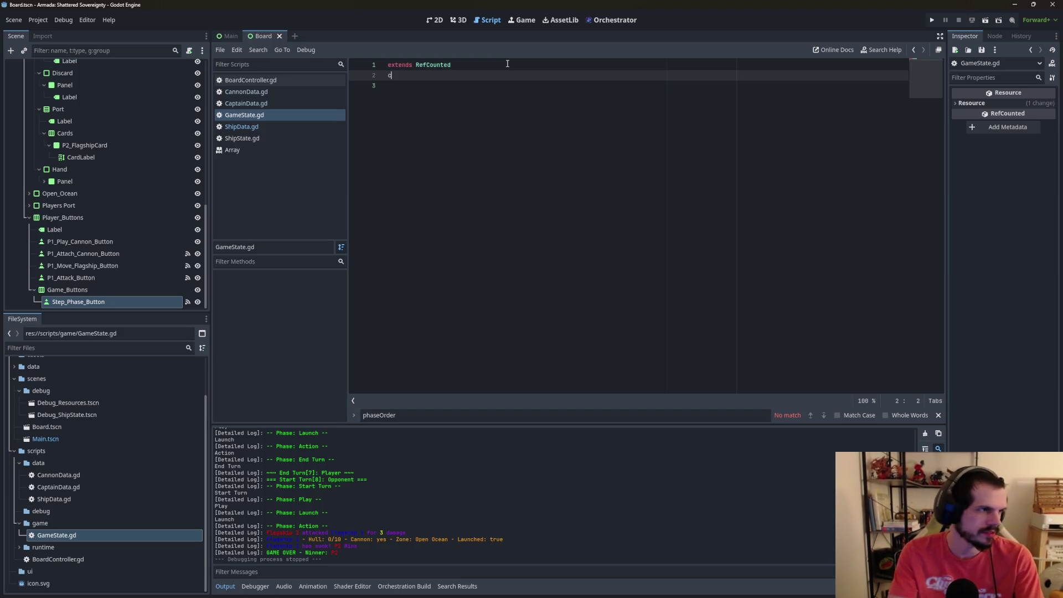
type("s")
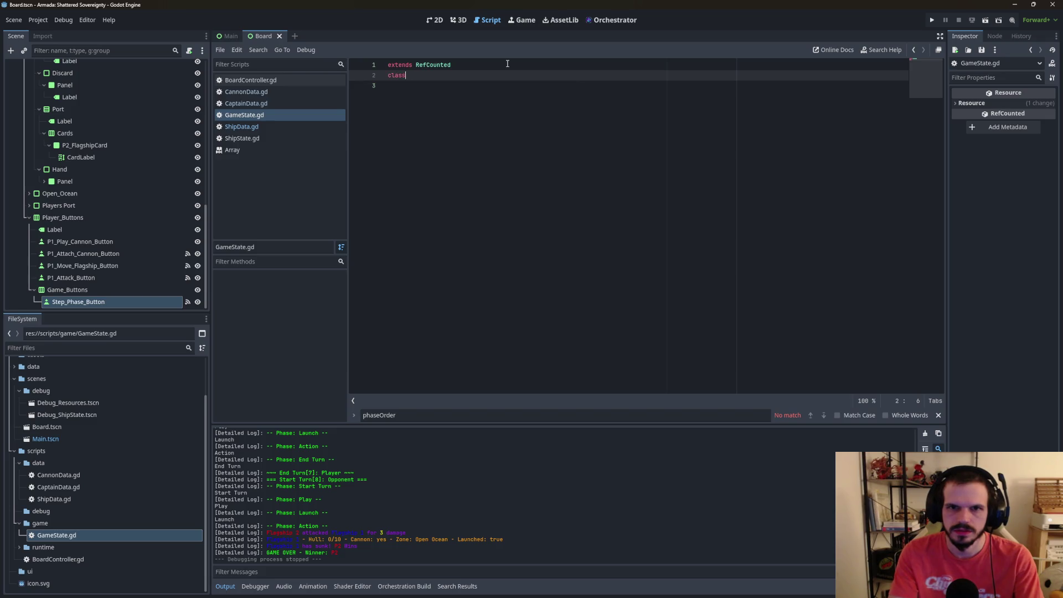
type("_name ")
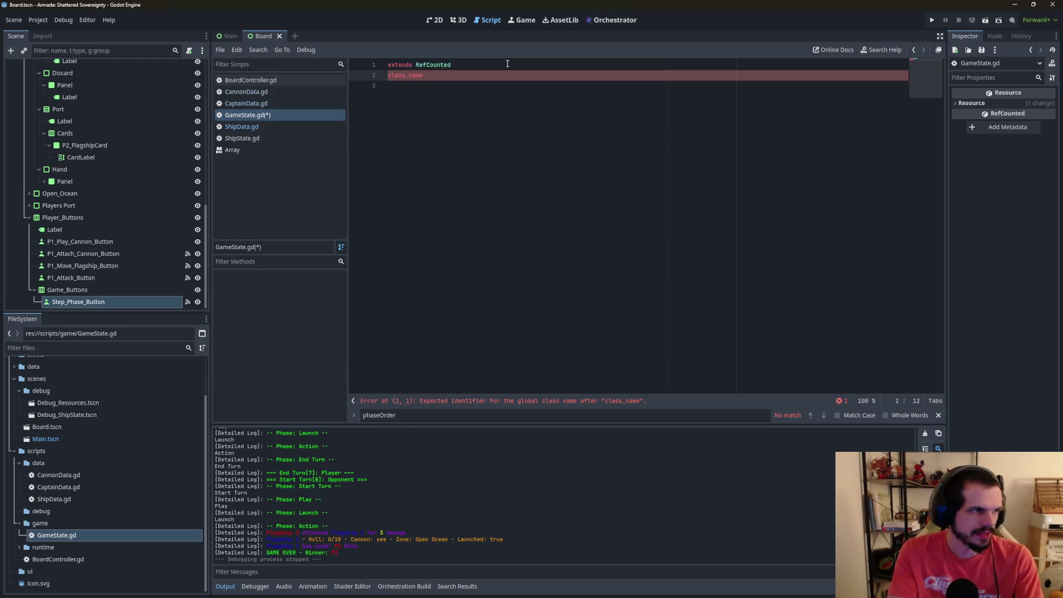
type("GameState")
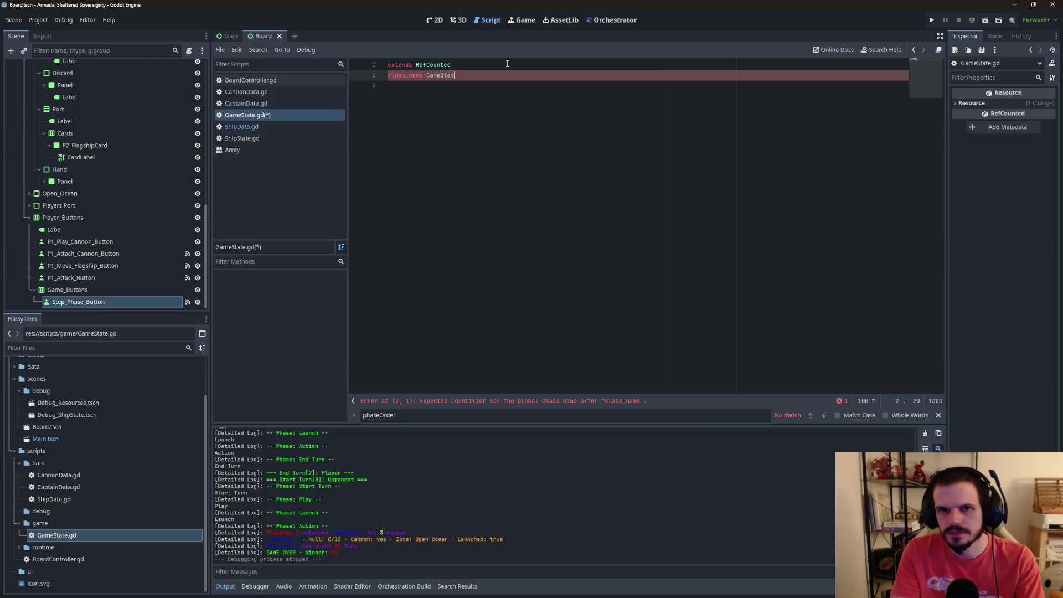
key("Return")
key("Return")
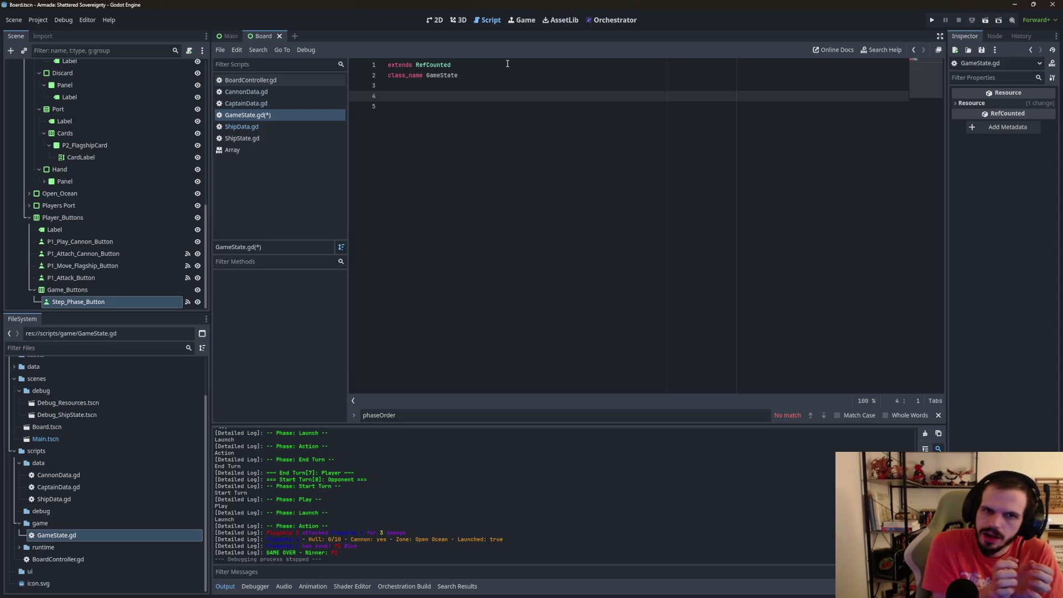
left_click(250, 79)
scroll(910, 360, "up", 5)
left_click_drag(944, 314, 931, 67)
scroll(688, 166, "down", 10)
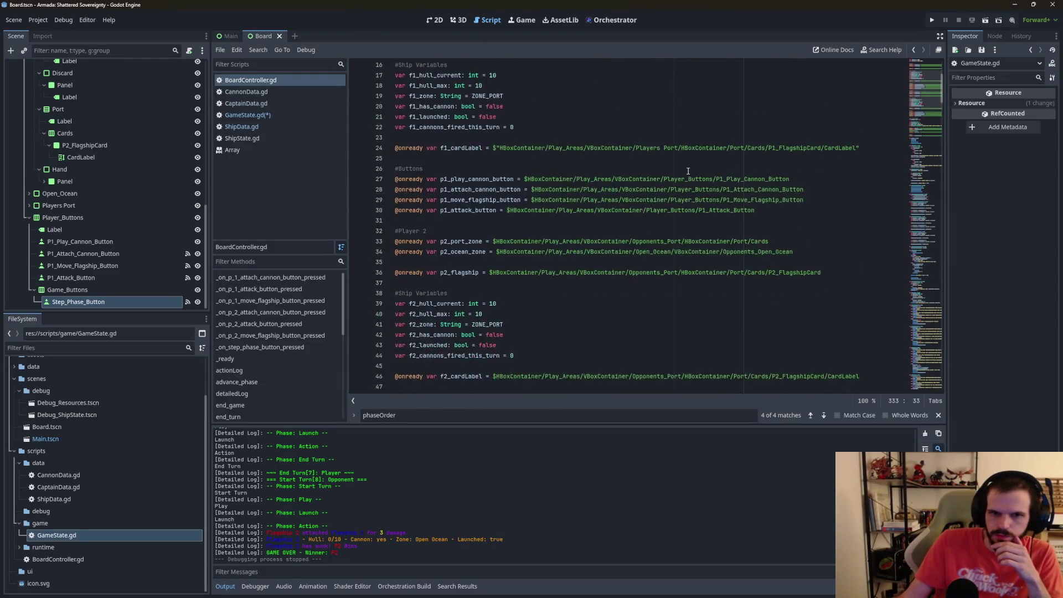
scroll(679, 202, "down", 3)
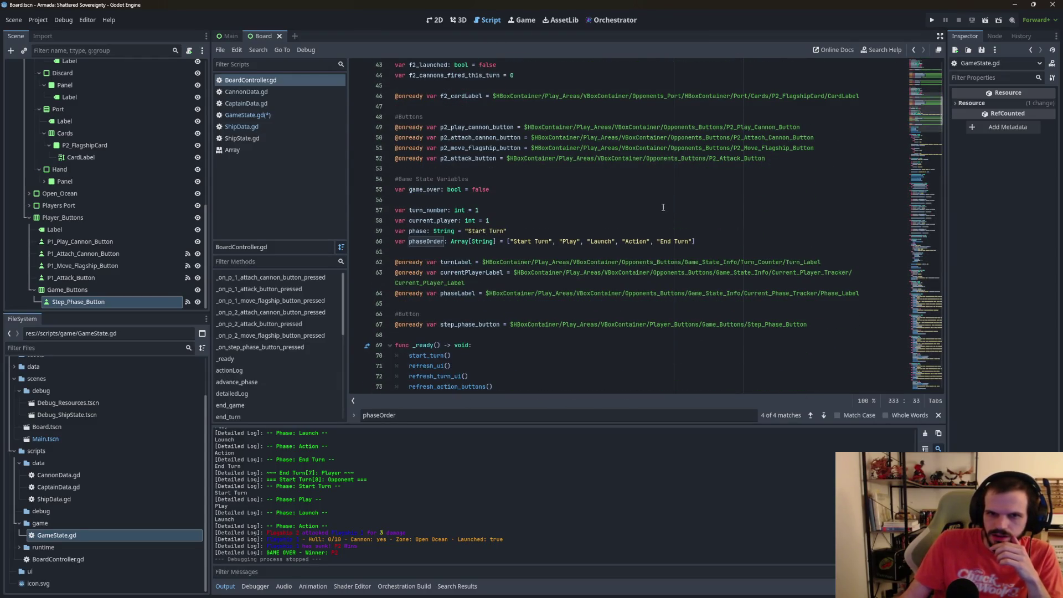
scroll(809, 333, "up", 10)
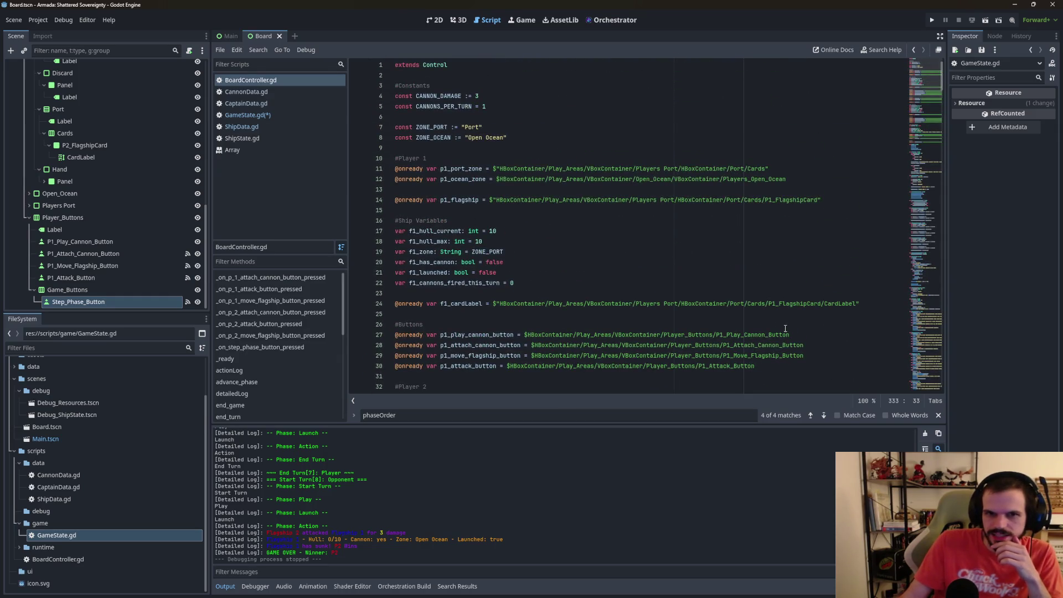
scroll(785, 328, "down", 9)
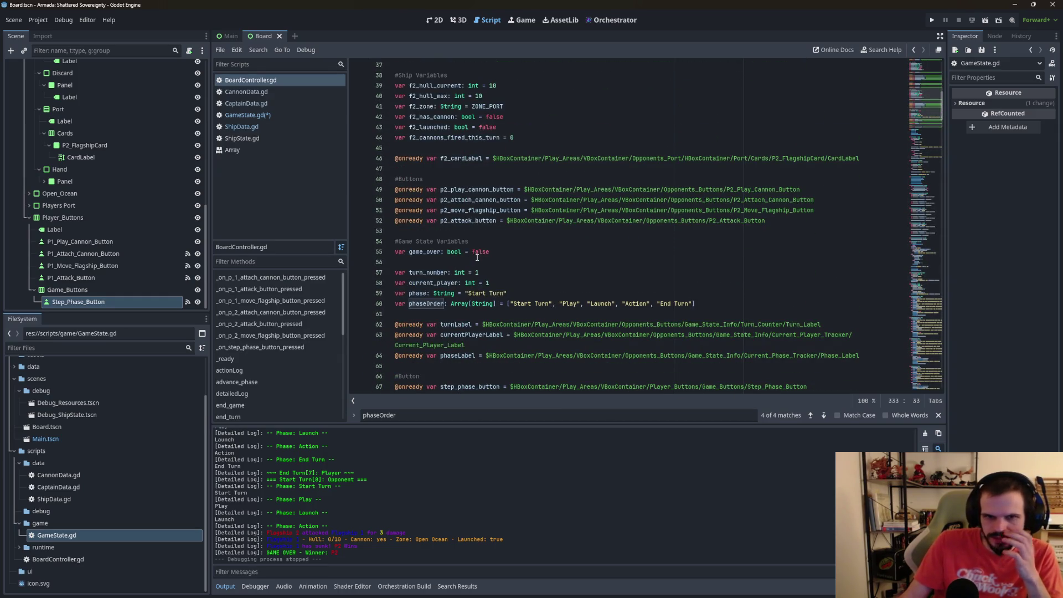
scroll(437, 271, "down", 4)
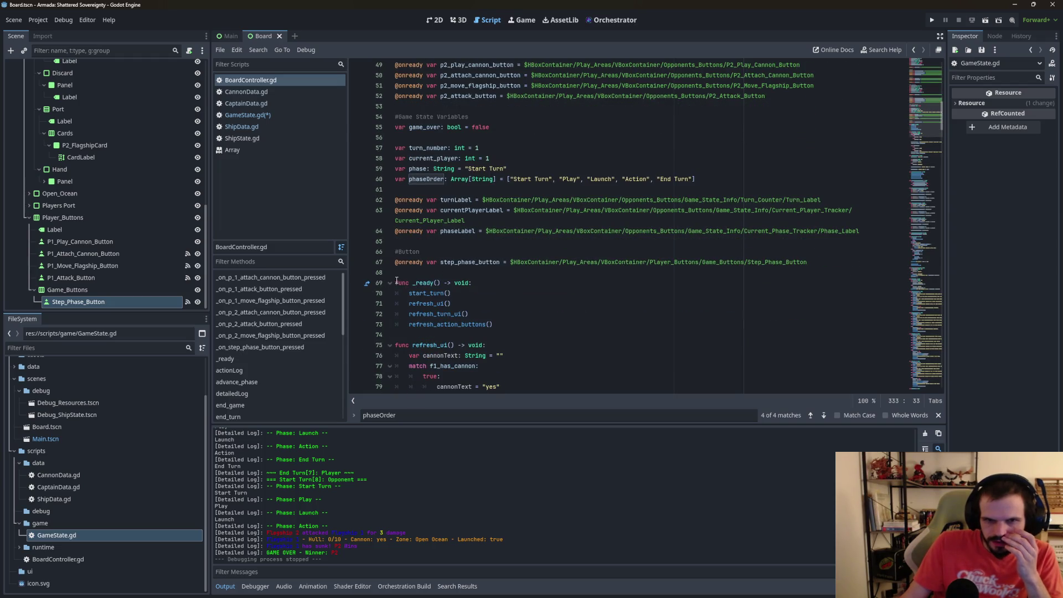
left_click_drag(396, 282, 557, 284)
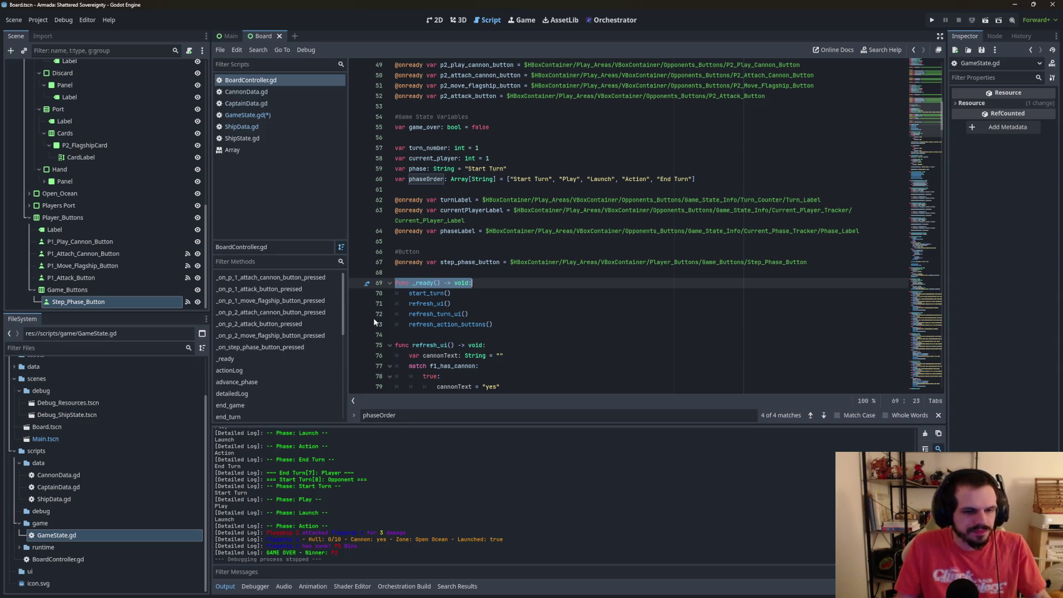
left_click(503, 284)
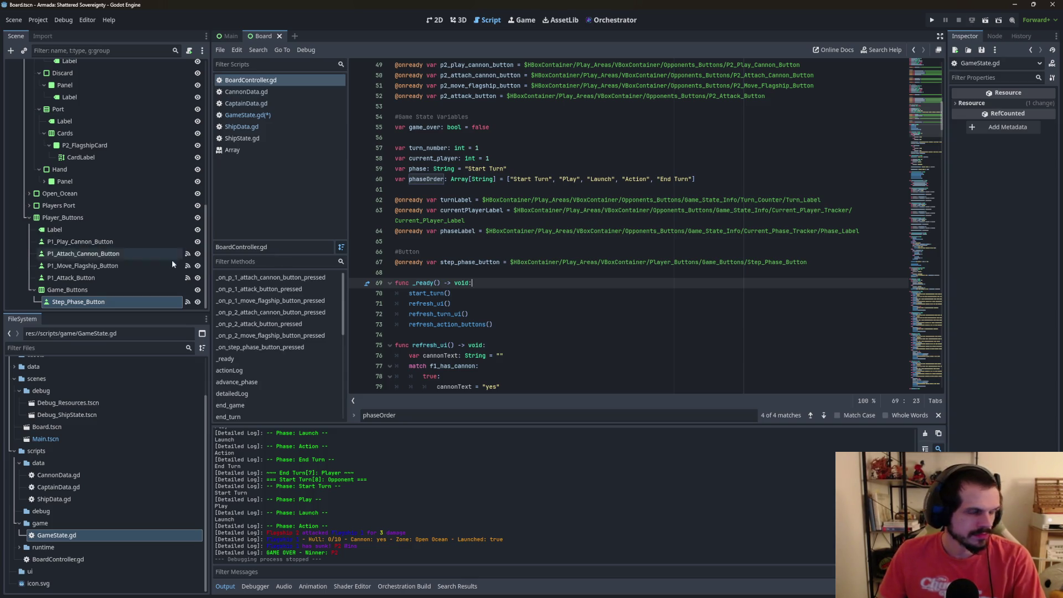
left_click(259, 115)
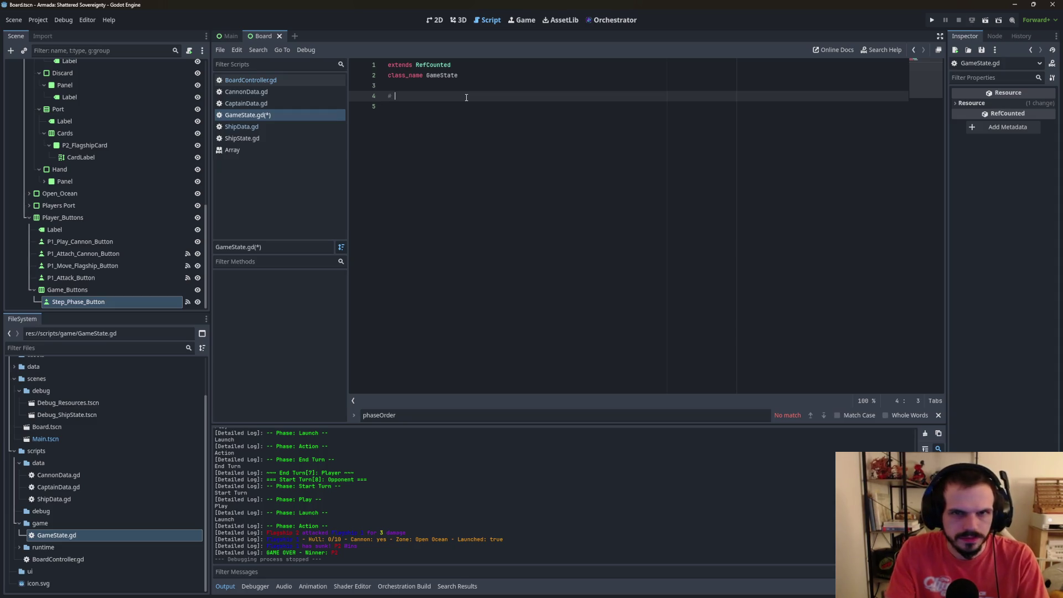
Step: Add a Core loop state comment and declare game_over as a bool set to false
type("Core")
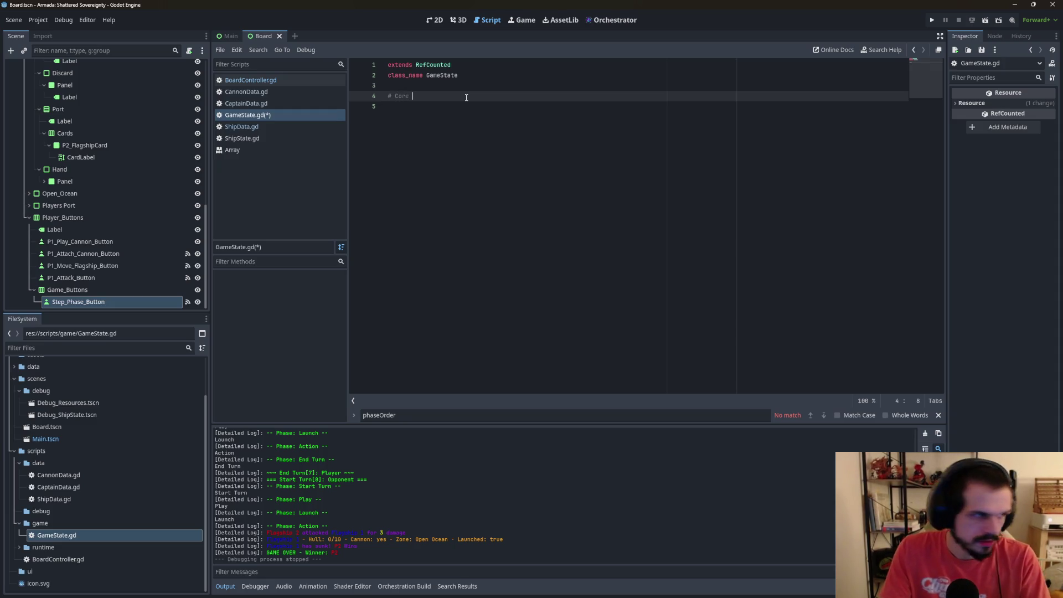
type("og")
type("op s")
type("tate")
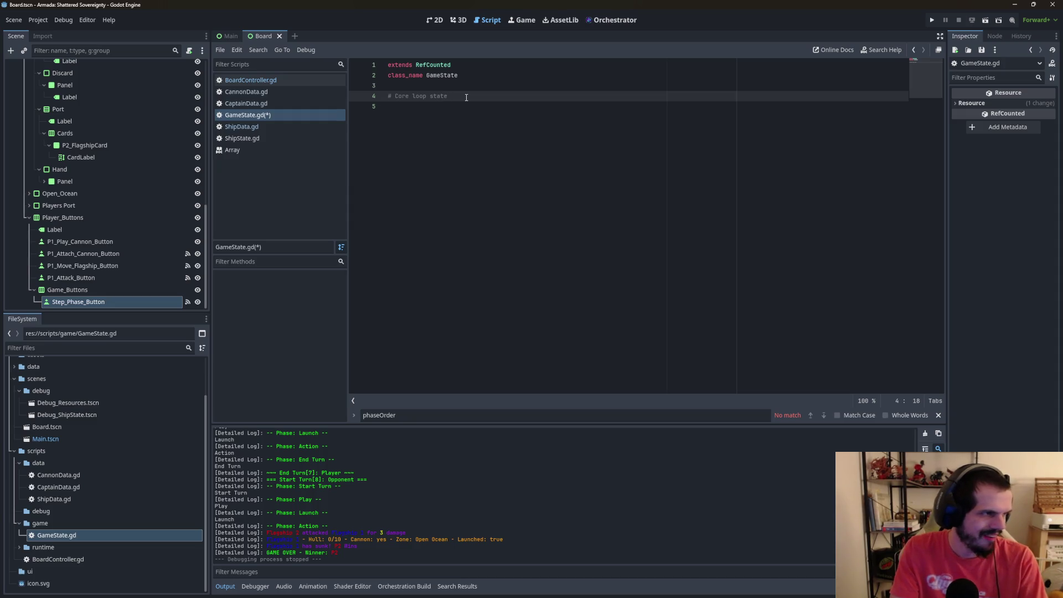
key("Return")
type("var ")
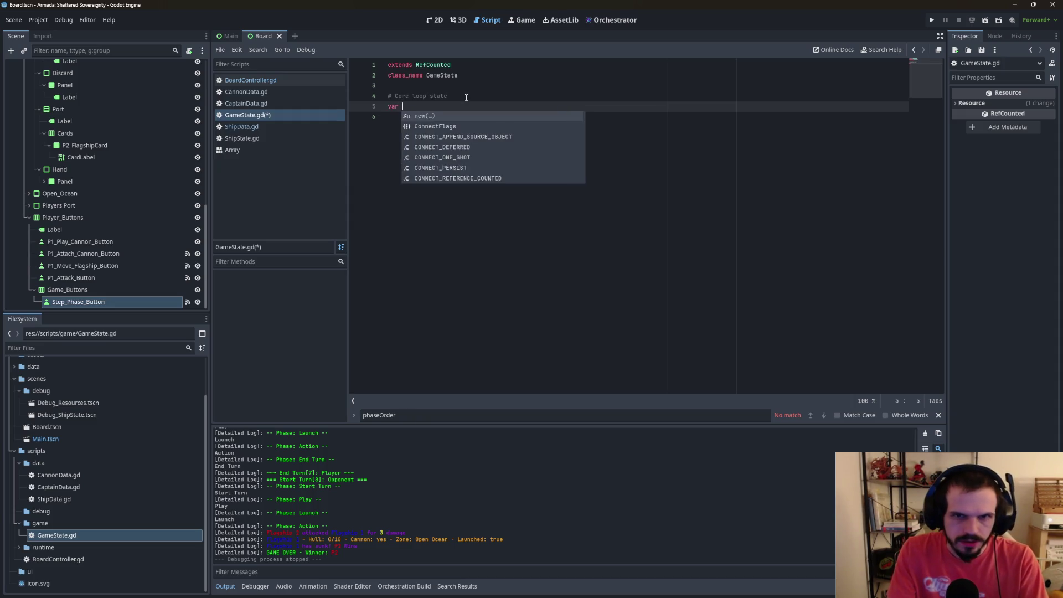
type("game")
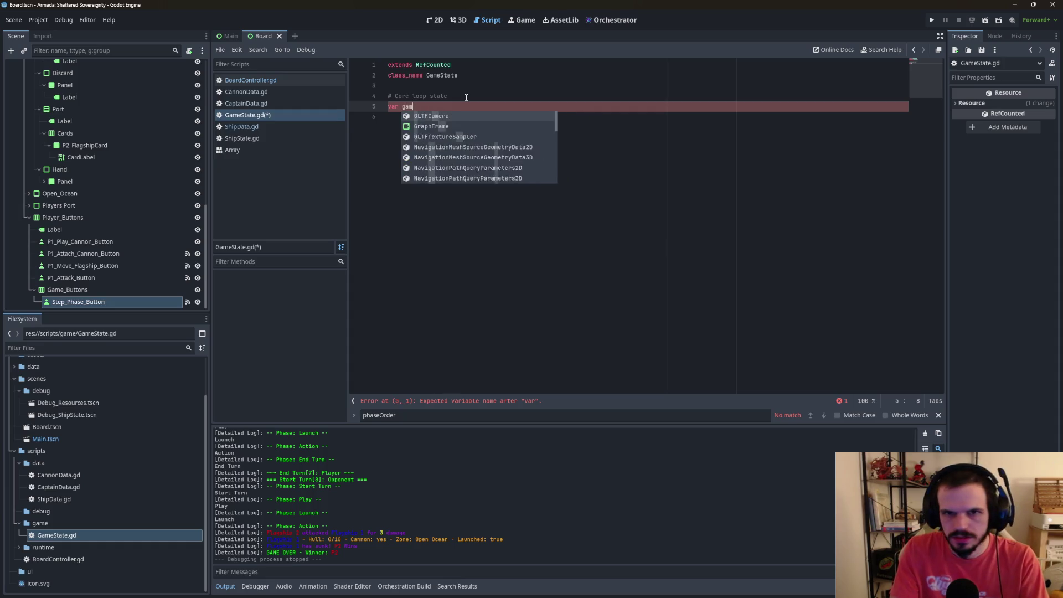
type("over =")
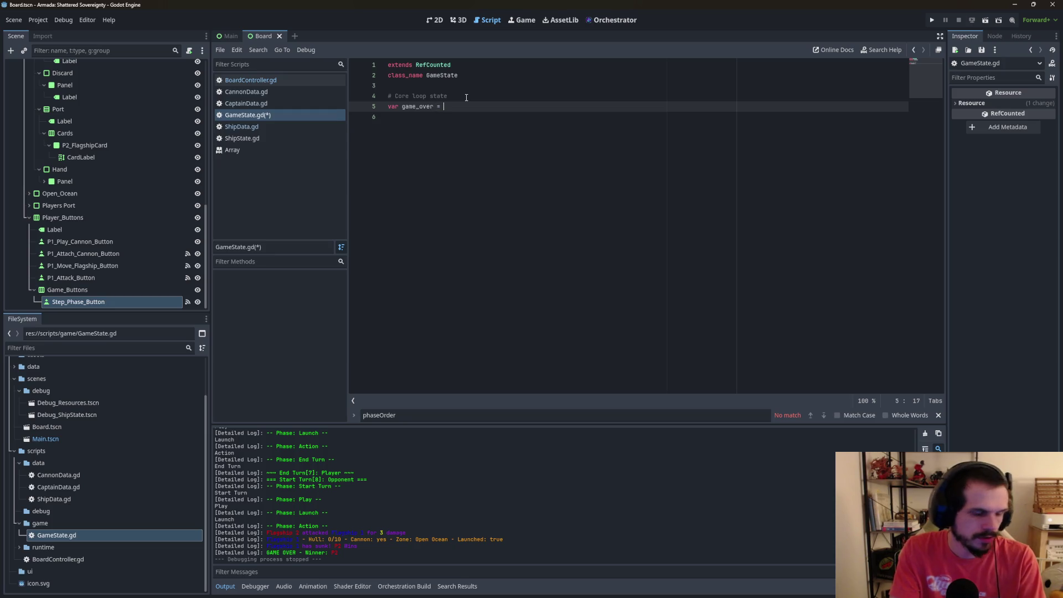
type("false")
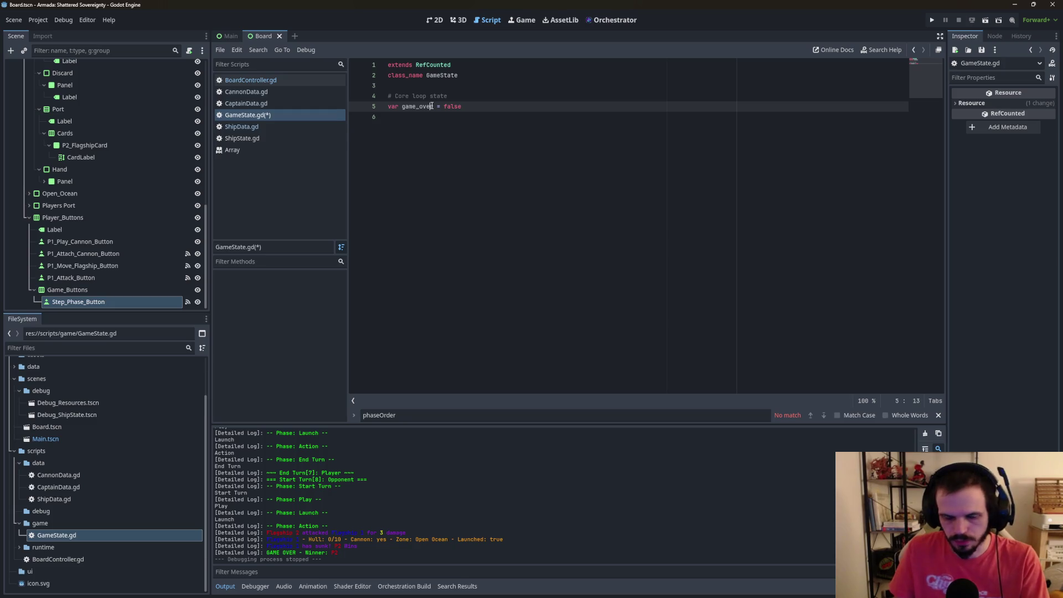
type(": bool")
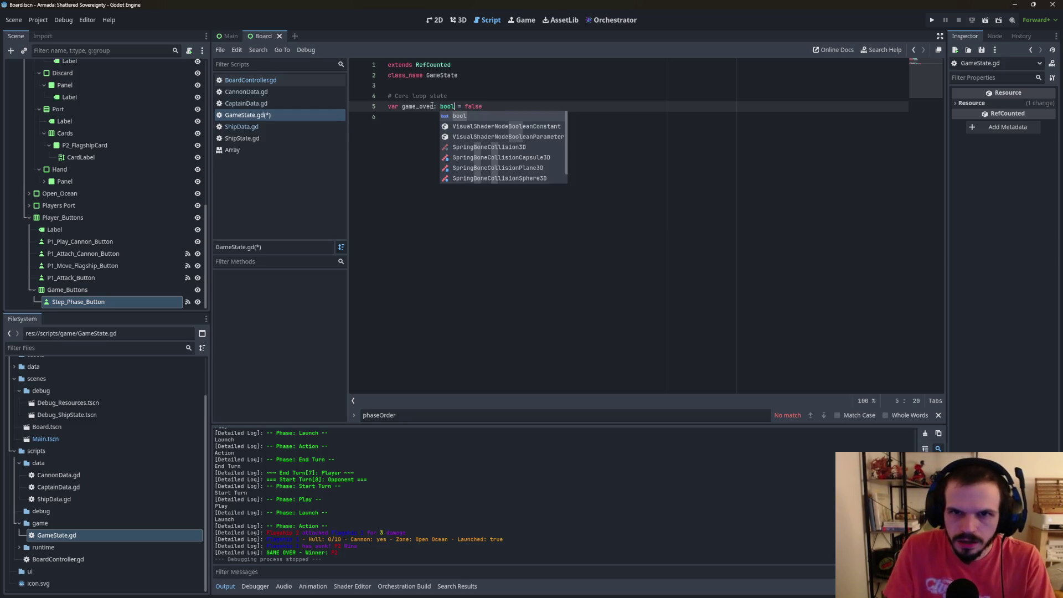
left_click(510, 107)
left_click(521, 97)
left_click(511, 107)
key("Return")
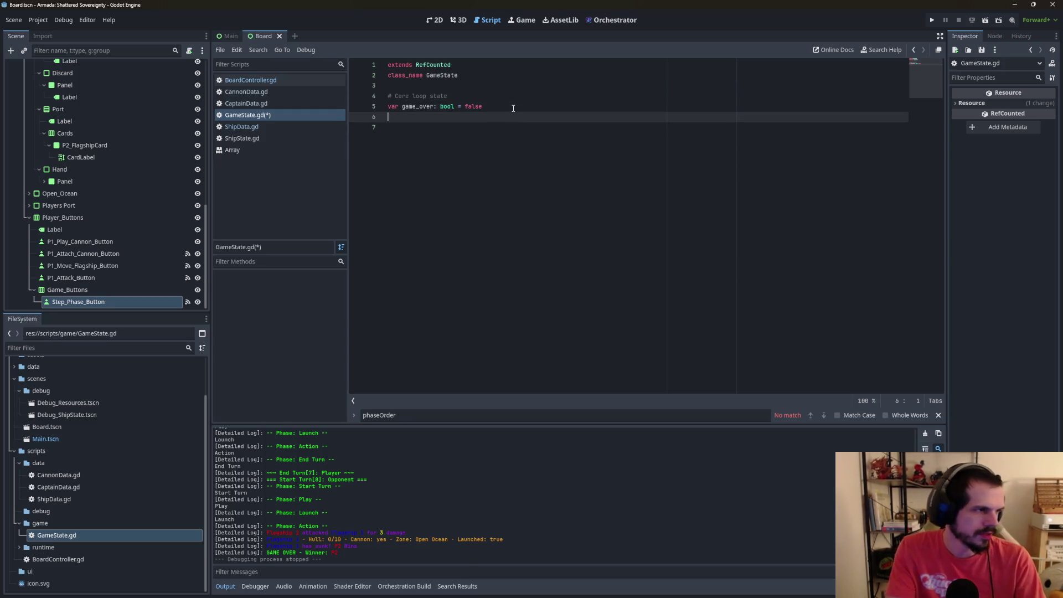
Step: Declare 'turn_number: int = 1', 'current_player: int = 1' and 'phase: String = Start'
type("var turn_")
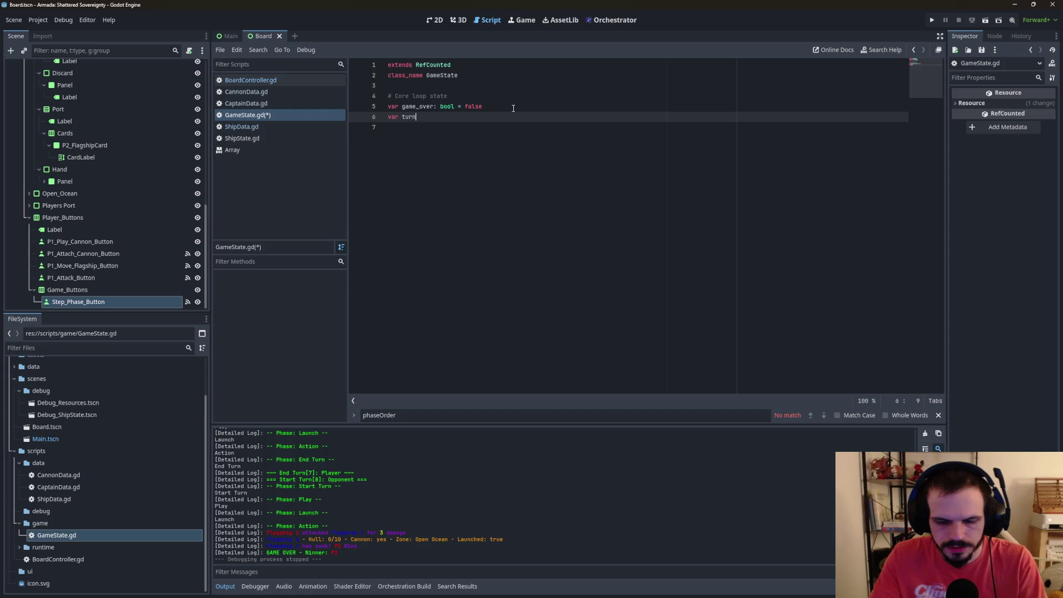
type("number: ")
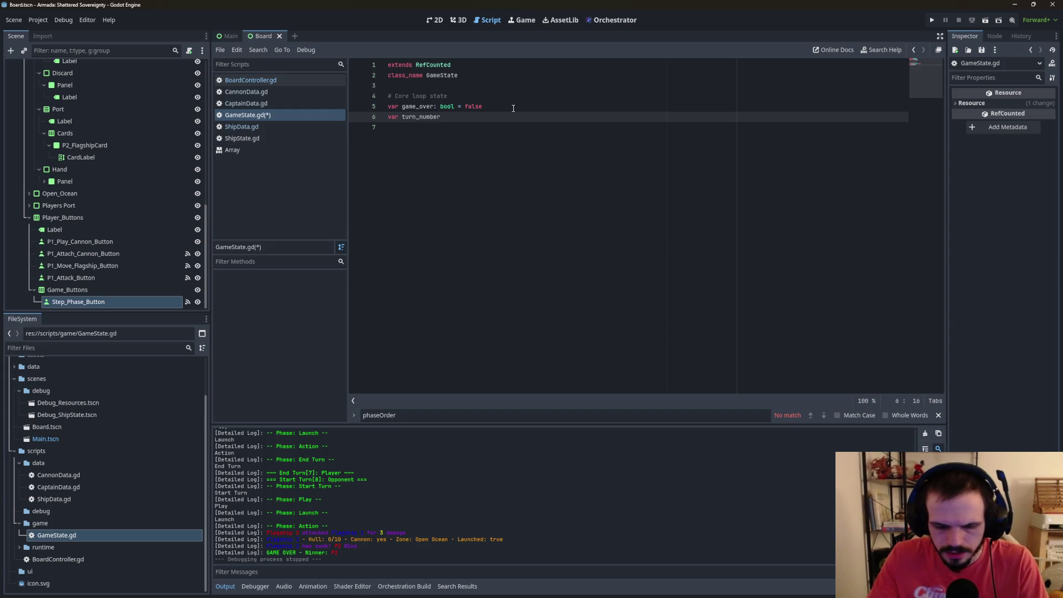
type("int = ")
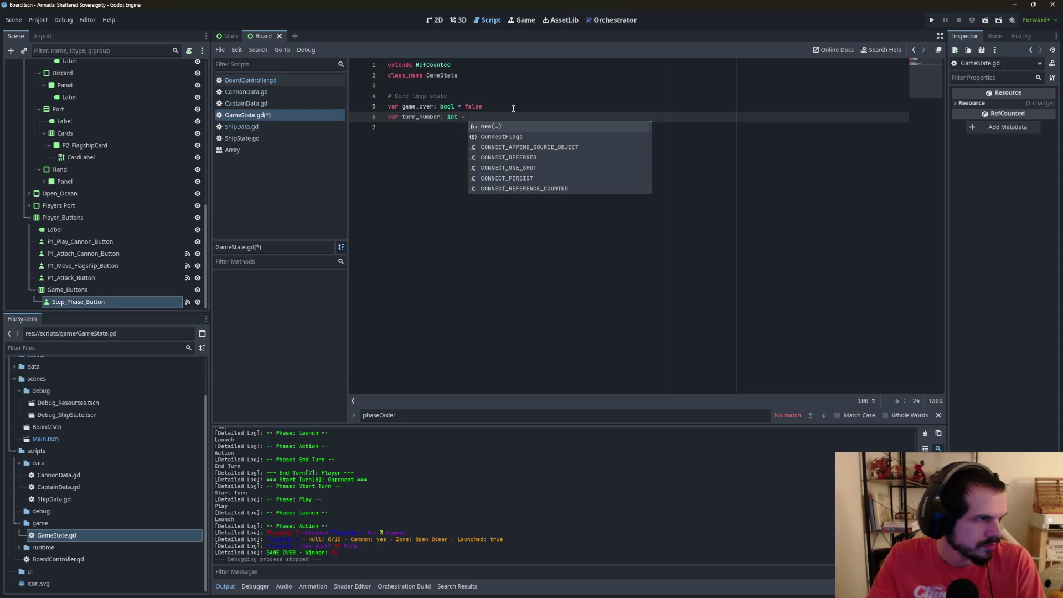
type("1")
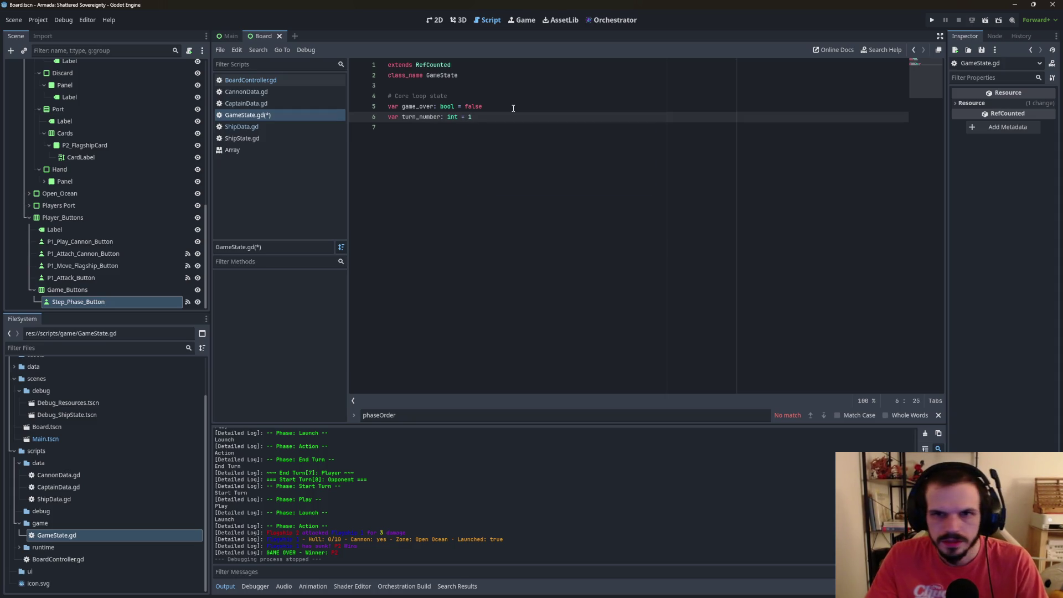
key("Return")
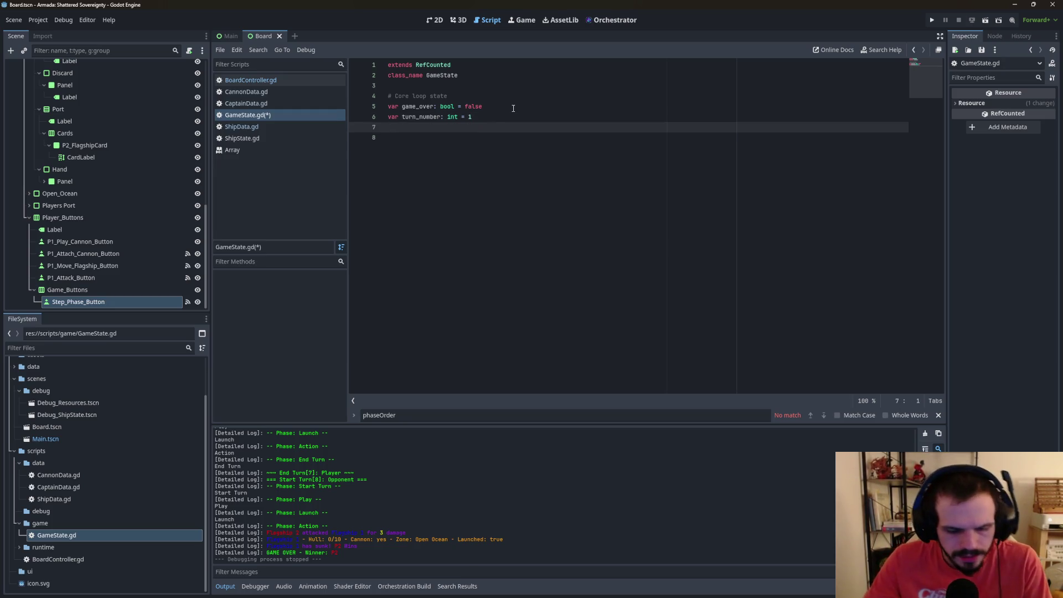
type("var current")
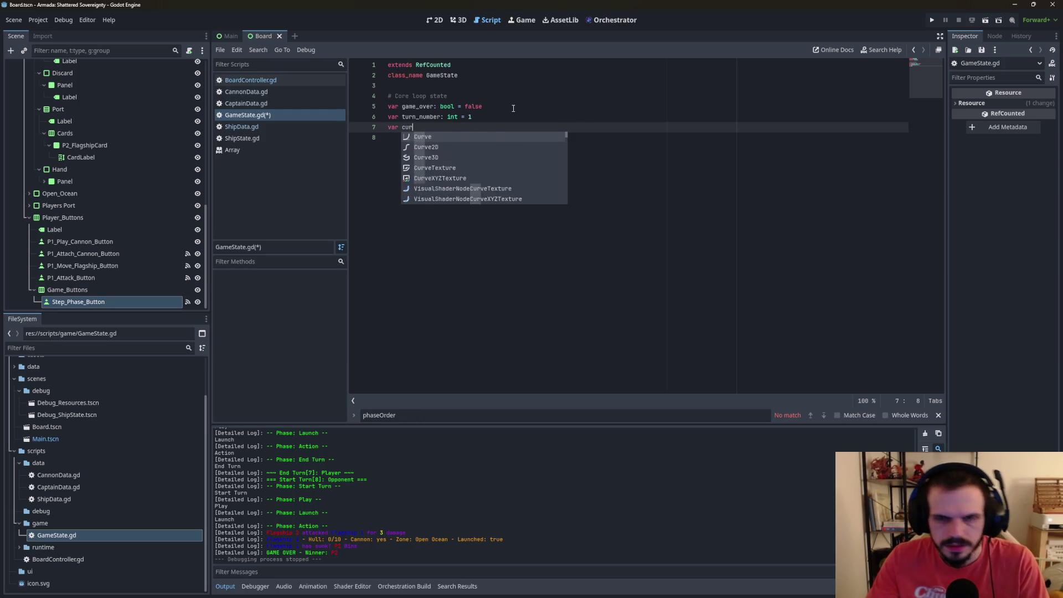
type("_player: ")
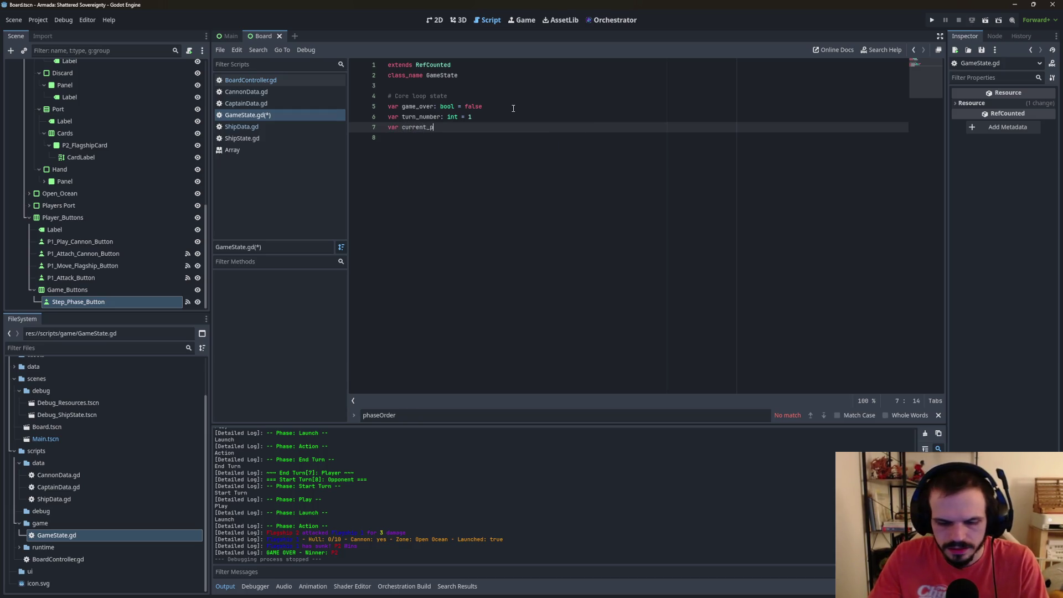
type("int = 1")
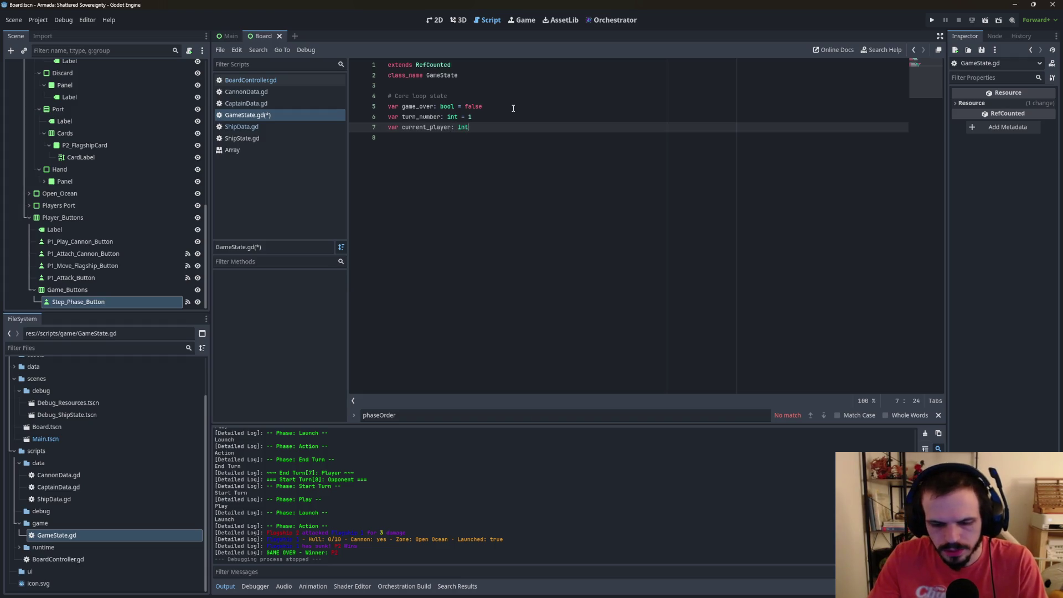
key("Return")
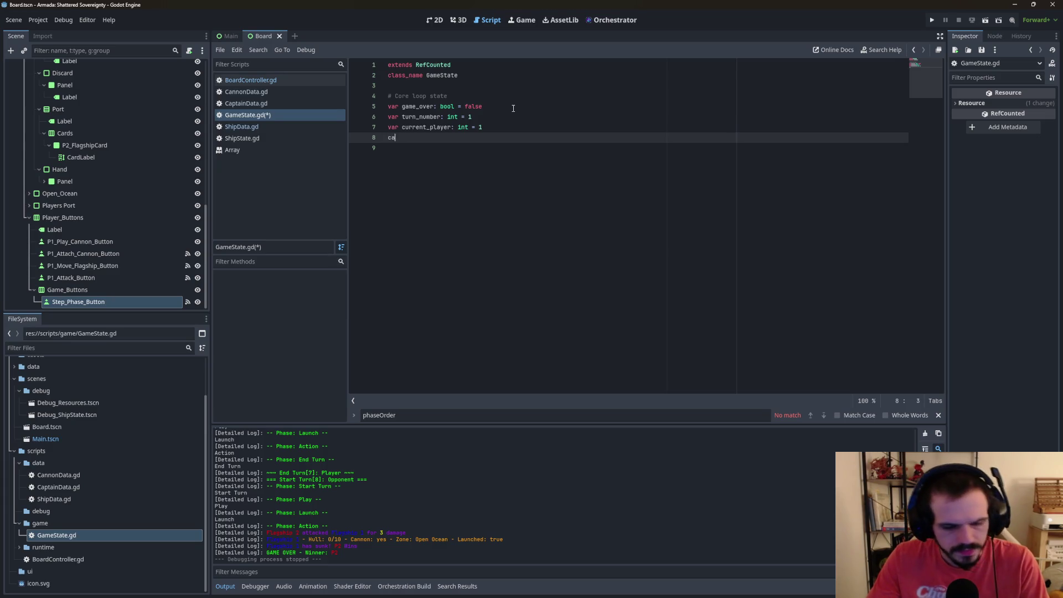
type("as")
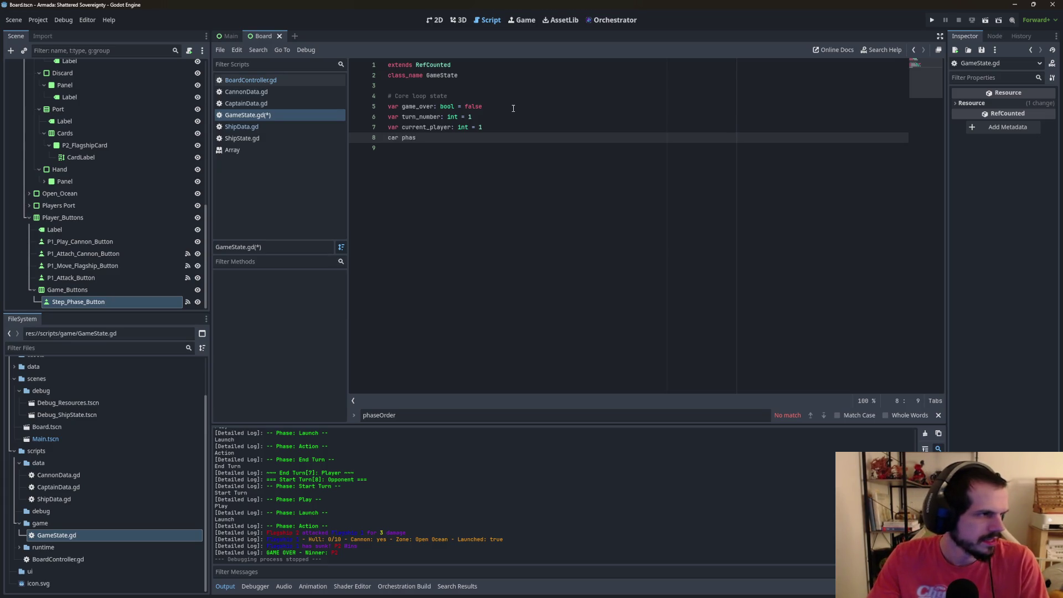
key("BackSpace")
key("BackSpace")
key("BackSpace")
type("var phase: ")
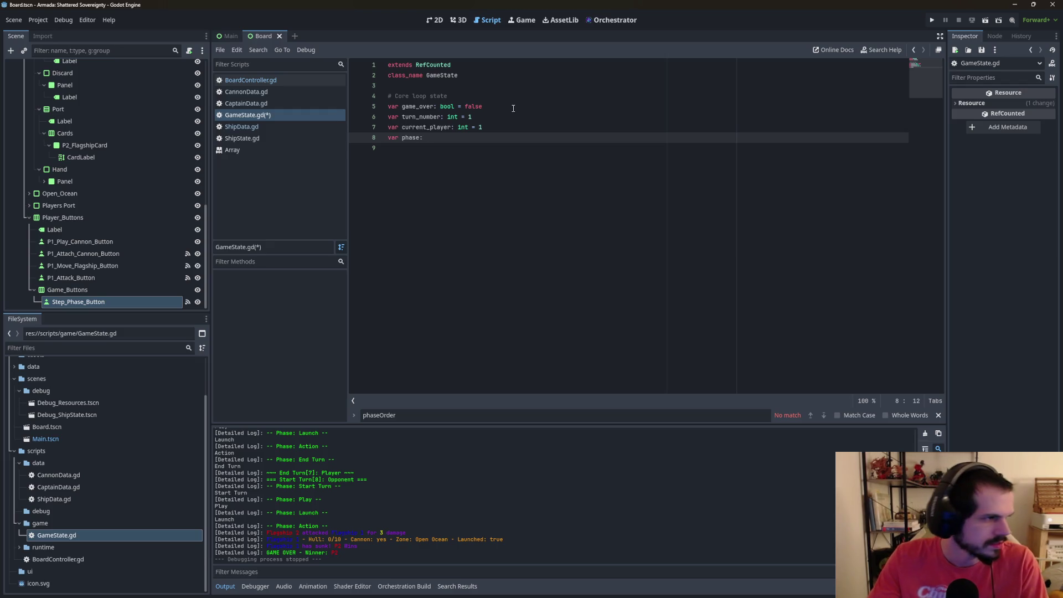
type("String =")
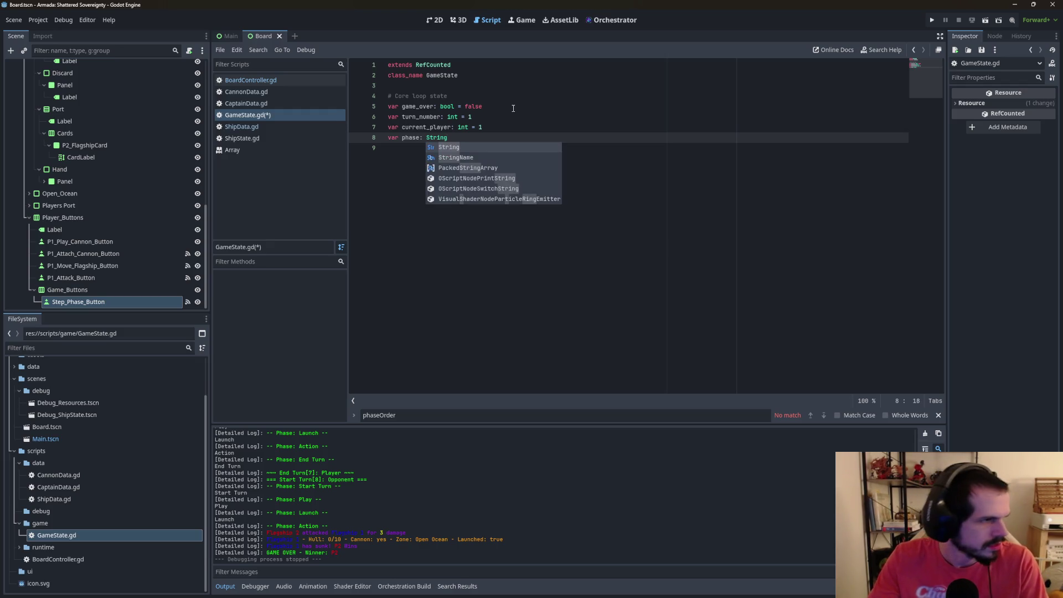
type(" Start")
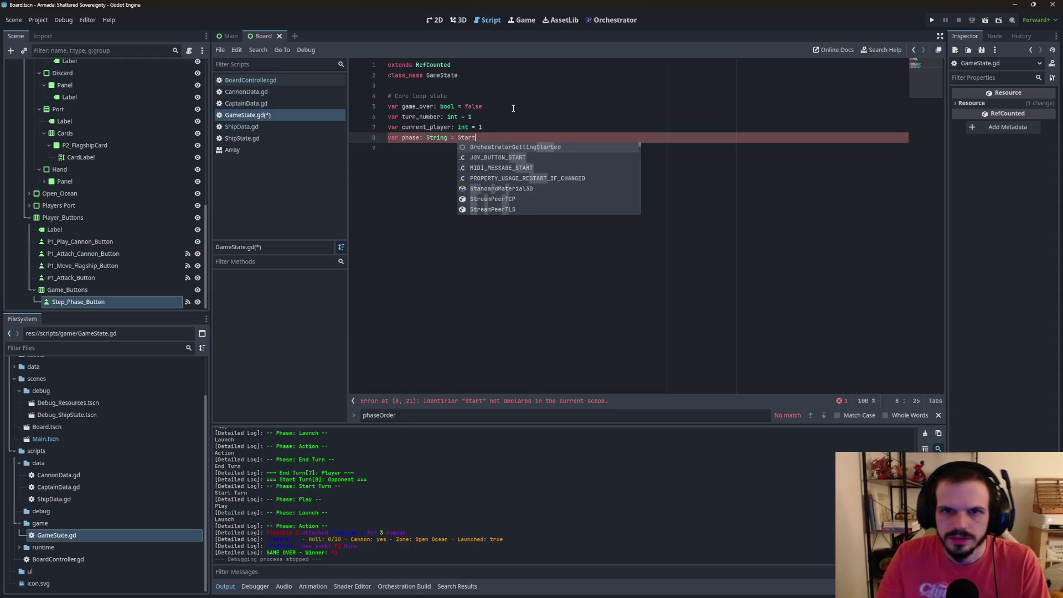
left_click(261, 80)
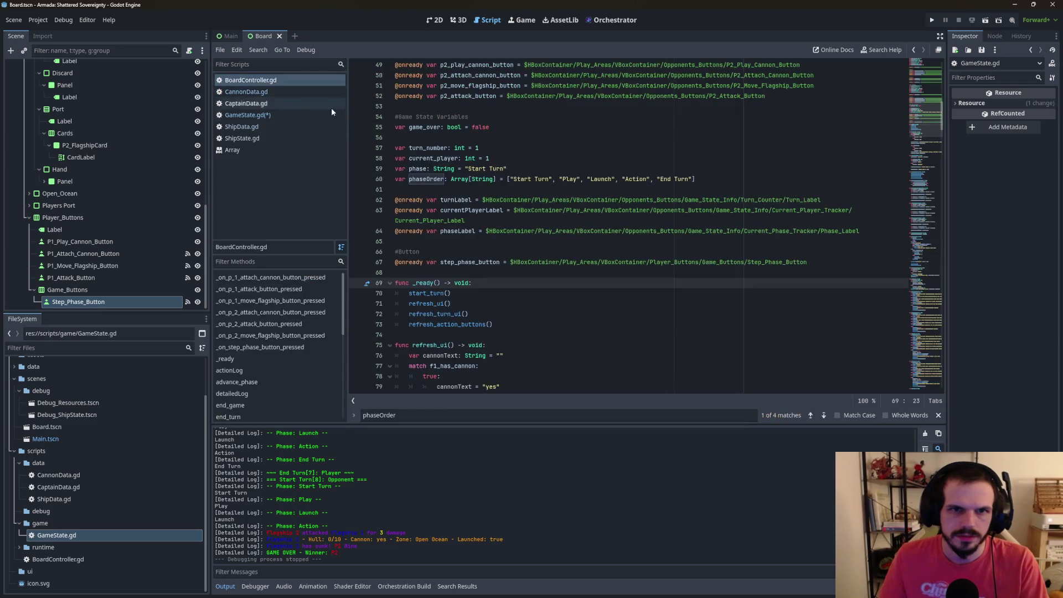
Step: Select BoardController.gd's game state variables, including phase and the phaseOrder array, to copy
scroll(469, 188, "up", 1)
scroll(469, 188, "down", 4)
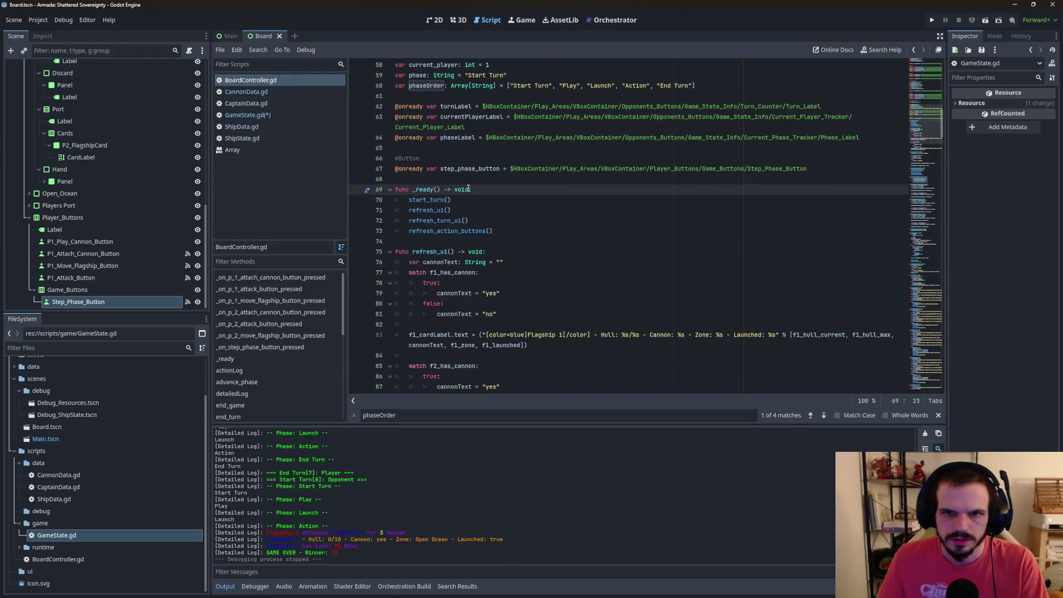
scroll(468, 188, "up", 4)
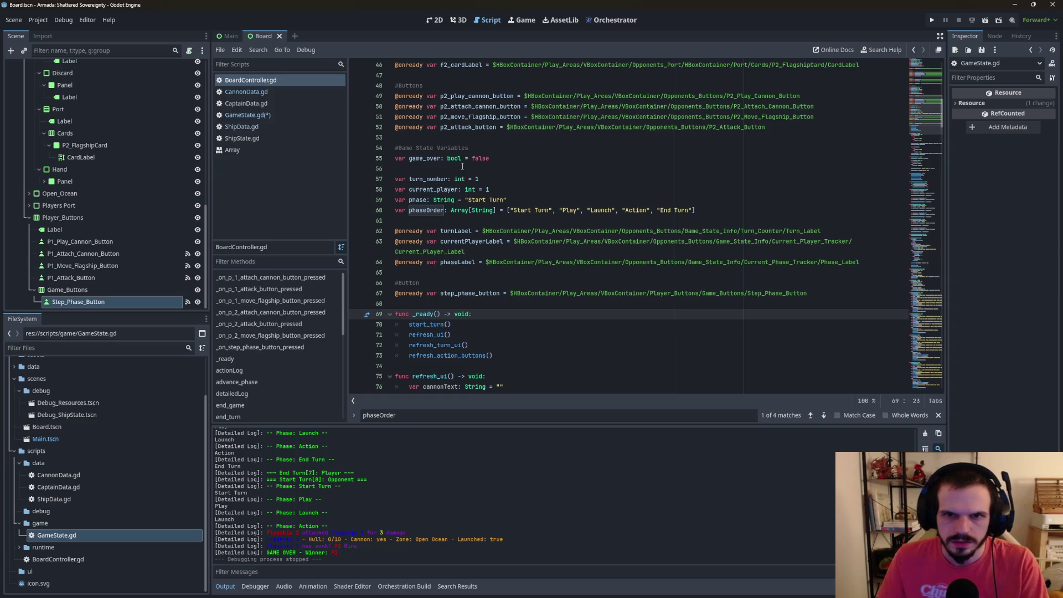
left_click(490, 168)
key("Down")
key("Down")
key("Down")
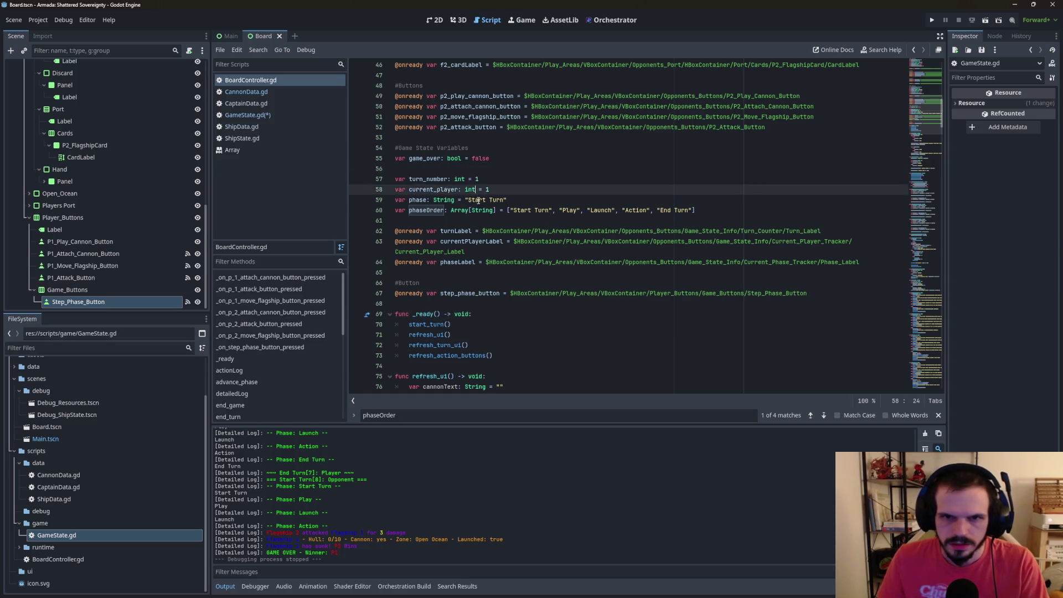
left_click_drag(738, 213, 349, 154)
key("ctrl+c")
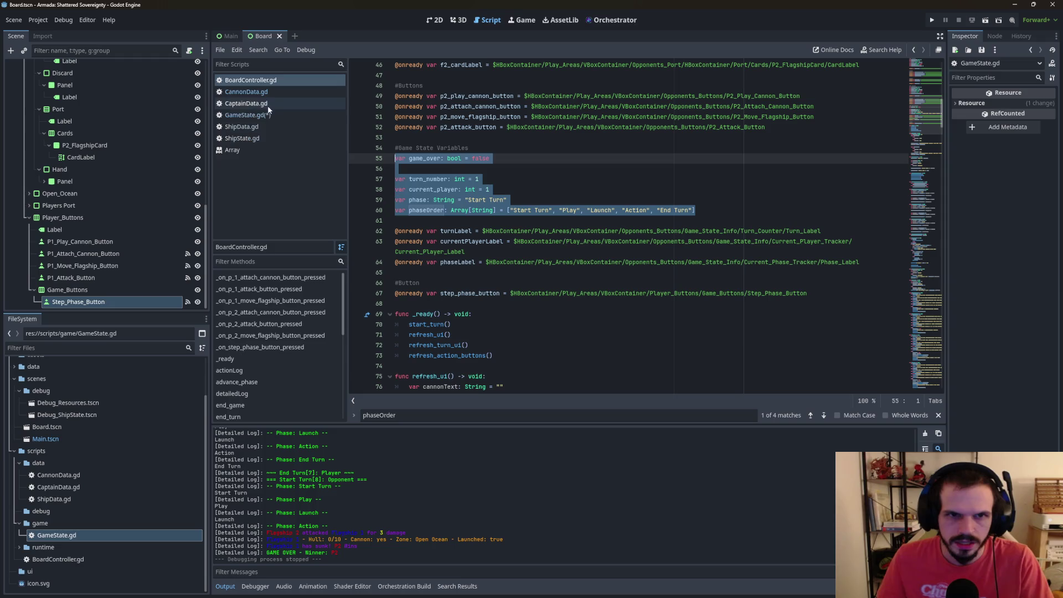
Step: Paste them over GameState.gd's old core loop declarations and begin a '# Shared data references' comment
left_click(248, 115)
mouse_move(535, 134)
left_mouse_down()
mouse_move(399, 127)
mouse_move(367, 108)
left_mouse_up()
key("ctrl+v")
key("Return")
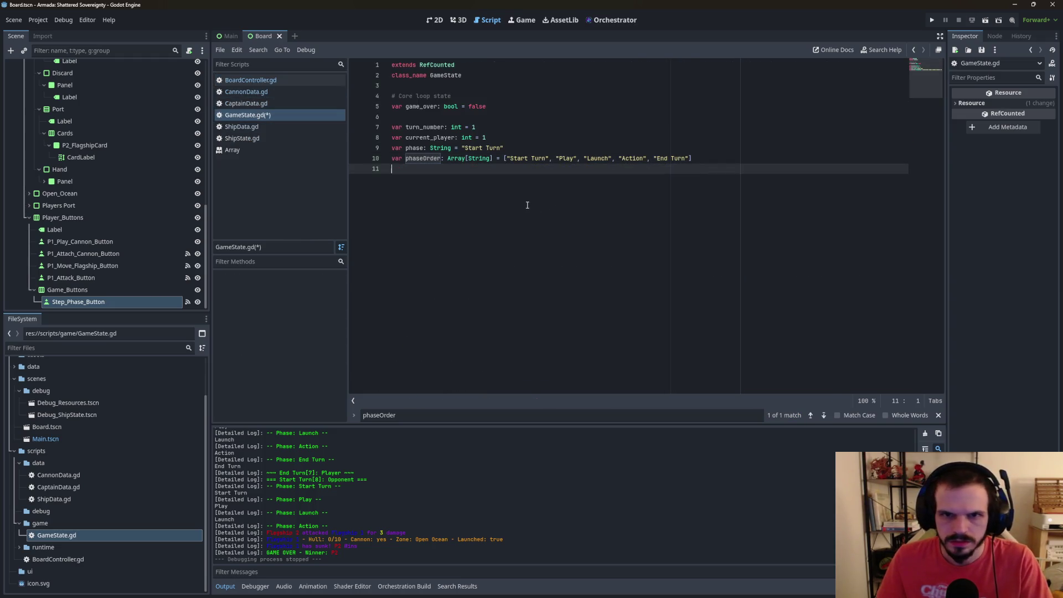
key("Return")
key("Return")
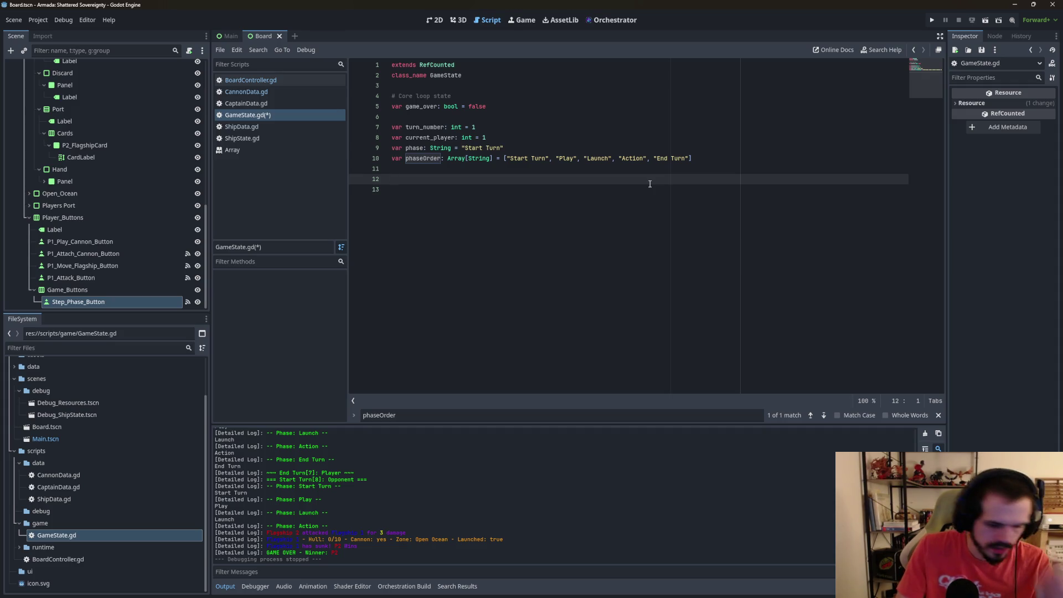
type("# ")
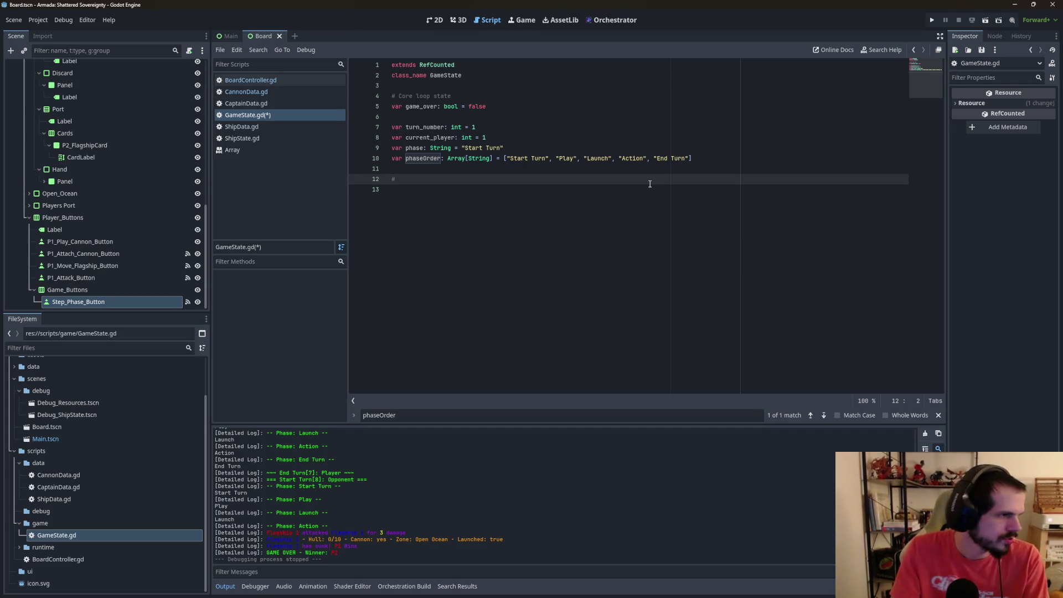
type("Shared d")
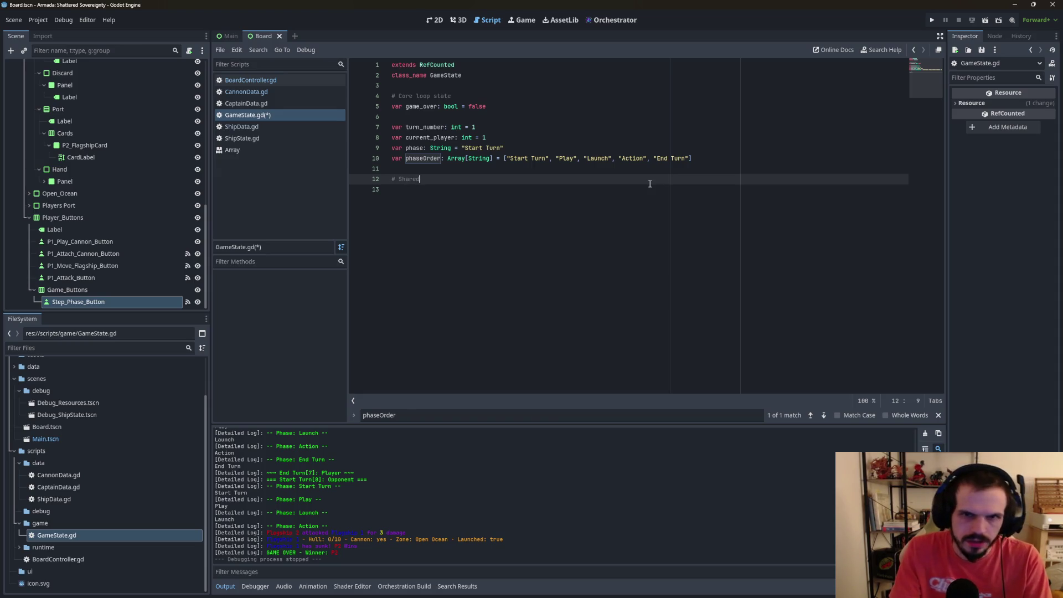
type("ata referen")
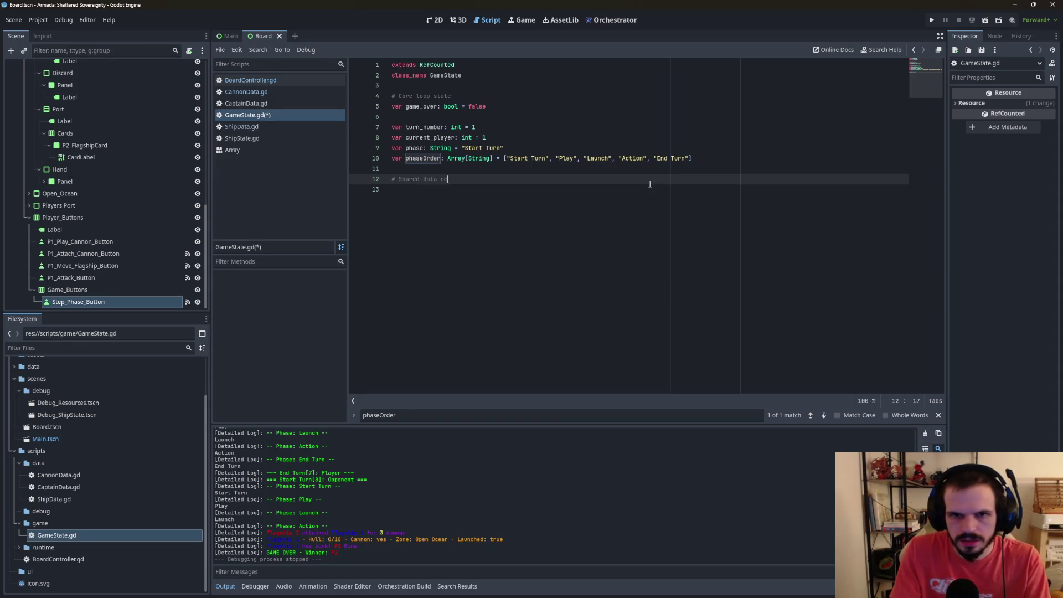
type("ces")
Step: Declare flagship_data = ShipData and generic_cannon_data = CannonData, then add a '# P1 runtime state' heading
key("Return")
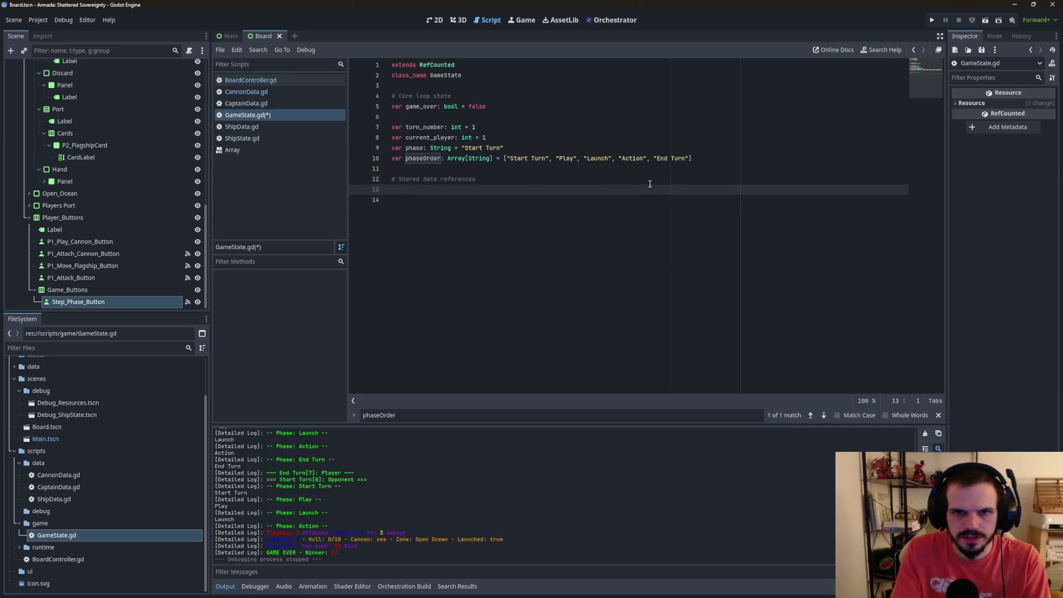
type("var ")
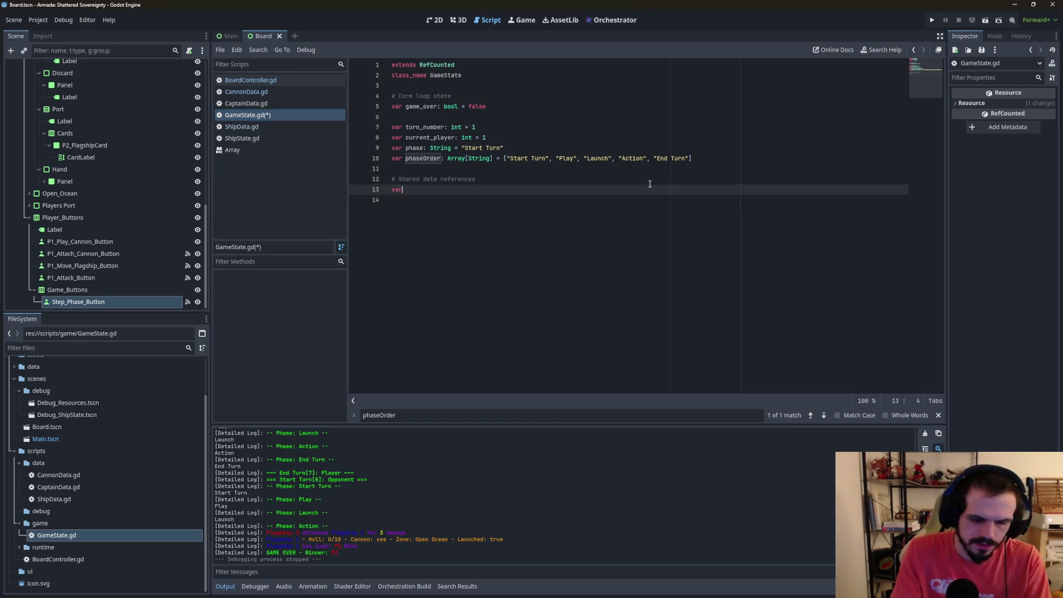
type("flagship")
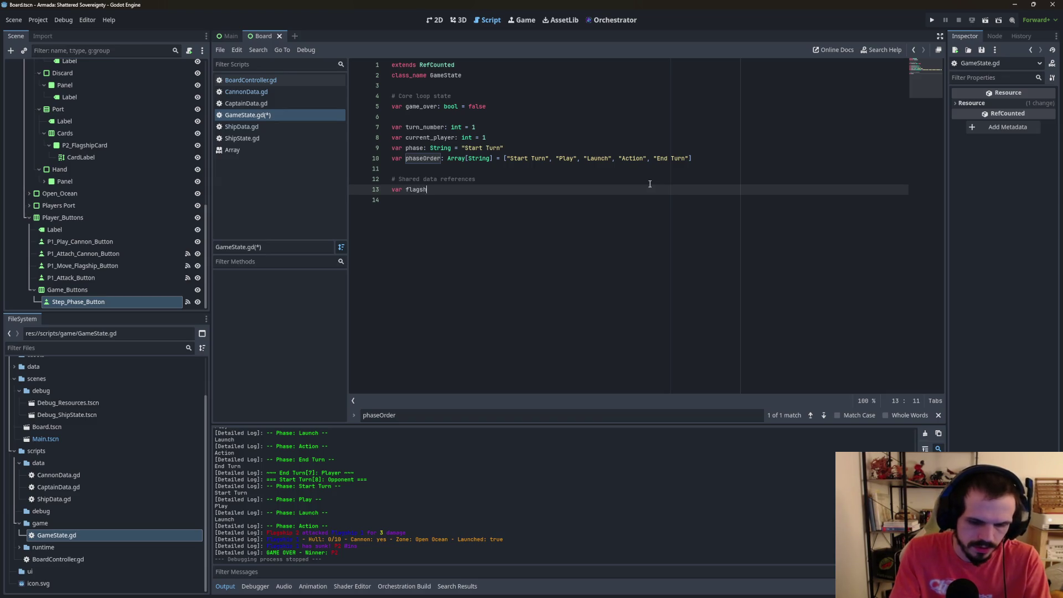
type("_data")
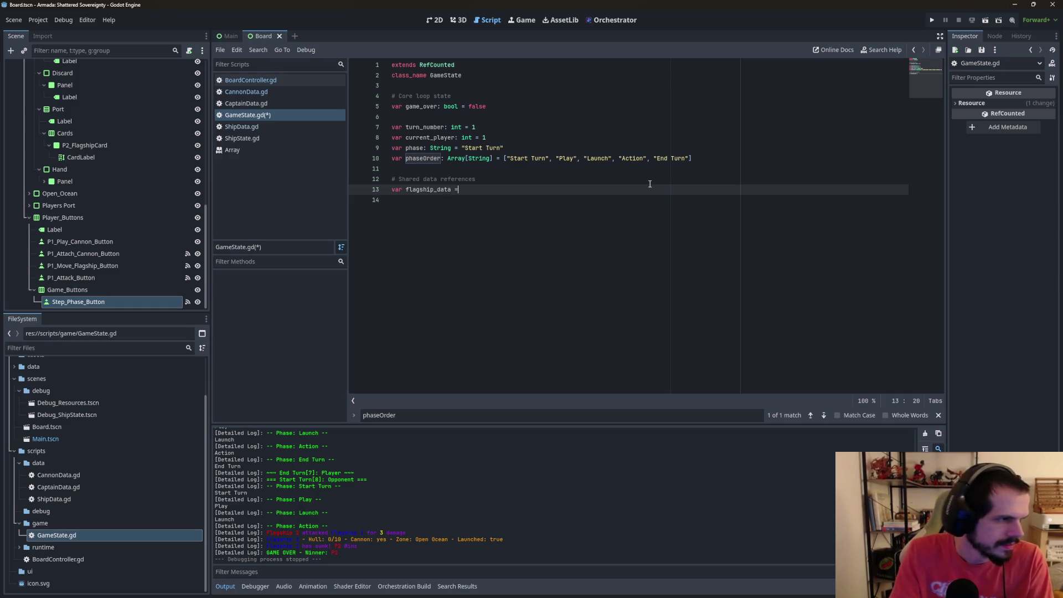
type(" = ShipData")
key("Return")
type("ar generic_cannon_")
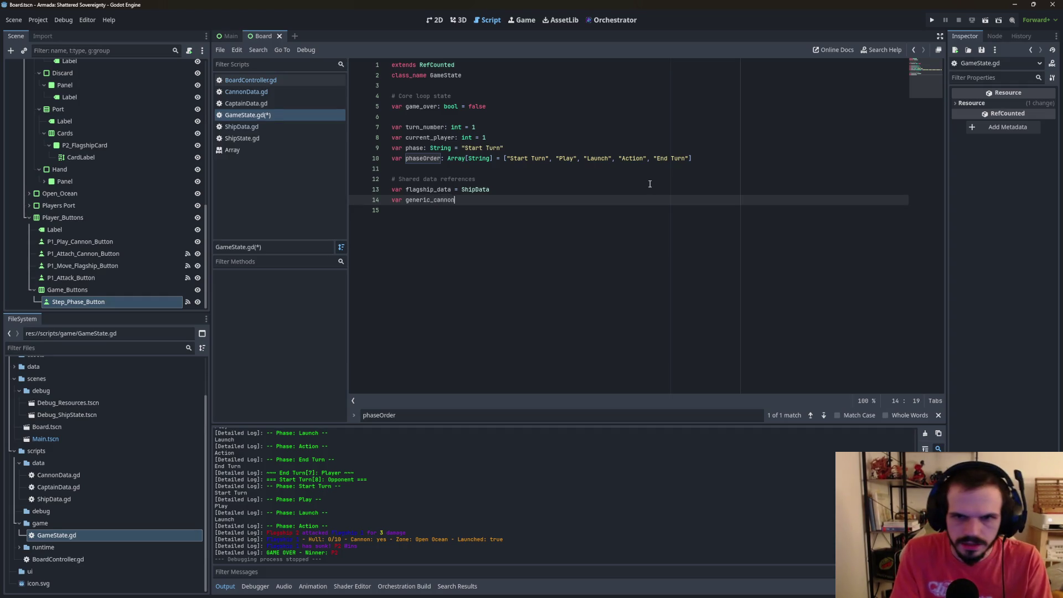
type("data")
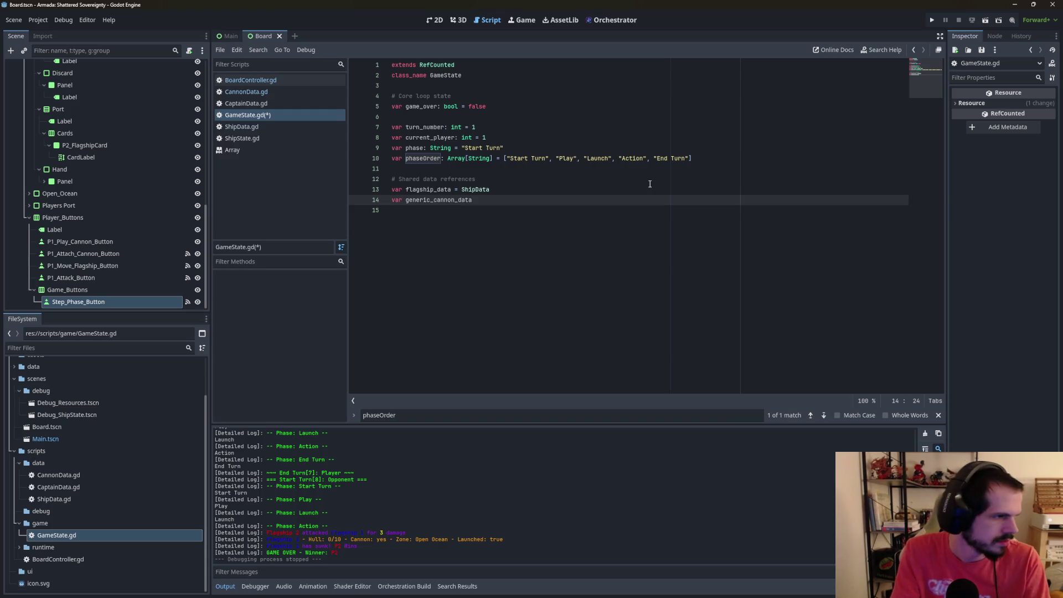
type(" = C")
type("an")
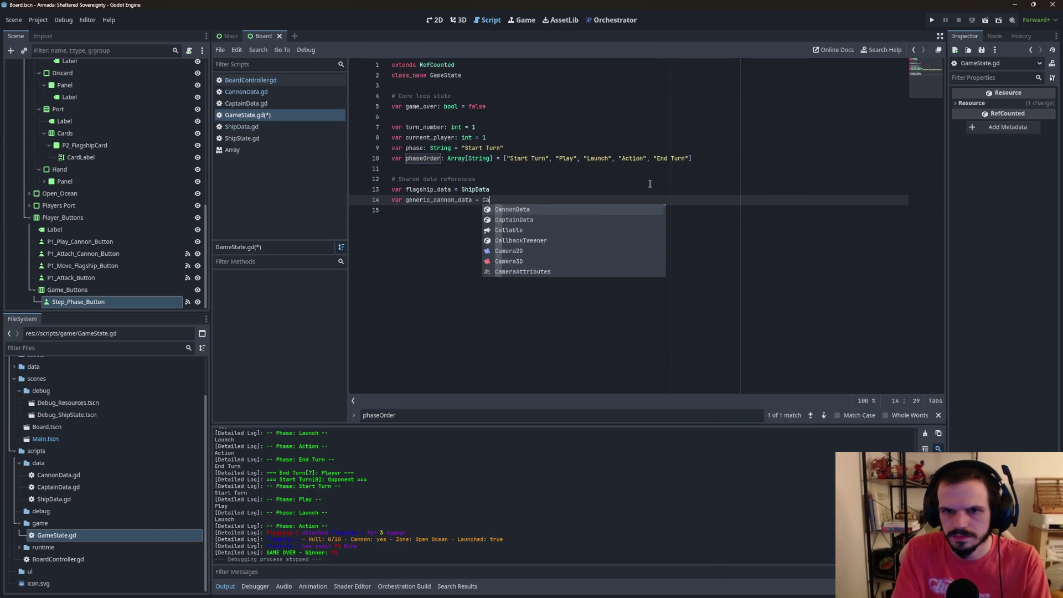
key("Return")
key("Return")
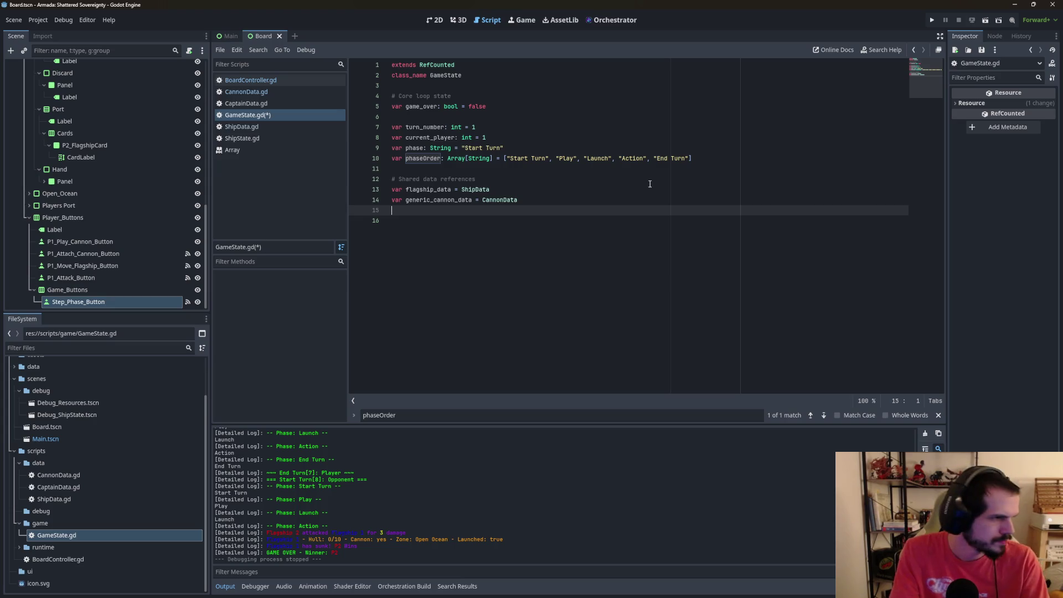
key("Return")
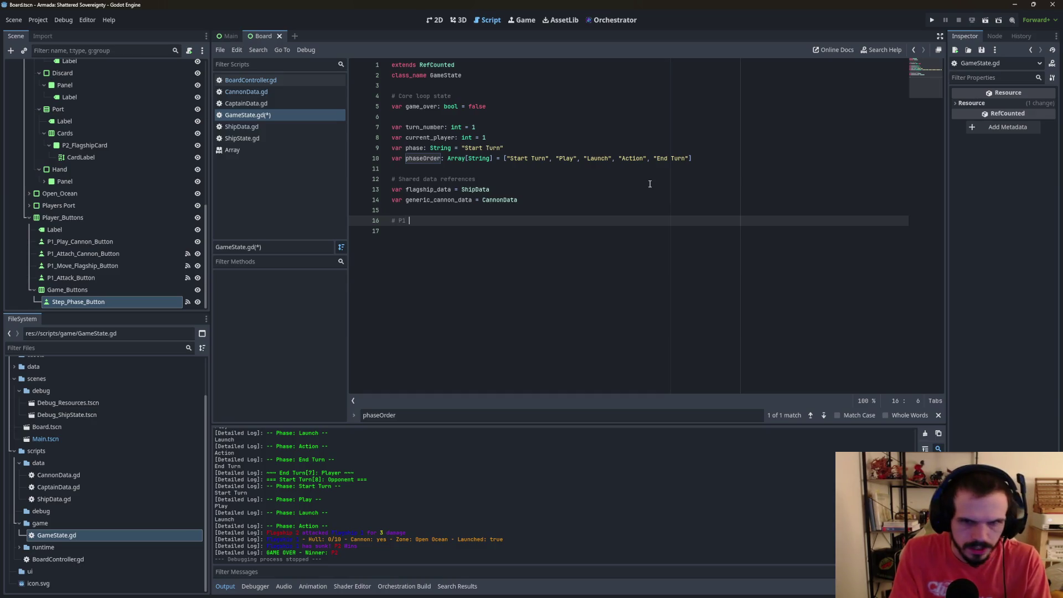
type("runtime s")
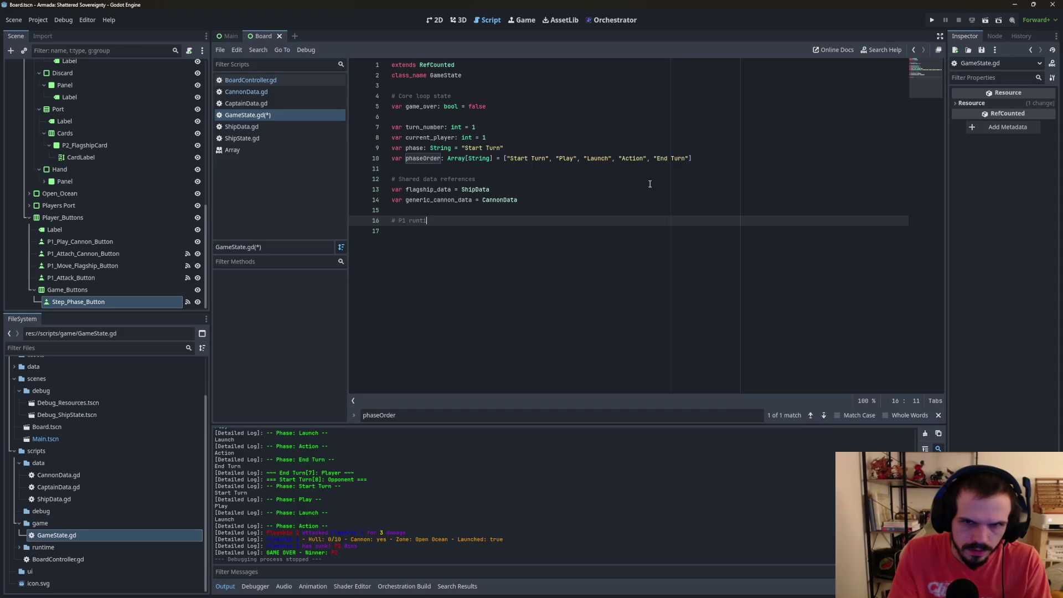
type("tate")
key("Return")
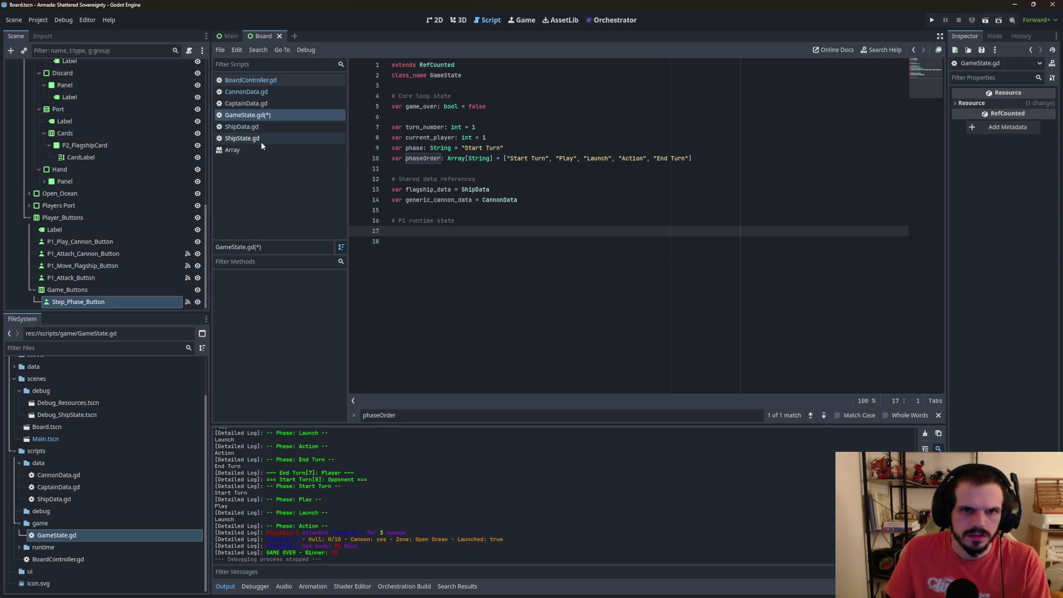
Step: Copy Player 1's f1_ ship variable lines from BoardController.gd and return to GameState.gd
left_click(273, 81)
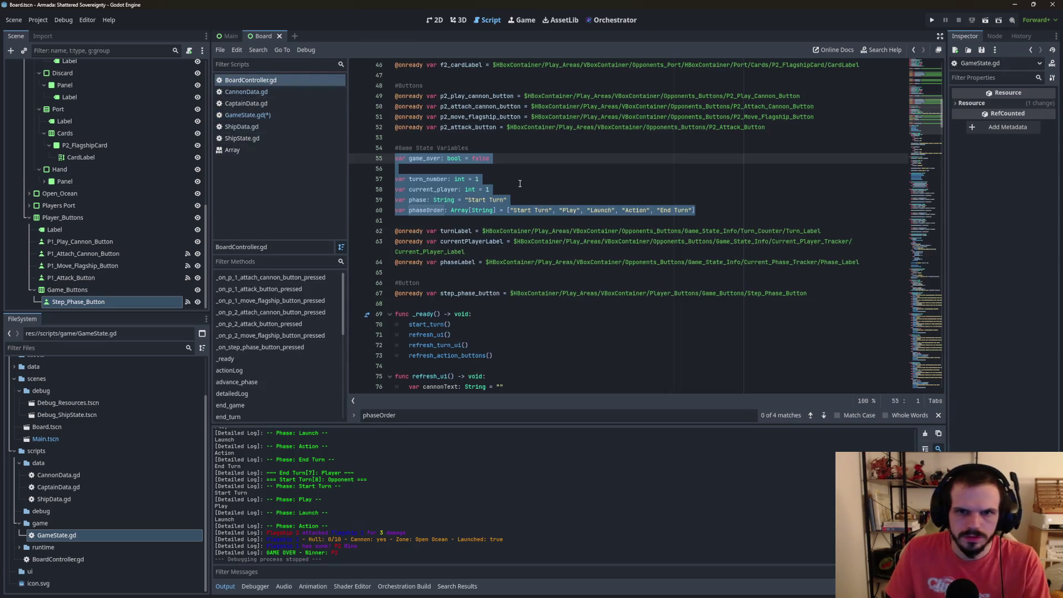
left_click(480, 219)
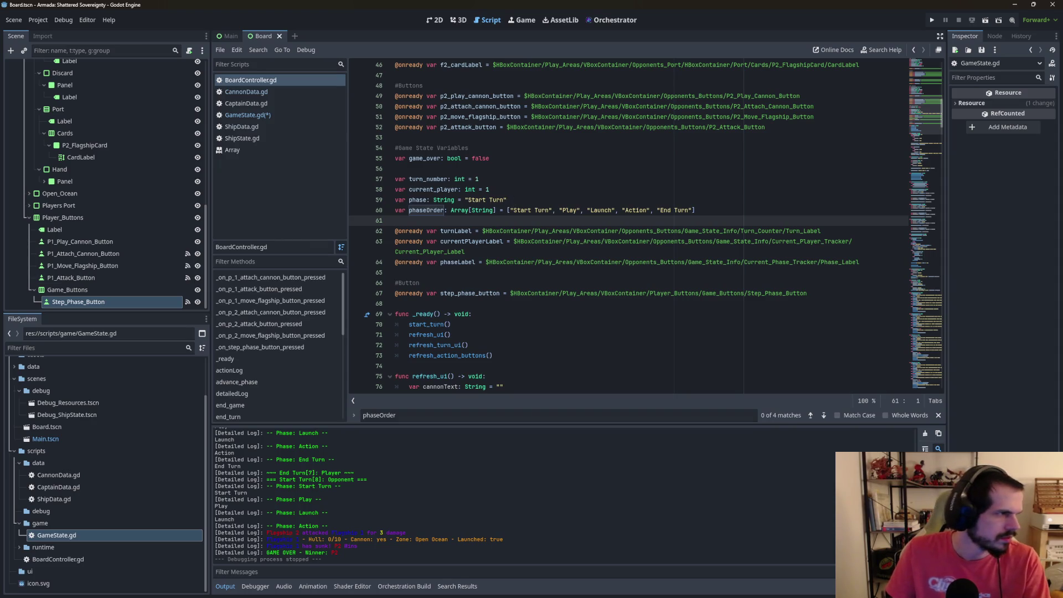
scroll(527, 243, "up", 3)
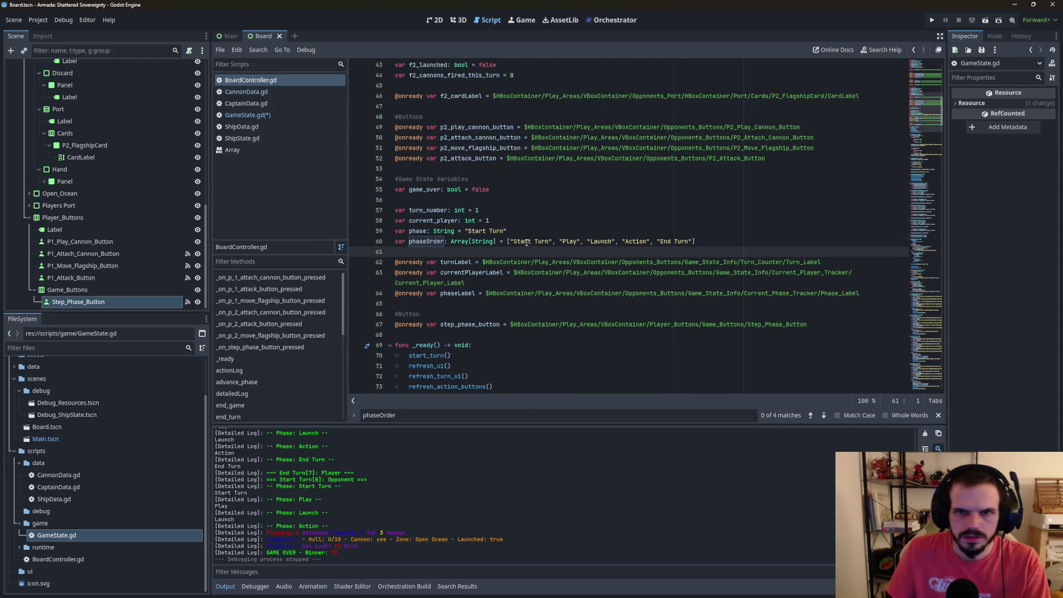
scroll(526, 242, "up", 5)
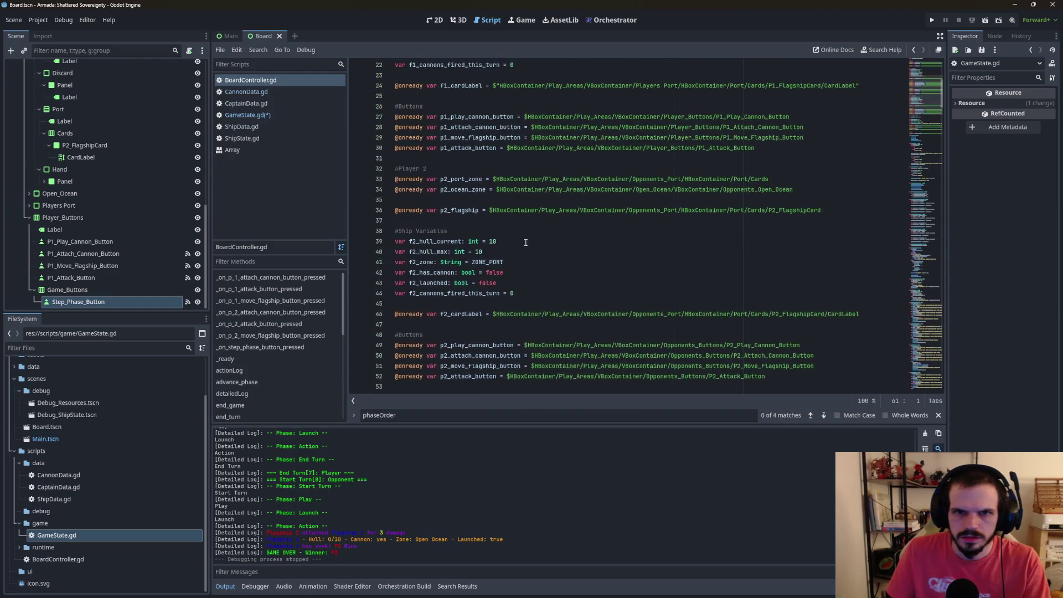
scroll(513, 251, "up", 1)
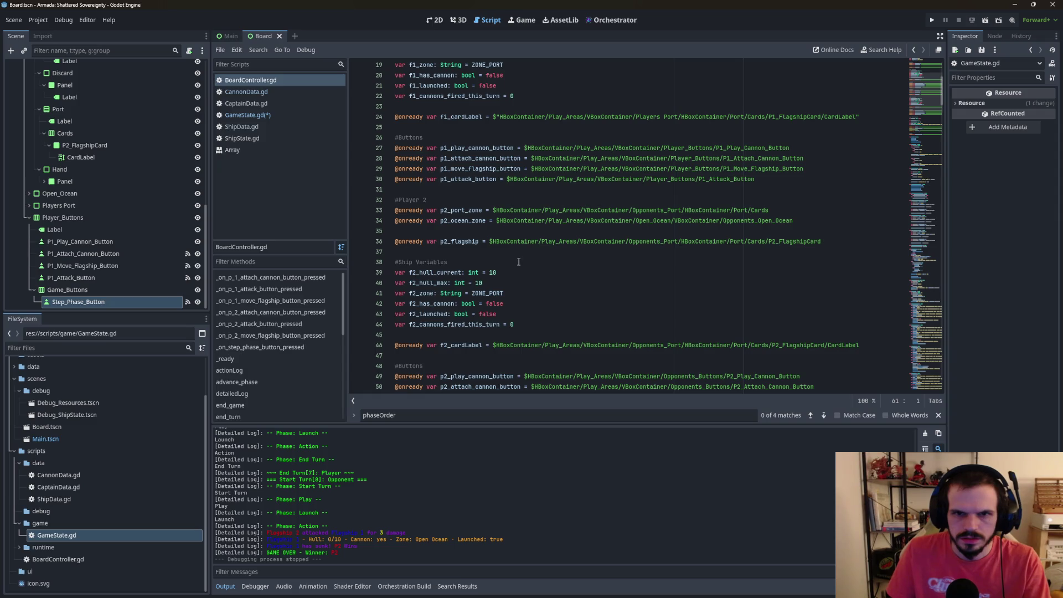
scroll(518, 262, "up", 5)
left_click_drag(515, 253, 450, 193)
key("ctrl+c")
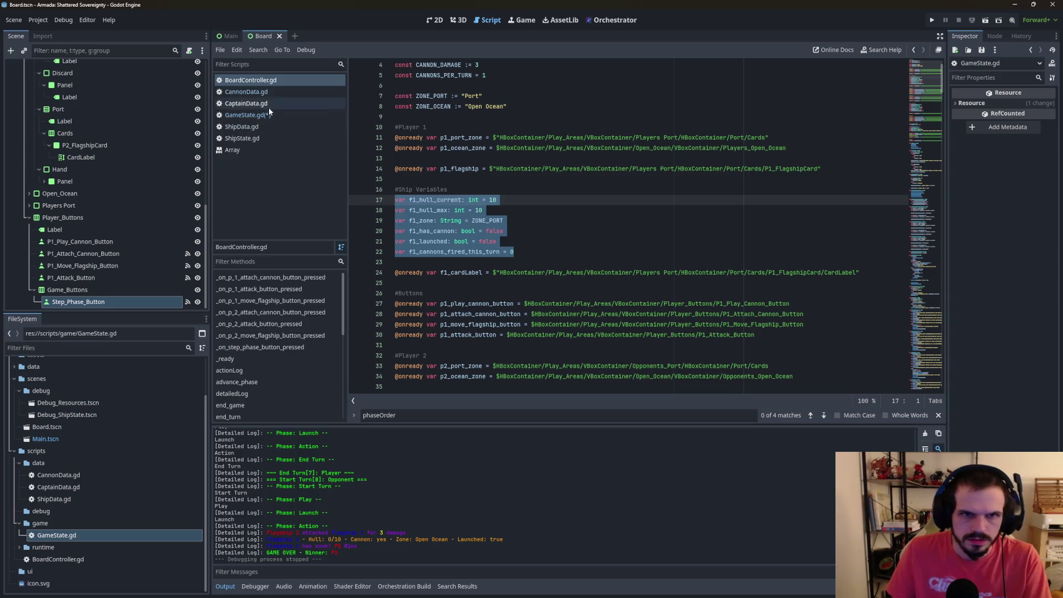
left_click(274, 116)
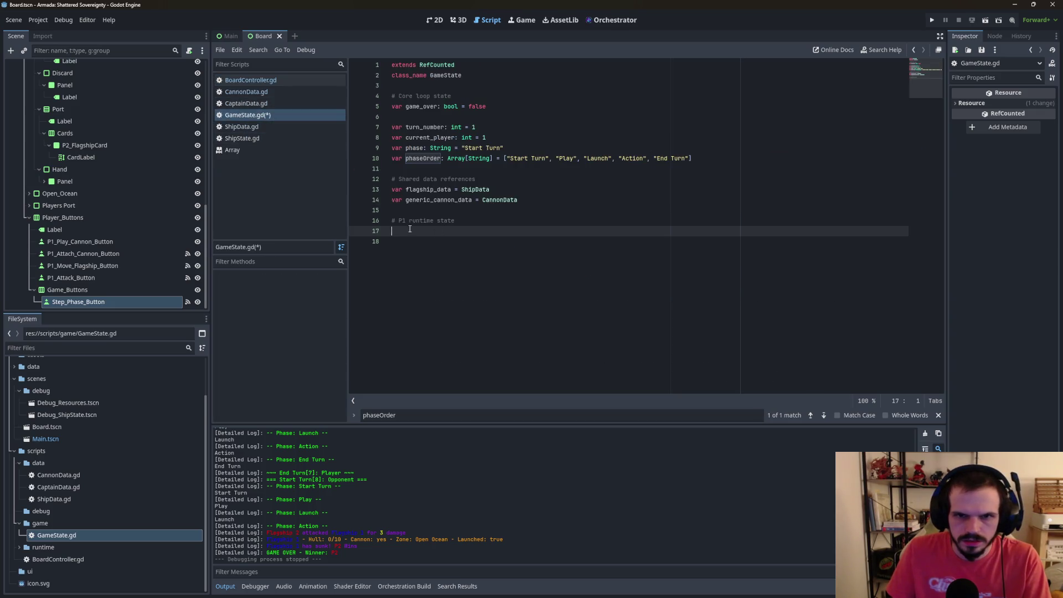
Step: Paste the f1_ variables under P1 runtime state, drop f1_hull_max, and set f1_zone to ZONE_PORT
key("ctrl+v")
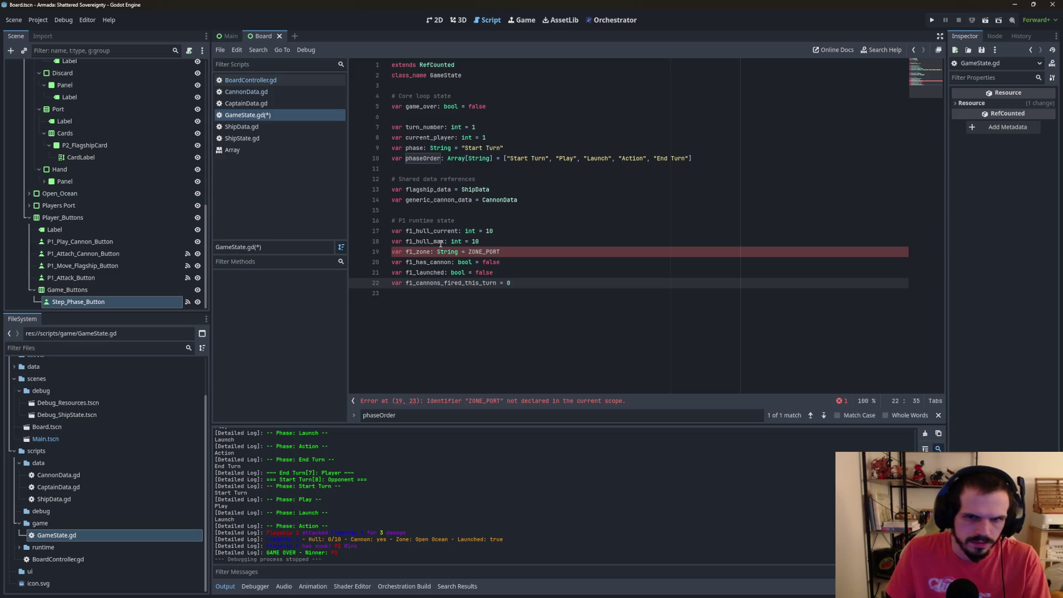
left_click_drag(479, 241, 330, 238)
key("BackSpace")
key("BackSpace")
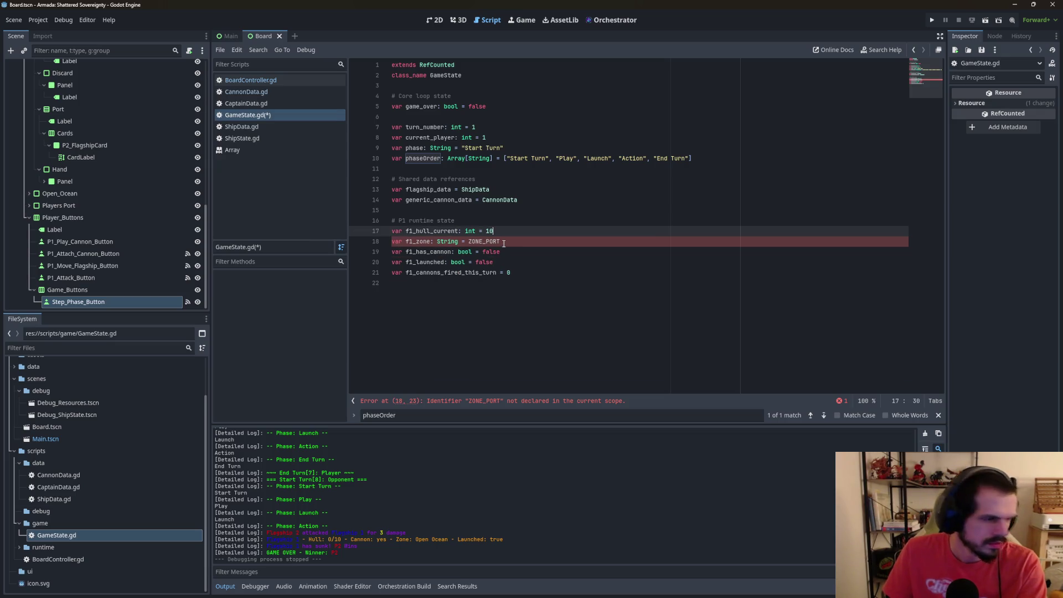
left_click(503, 242)
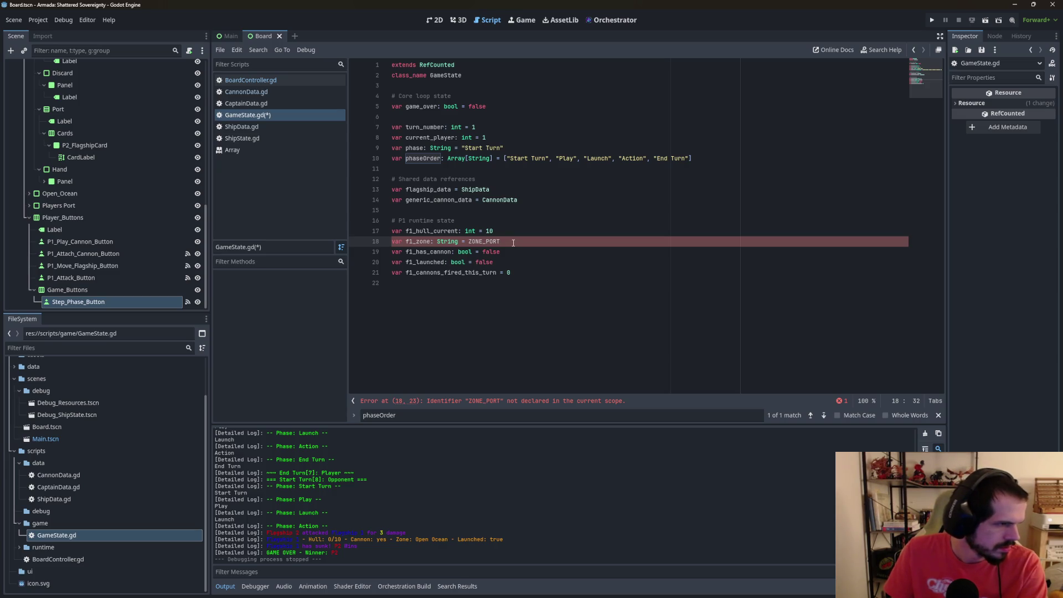
key("BackSpace")
key("BackSpace")
key("BackSpace")
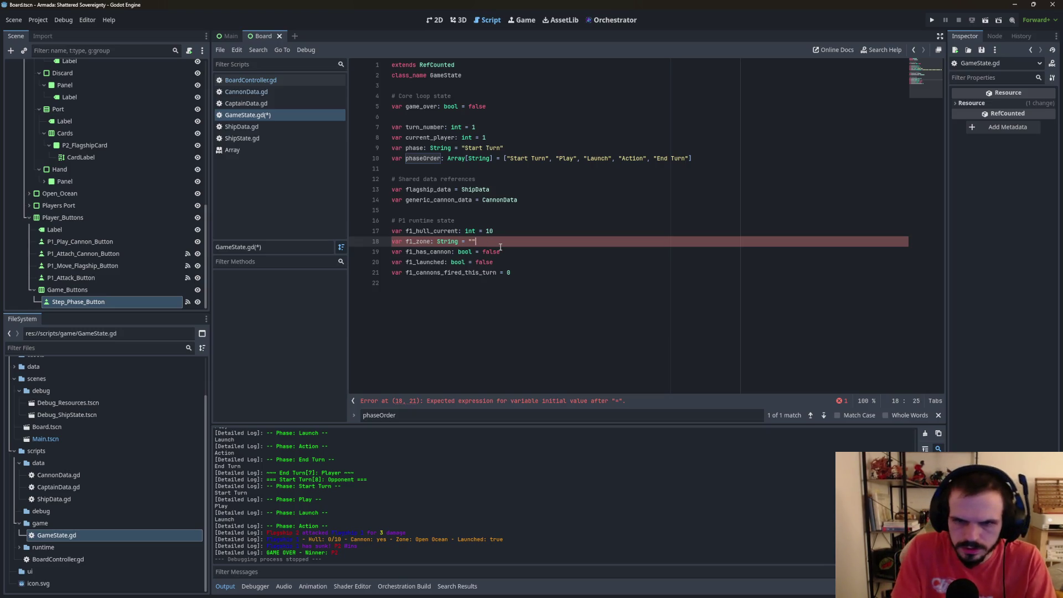
type("\"Port")
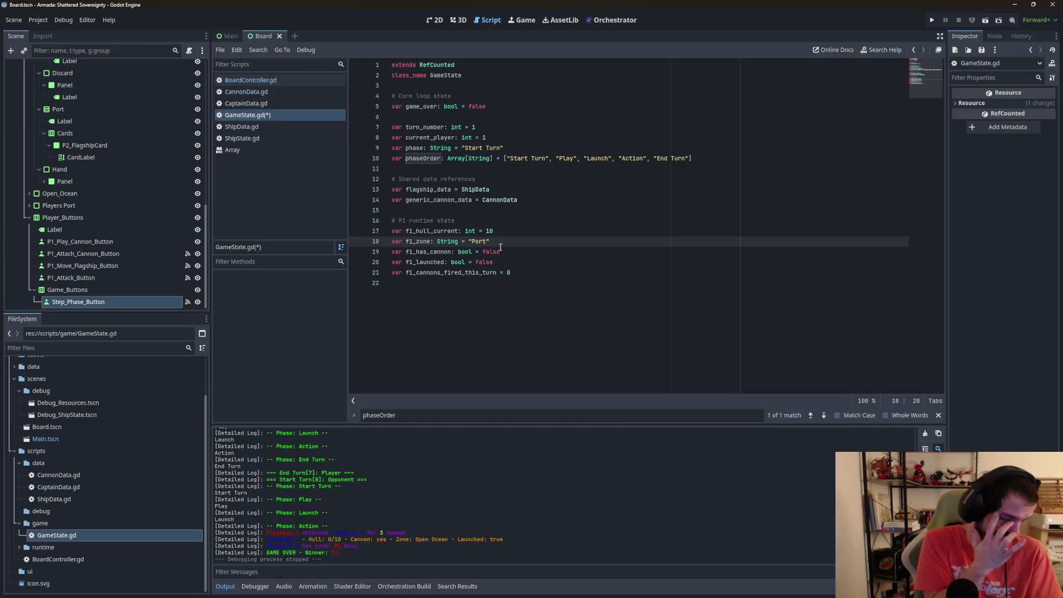
key("BackSpace")
key("BackSpace")
key("BackSpace")
type("ZONE_PORT")
left_click(520, 266)
left_click(454, 86)
Step: Add a '#Constants' section declaring 'const ZONE_PORT := "Port"' below class_name
key("Return")
key("Return")
key("Up")
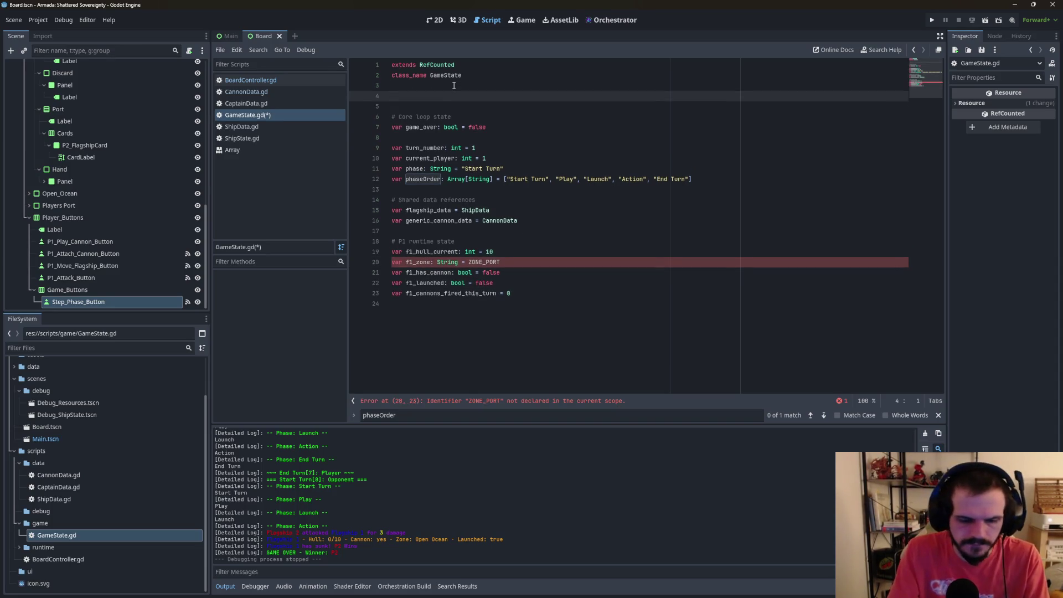
type("#Constants")
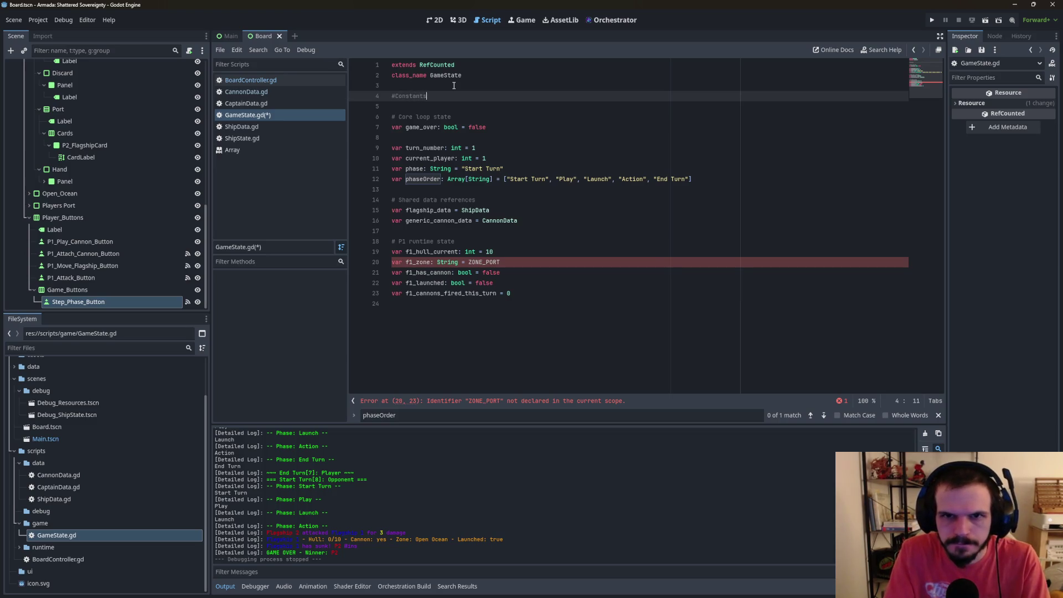
key("Return")
type("const ZONE_PORT ")
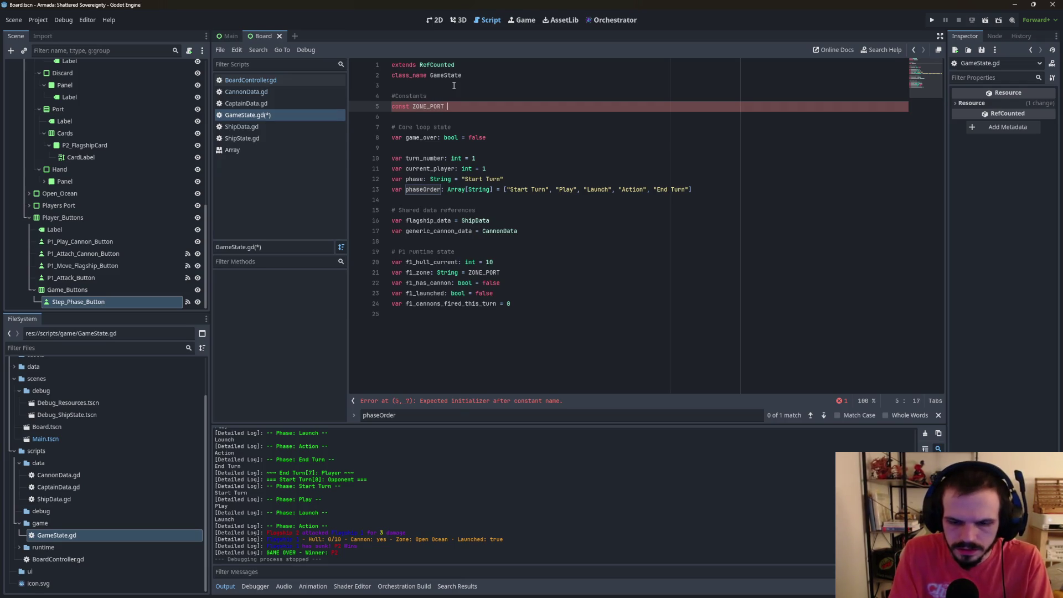
type(":= ")
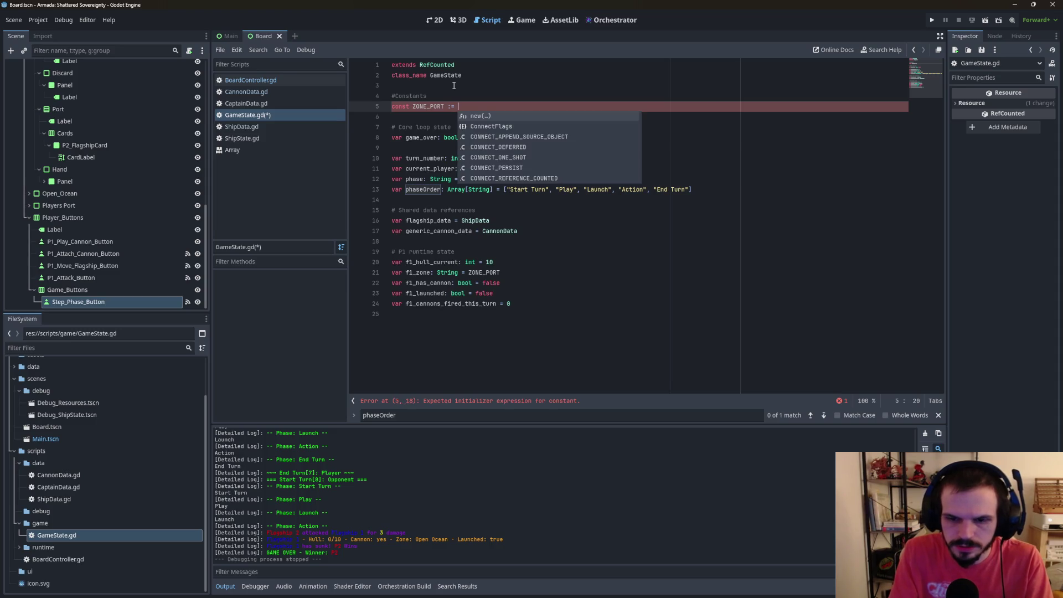
type("\"Por")
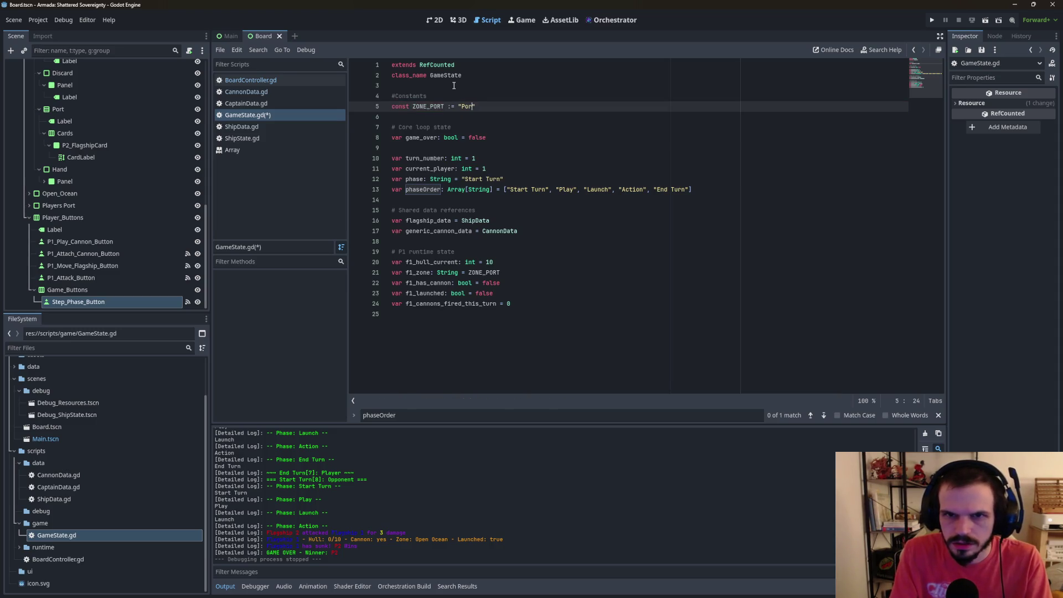
type("t")
Step: Place f1_launched directly under f1_zone and select the whole P1 runtime state block
left_click(517, 277)
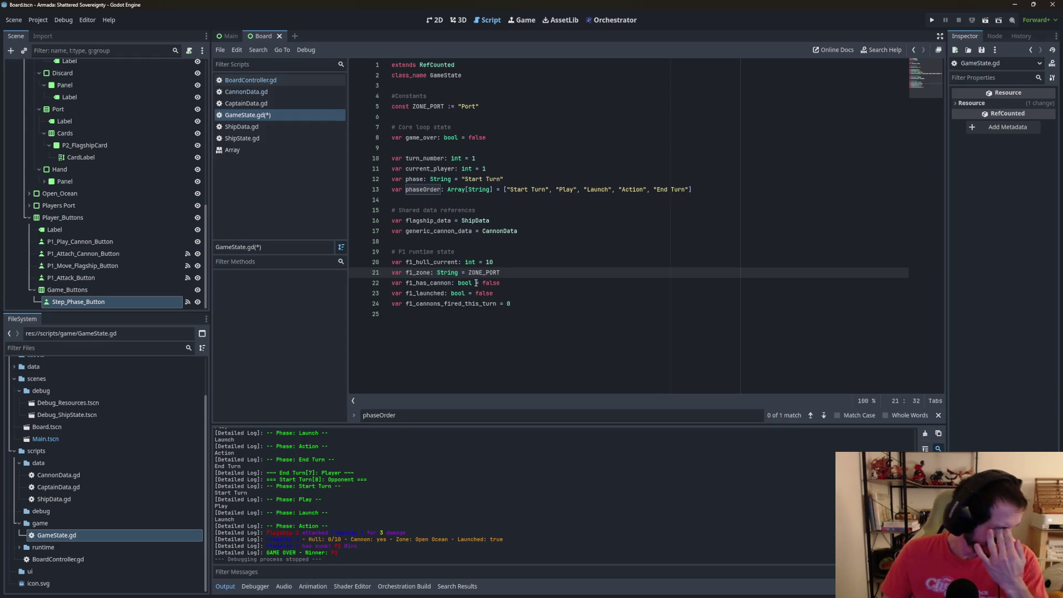
mouse_move(454, 294)
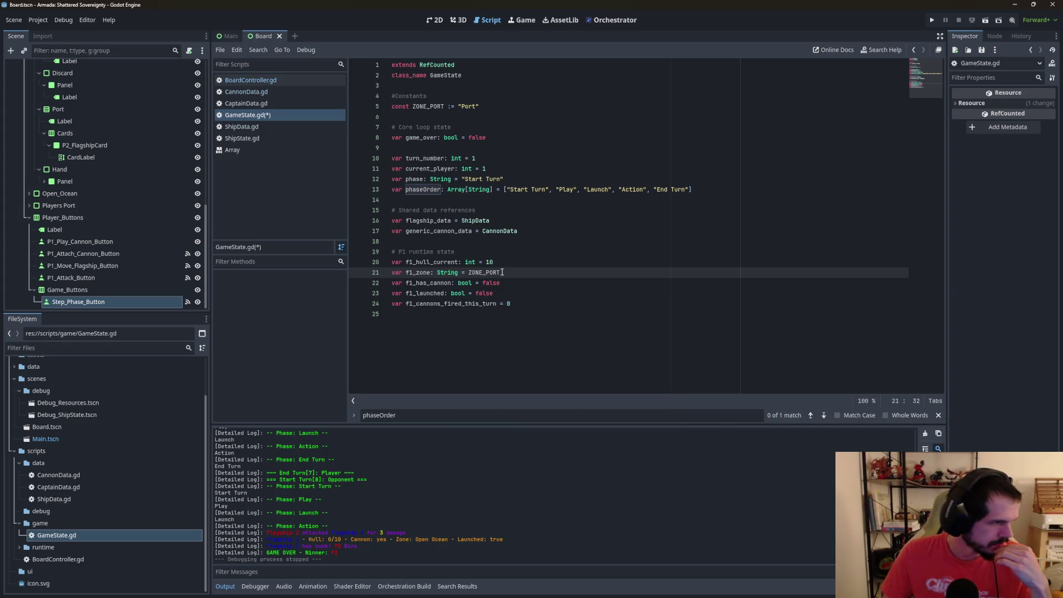
left_click_drag(503, 294, 364, 291)
key("BackSpace")
key("BackSpace")
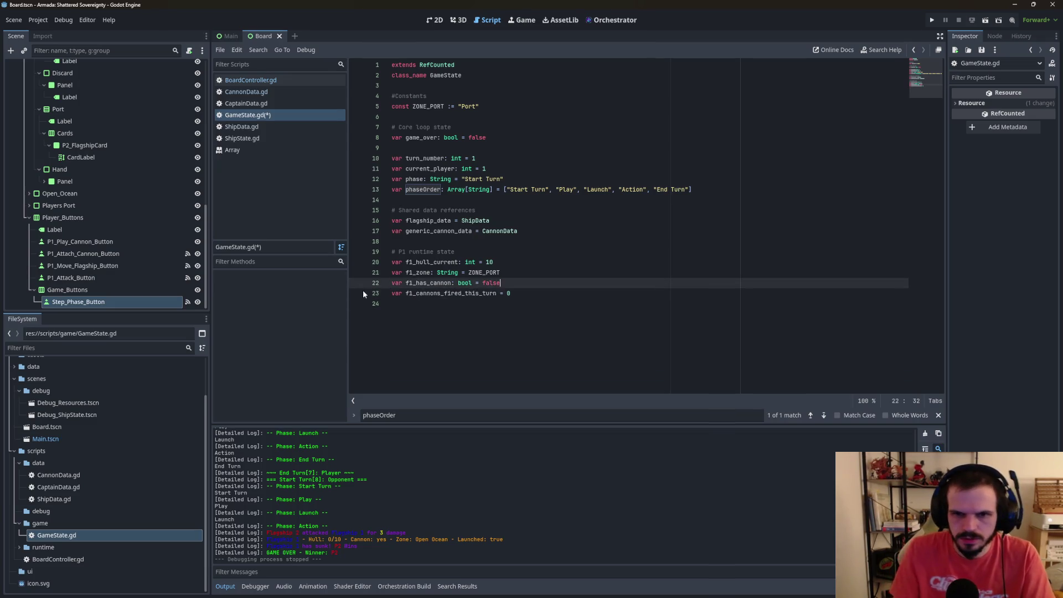
left_click(527, 274)
key("ctrl+z")
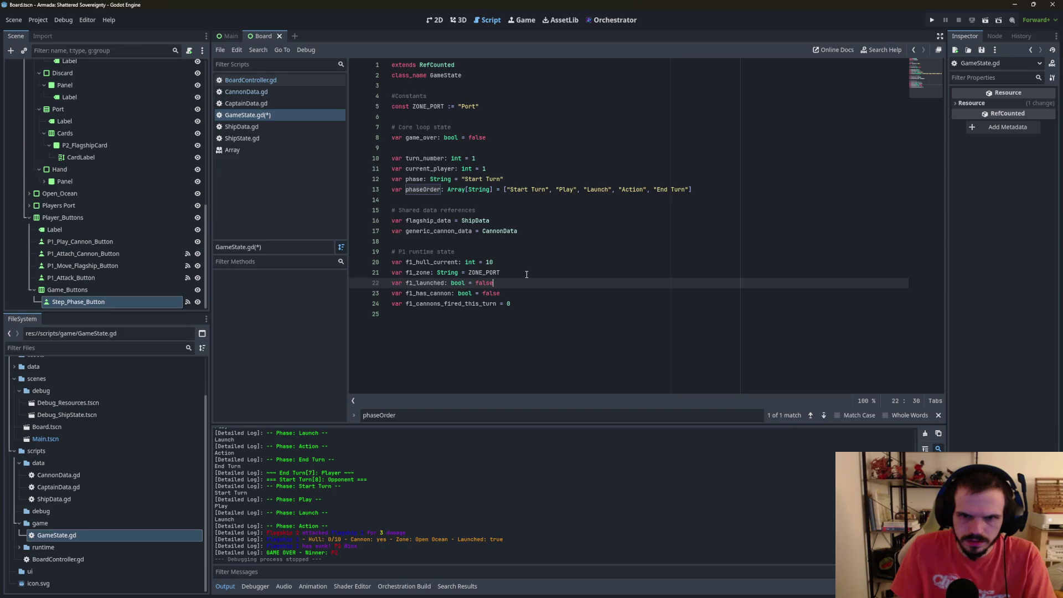
left_click(520, 282)
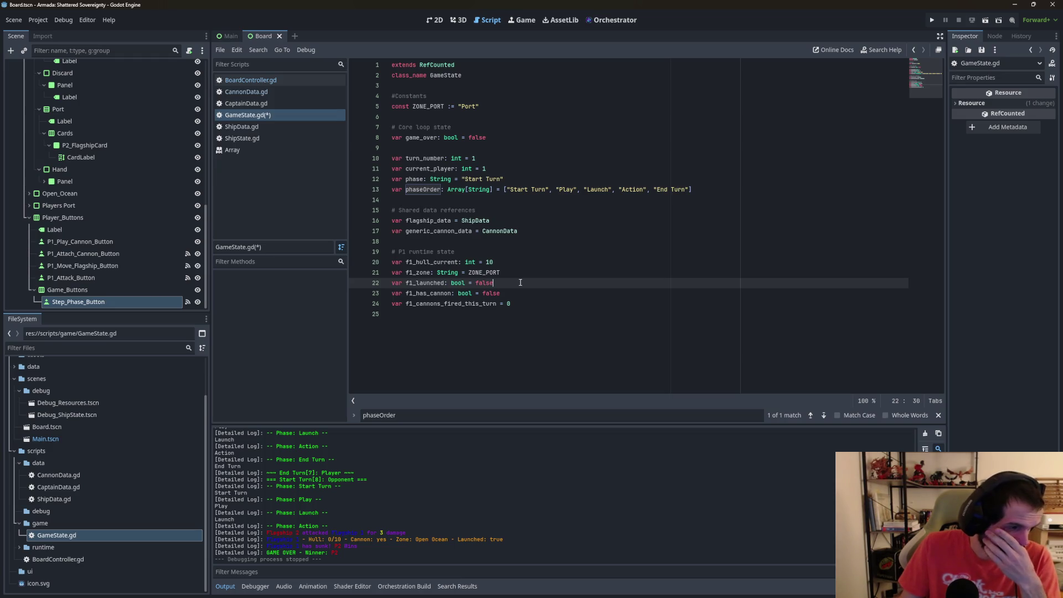
left_click(518, 293)
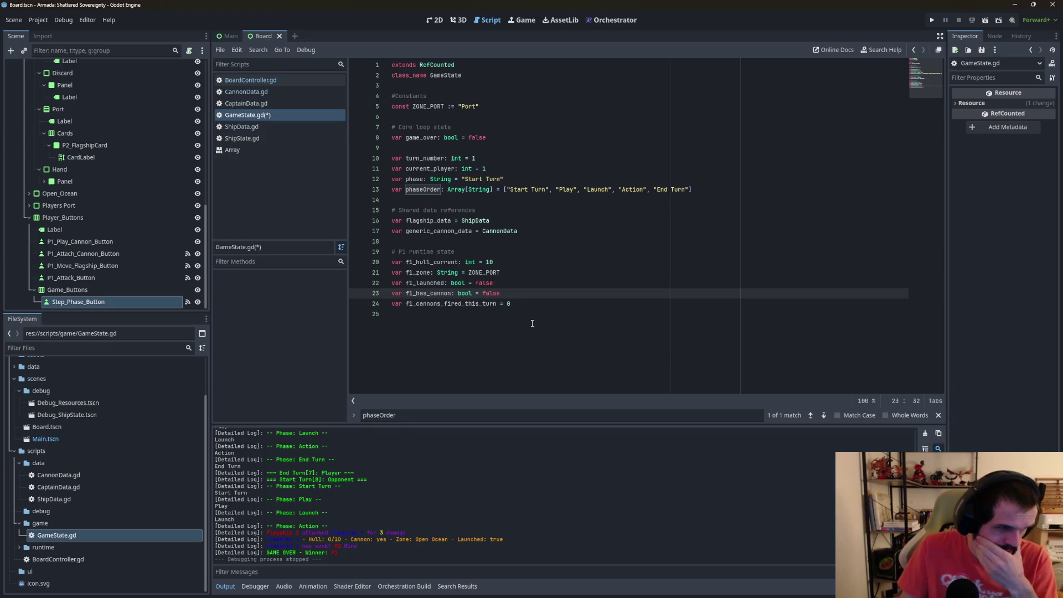
left_click(534, 303)
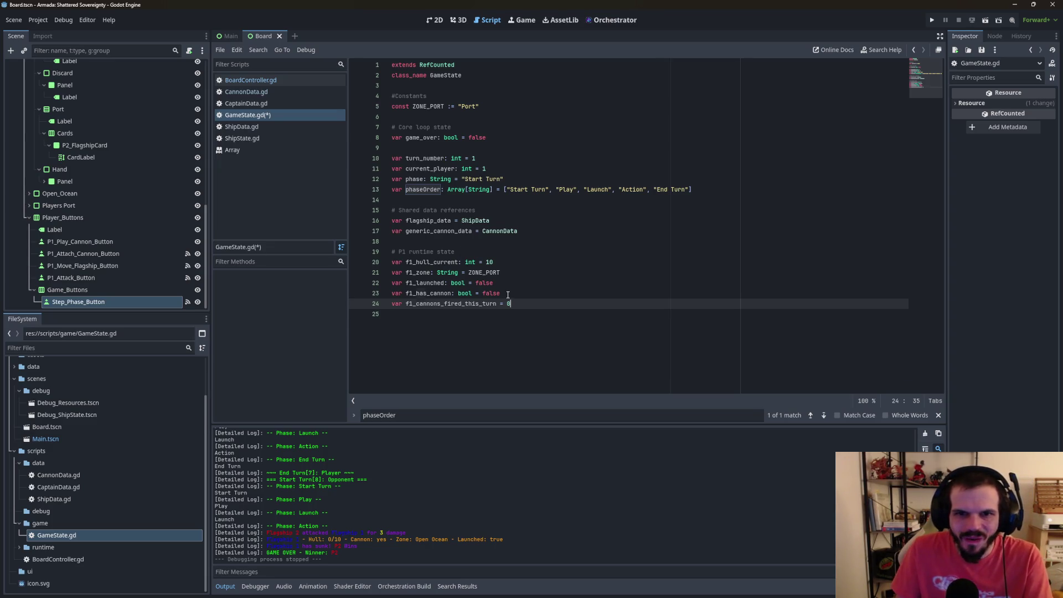
left_click_drag(541, 303, 342, 255)
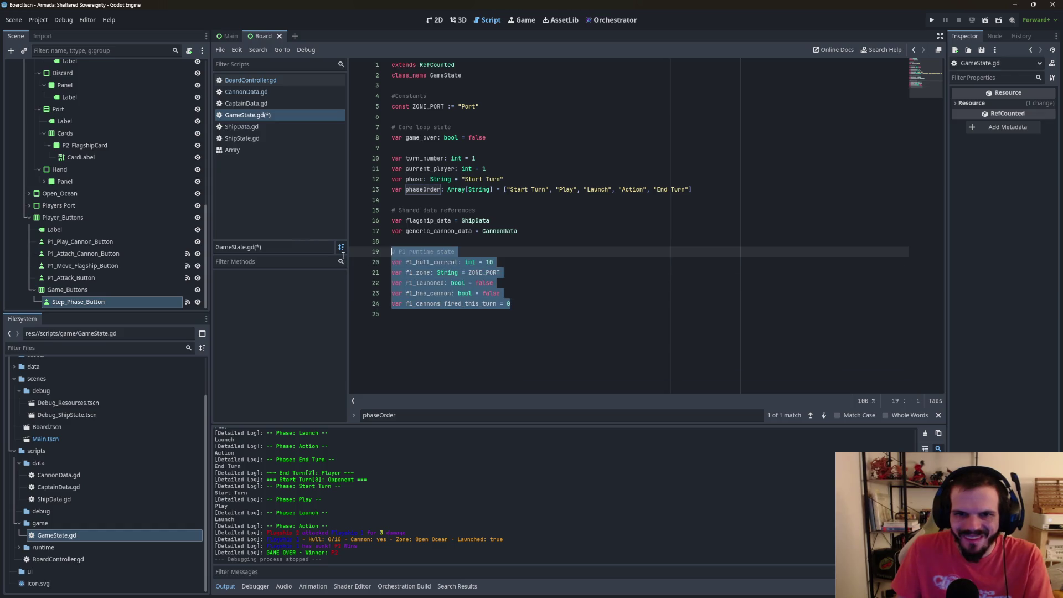
Step: Copy the P1 runtime state block and paste a duplicate below it
key("ctrl+c")
left_click(576, 303)
key("Return")
key("Return")
key("ctrl+v")
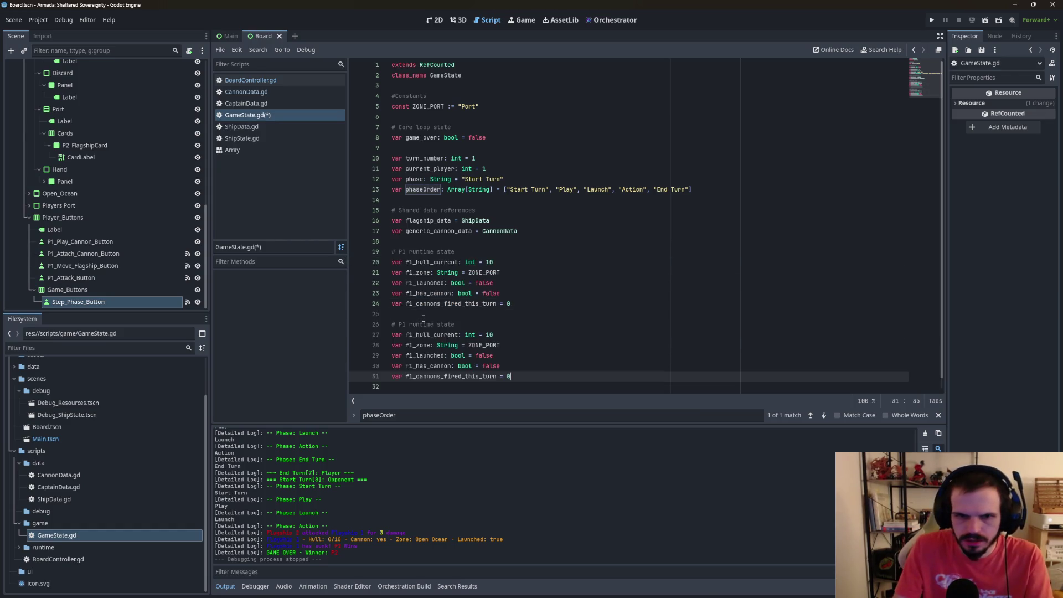
Step: Rename the duplicate to '# P2 runtime state' with f2_ variable names
left_click(406, 323)
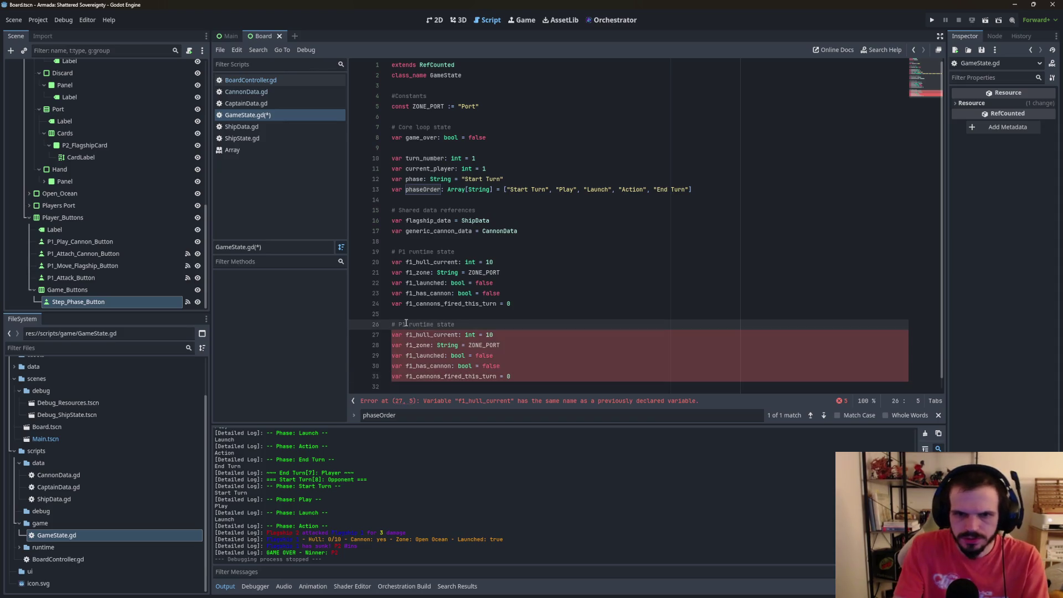
key("BackSpace")
type("2")
left_click(416, 334)
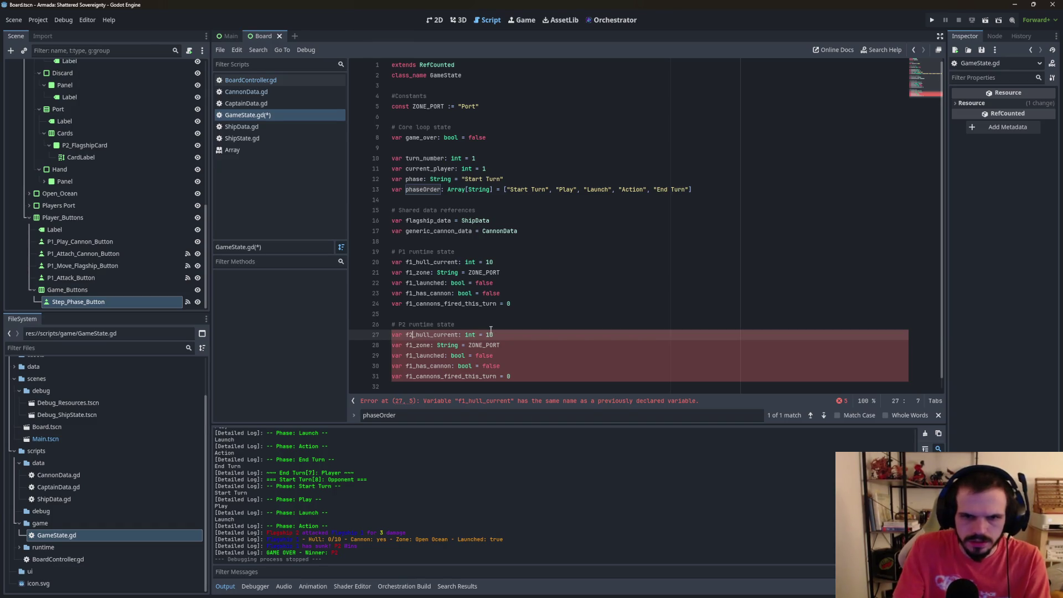
key("Down")
key("Down")
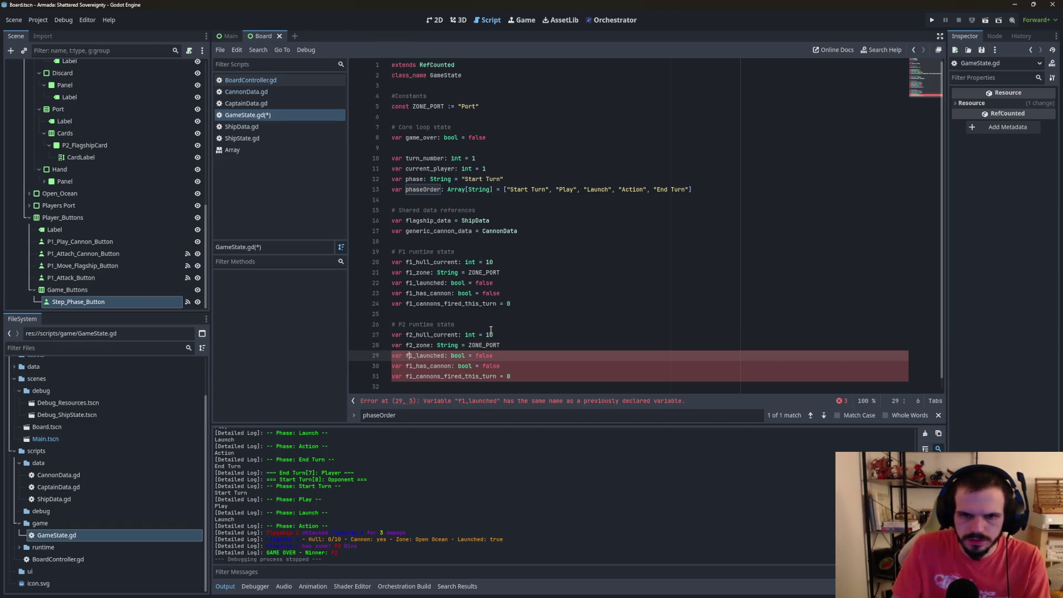
key("Down")
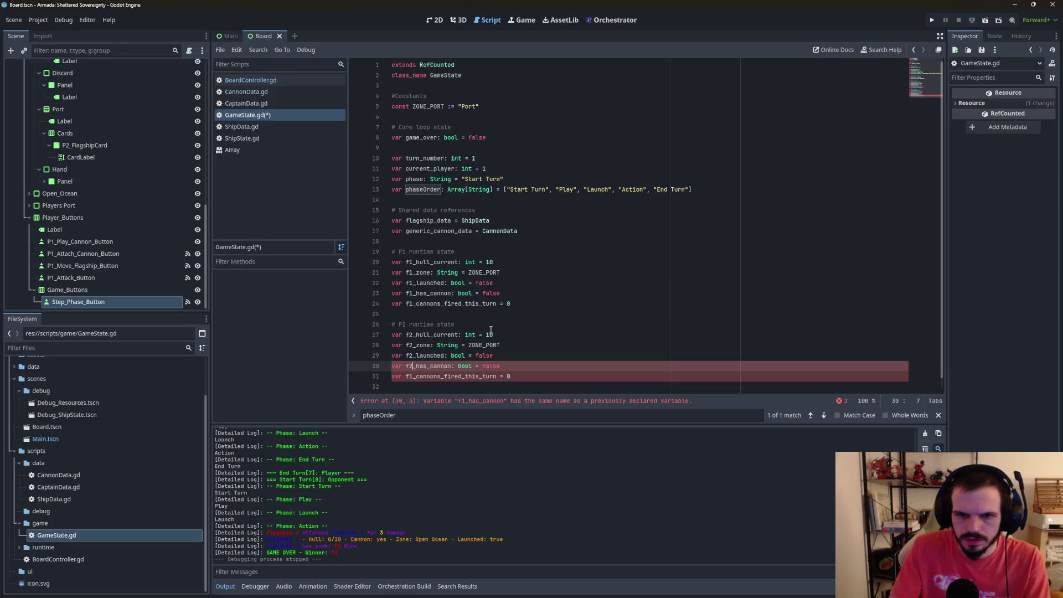
key("Down")
left_click(490, 330)
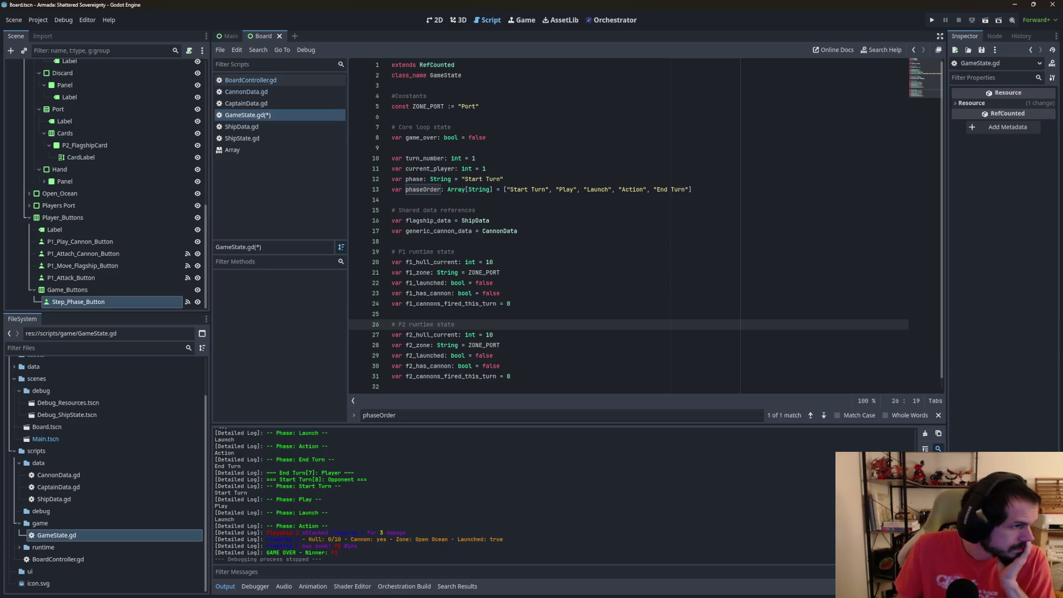
left_click(585, 244)
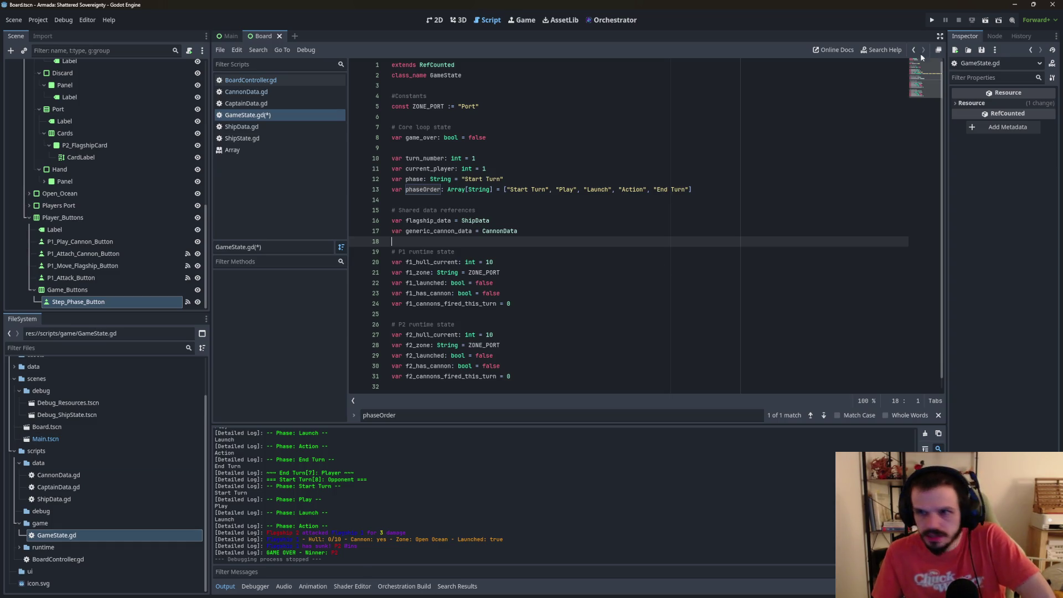
left_click(931, 21)
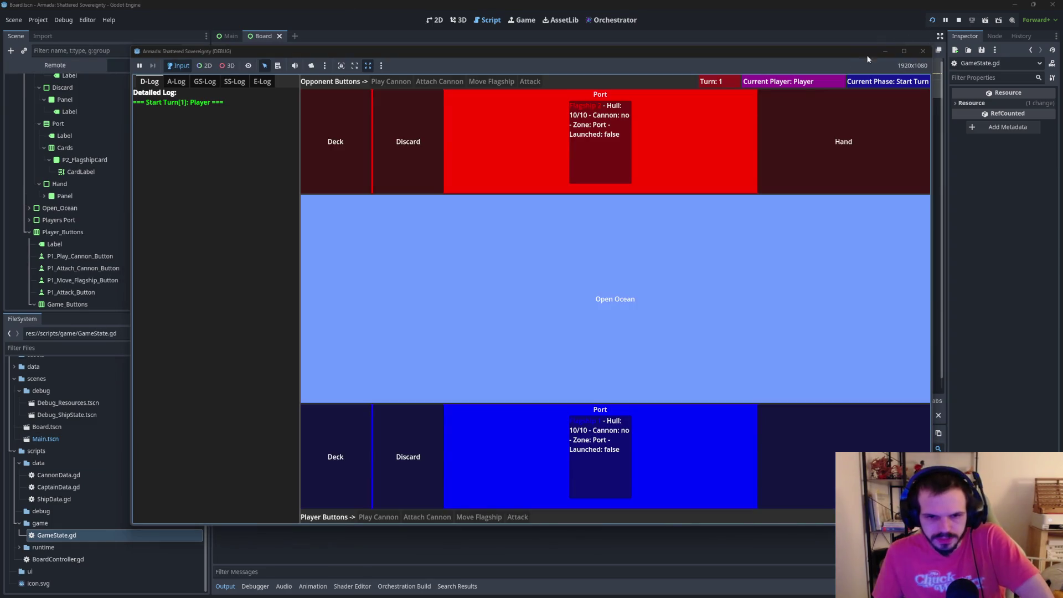
Step: Close the running game window to end the test run
left_click(923, 51)
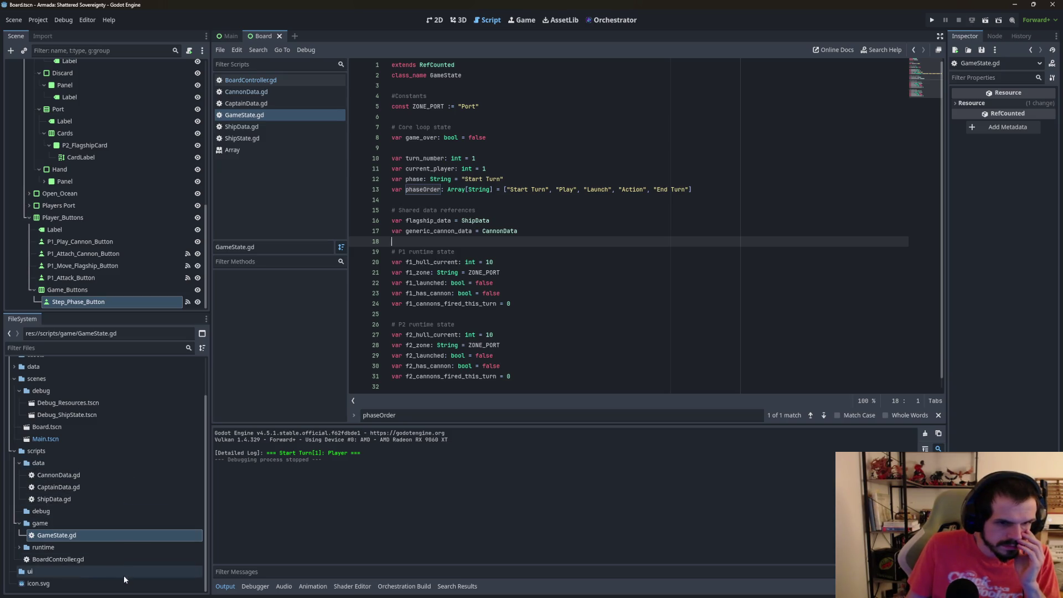
Step: Expand the runtime and data folders to show Cannon_Generic, Captain_Generic and Ship_Generic resources
left_click(19, 548)
scroll(59, 561, "down", 1)
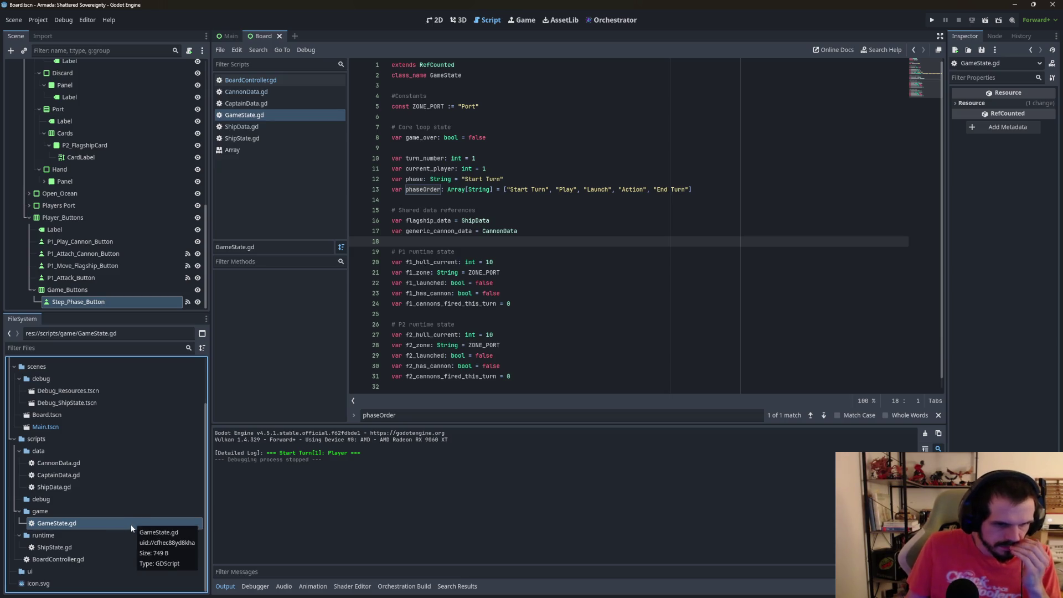
scroll(131, 524, "up", 3)
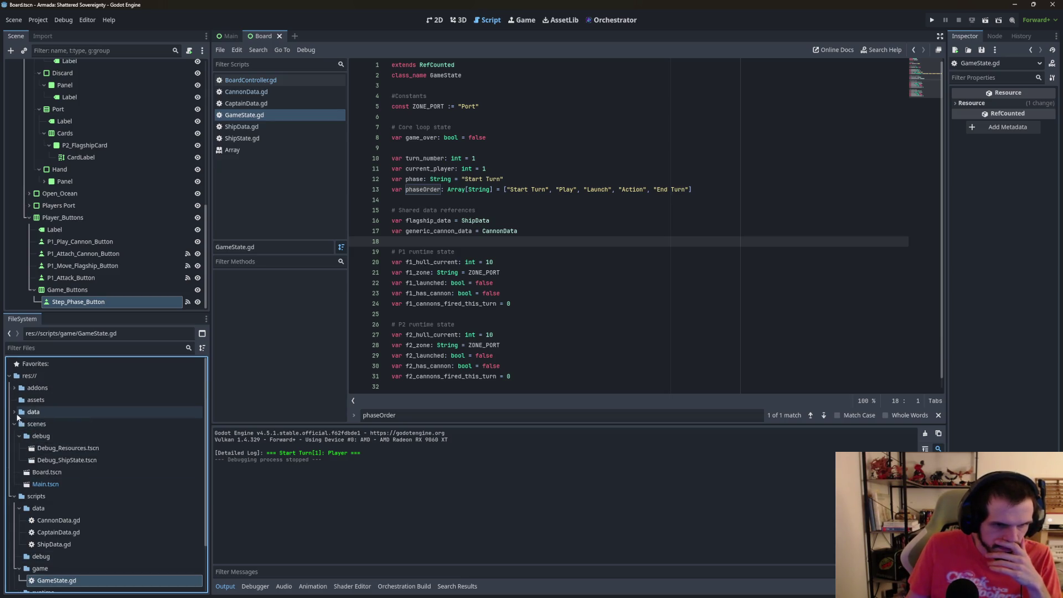
left_click(14, 412)
scroll(95, 462, "down", 2)
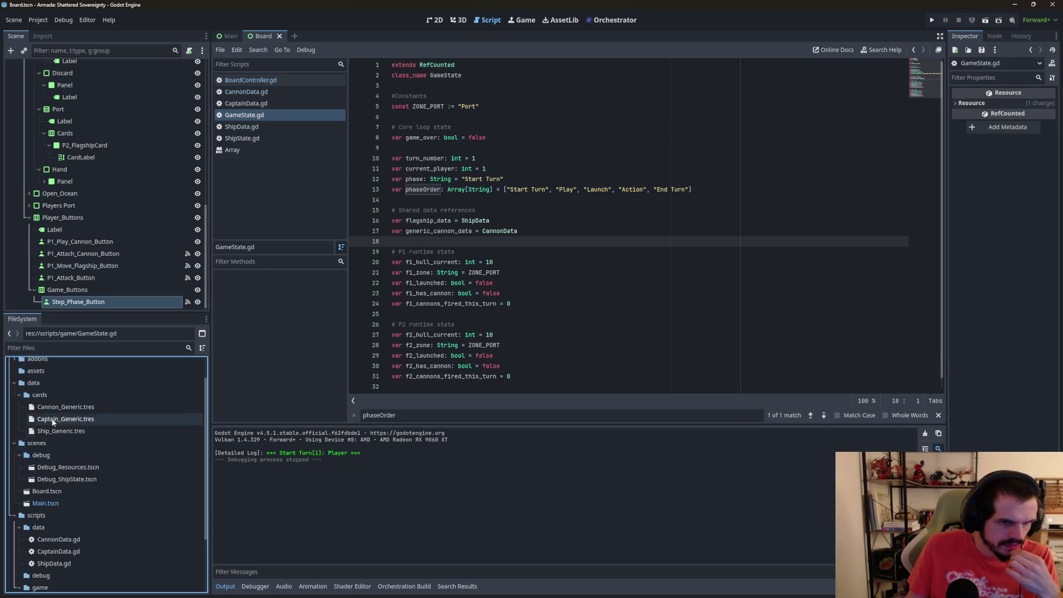
Step: Create a ships folder in data/cards and move Ship_Generic.tres into it
right_click(49, 395)
mouse_move(105, 404)
left_click(180, 405)
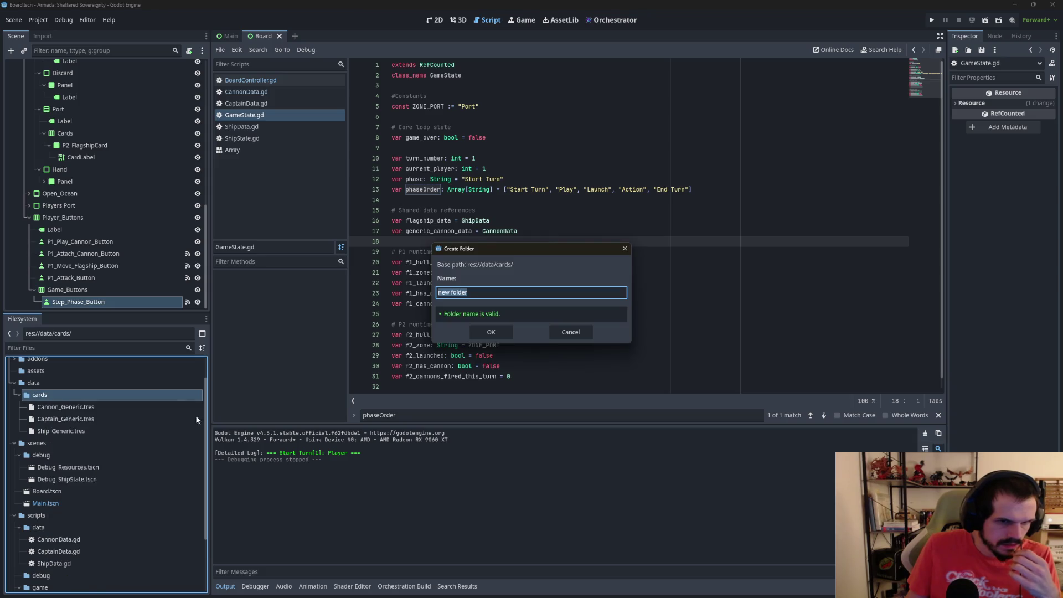
type("ships")
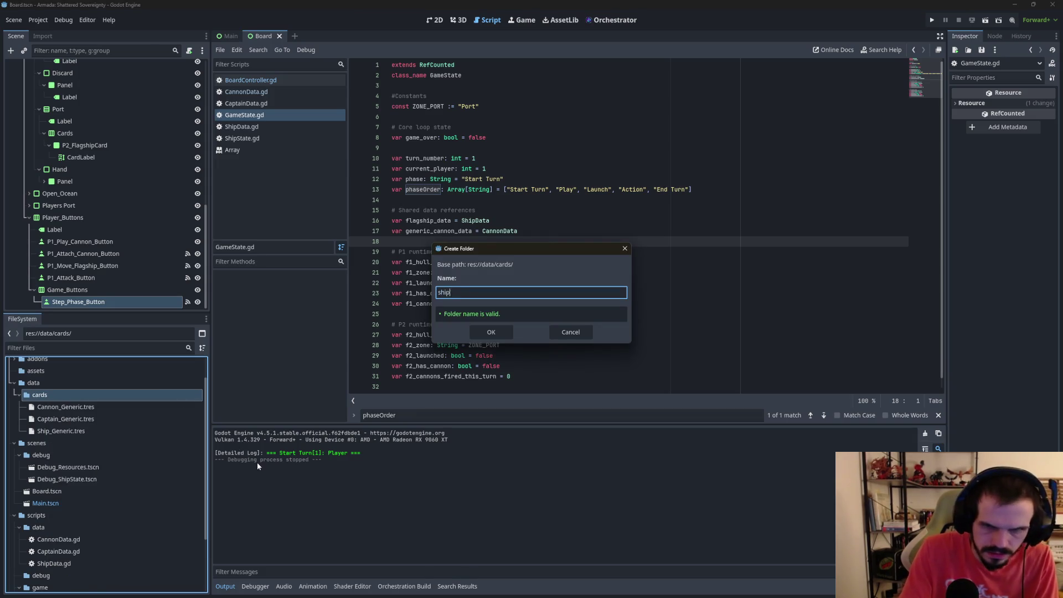
key("Return")
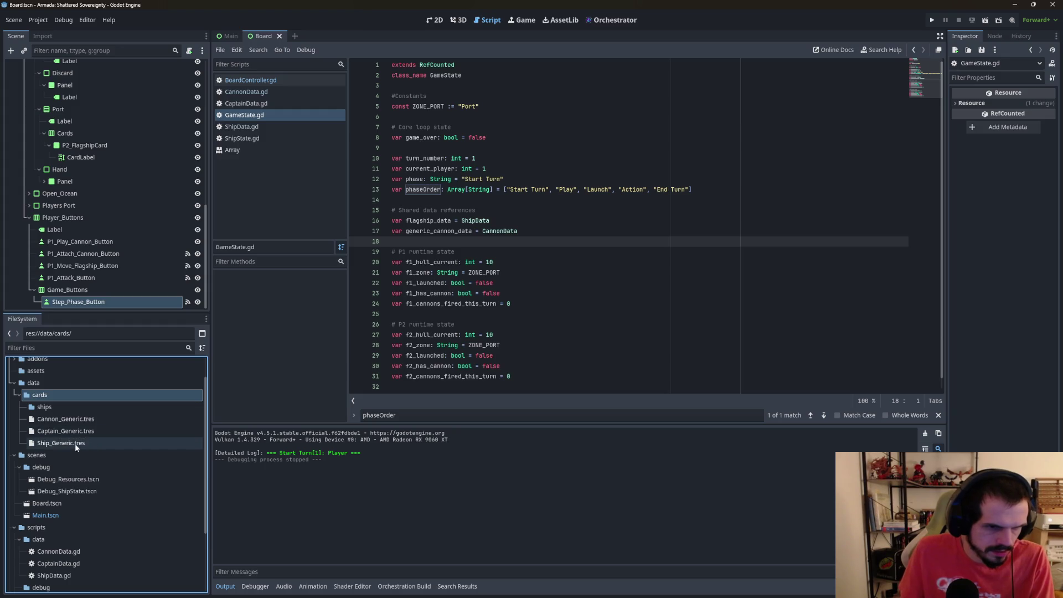
left_click_drag(54, 444, 49, 411)
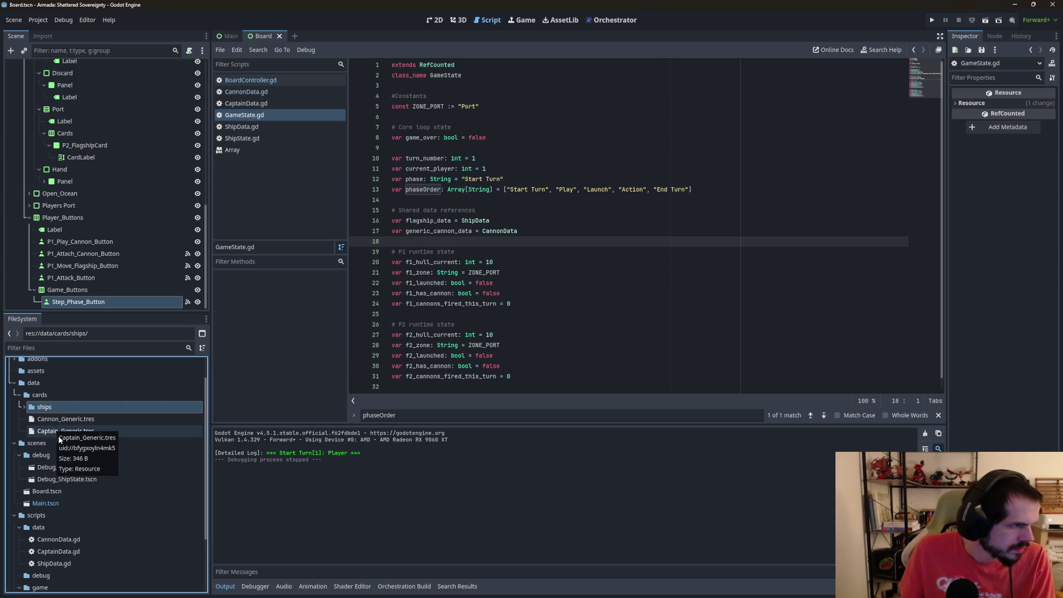
Step: Create a cannons folder in data/cards and move Cannon_Generic.tres into it
right_click(42, 395)
mouse_move(109, 403)
left_click(172, 403)
type("cannons")
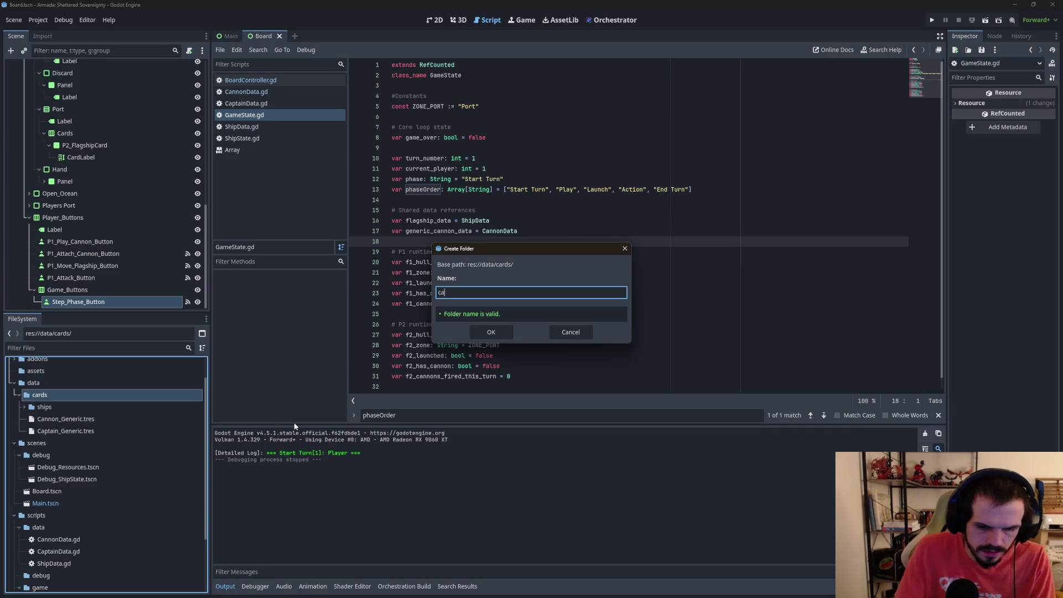
key("Return")
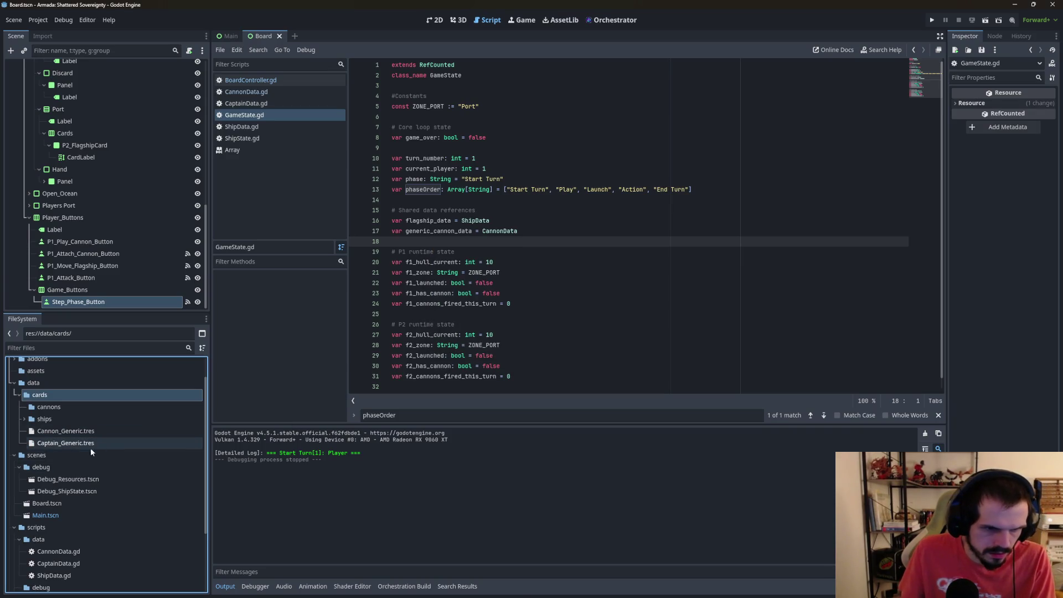
left_click_drag(66, 431, 51, 412)
Step: Create a captains folder in data/cards and move Captain_Generic.tres into it
right_click(28, 394)
mouse_move(121, 397)
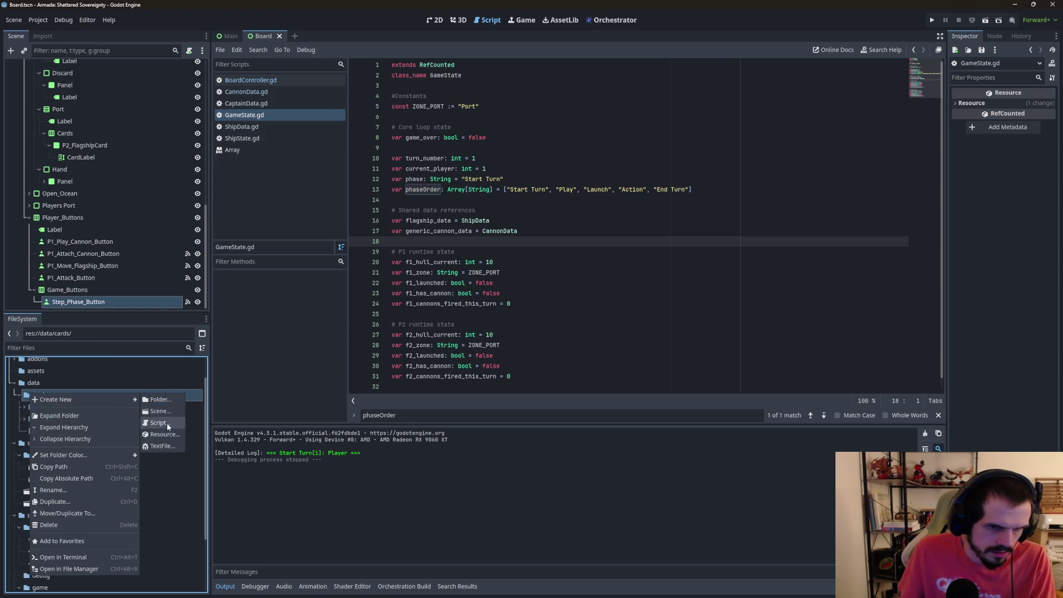
left_click(166, 399)
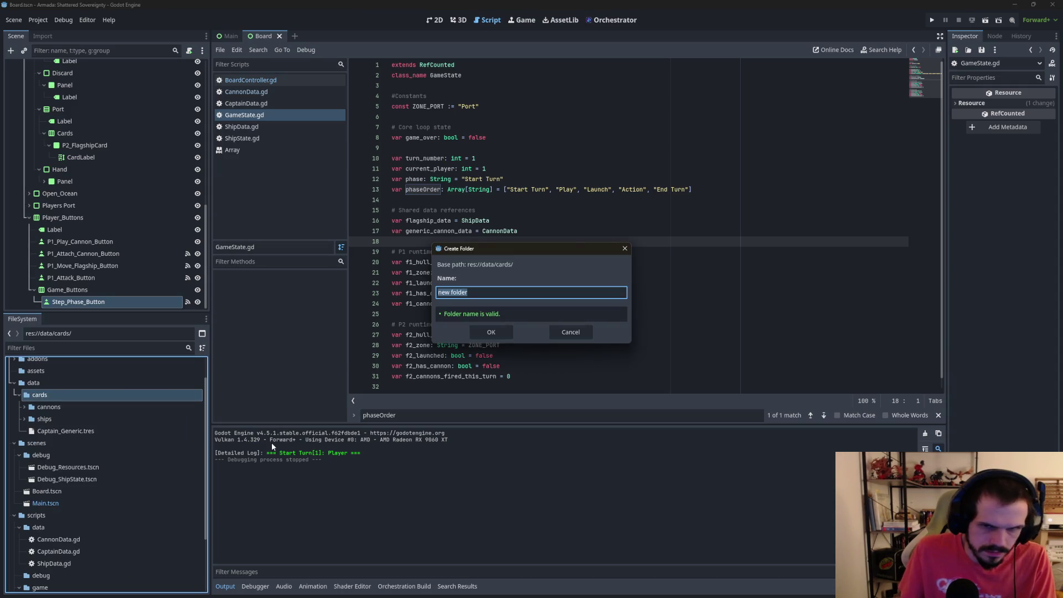
type("captains")
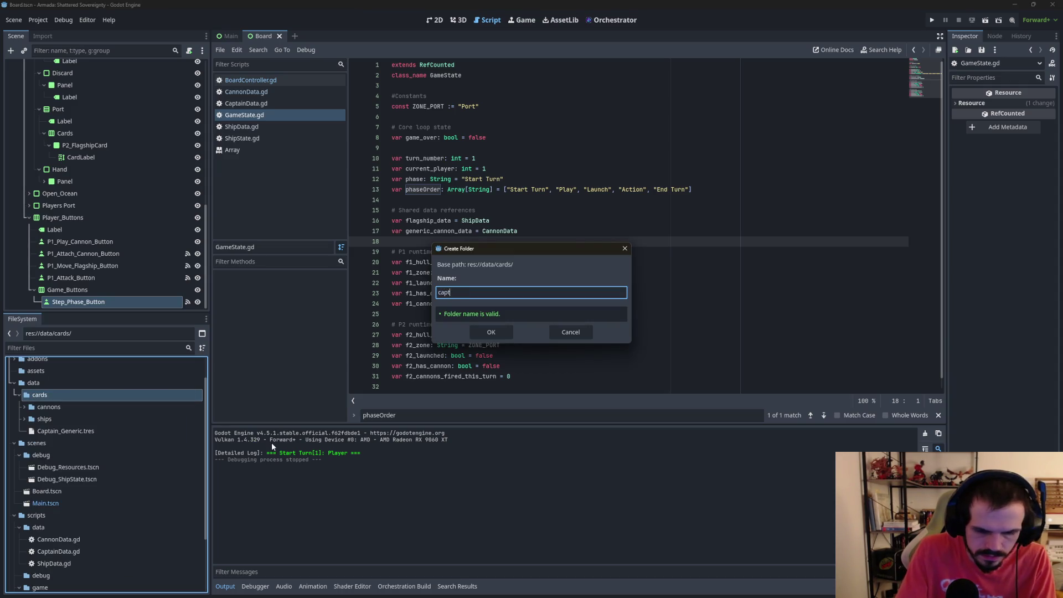
key("Return")
left_click_drag(88, 441, 58, 421)
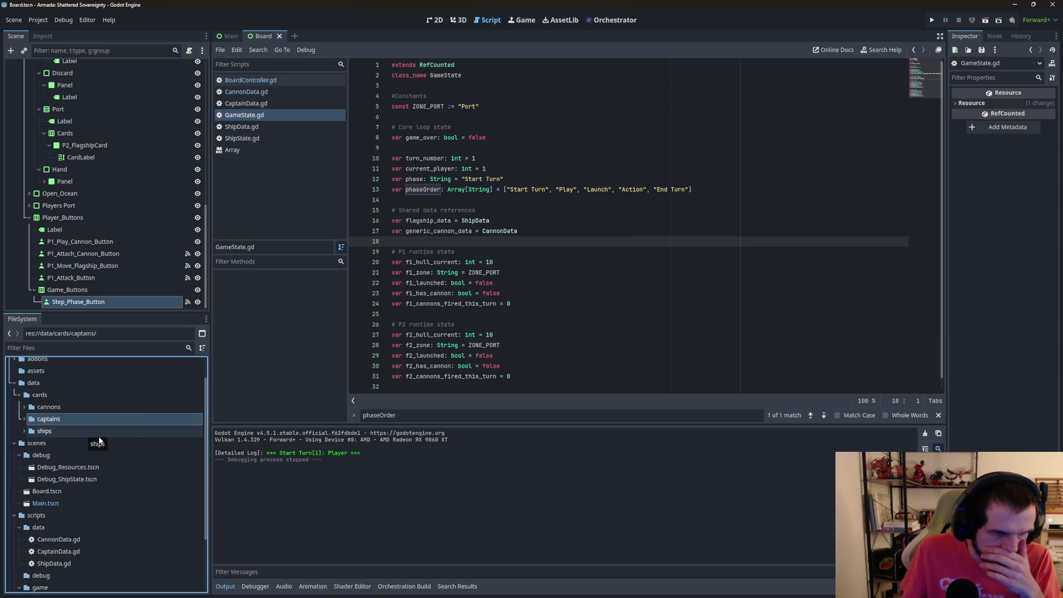
scroll(83, 460, "up", 1)
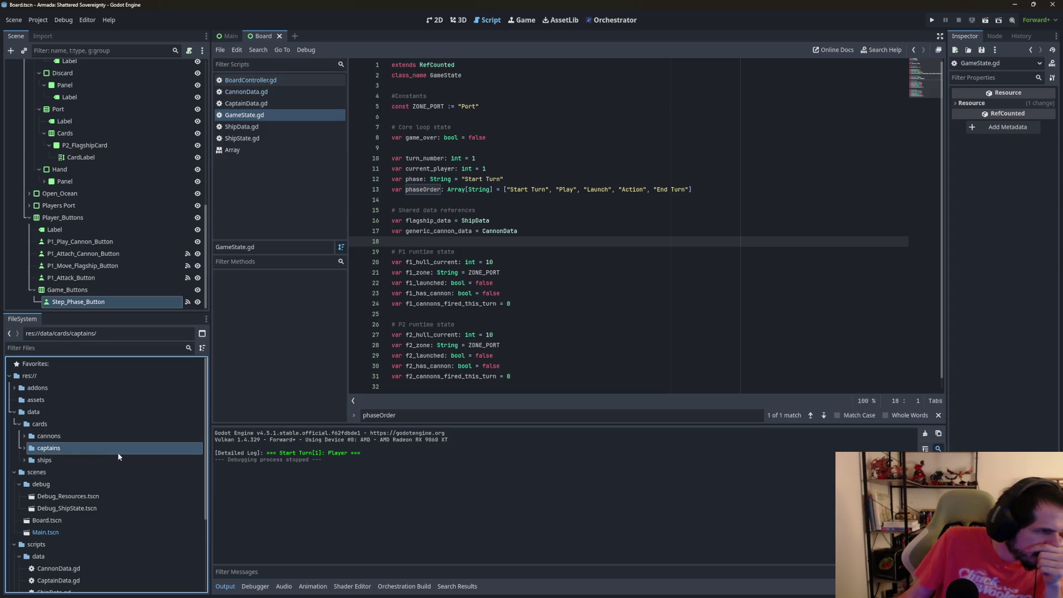
left_click(24, 436)
Step: Inspect Cannon_Generic.tres, then view Ship_Generic.tres (Generic Ship, Cost 2, Hull Max 5)
left_click(47, 449)
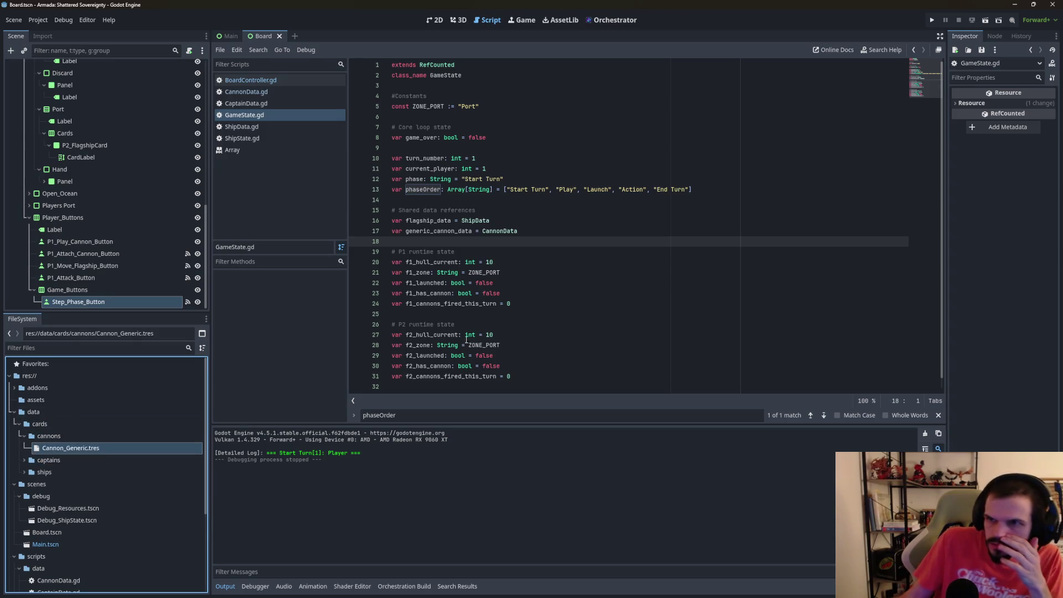
double_click(60, 451)
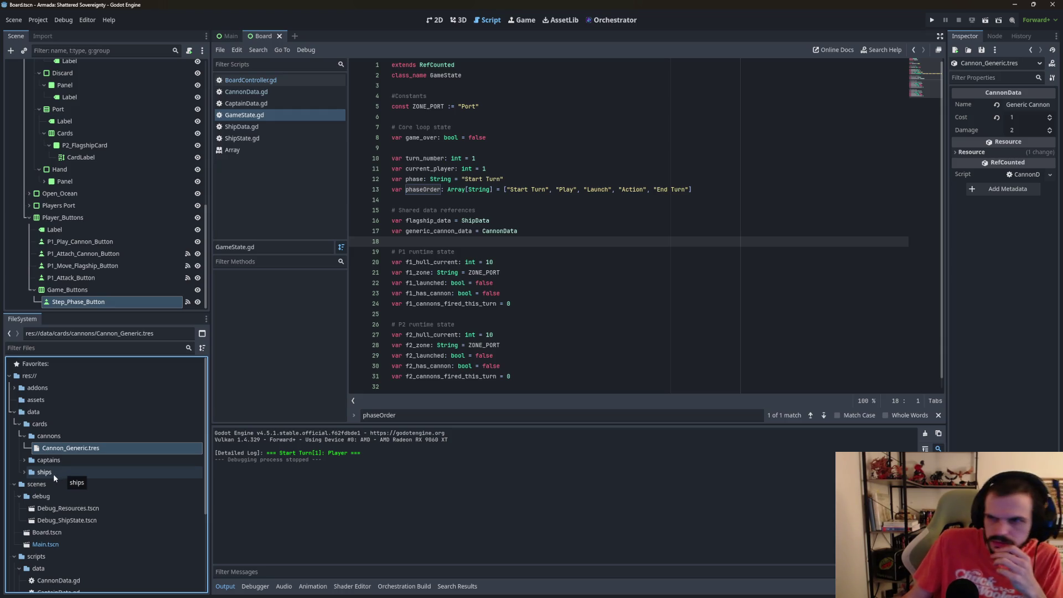
double_click(50, 473)
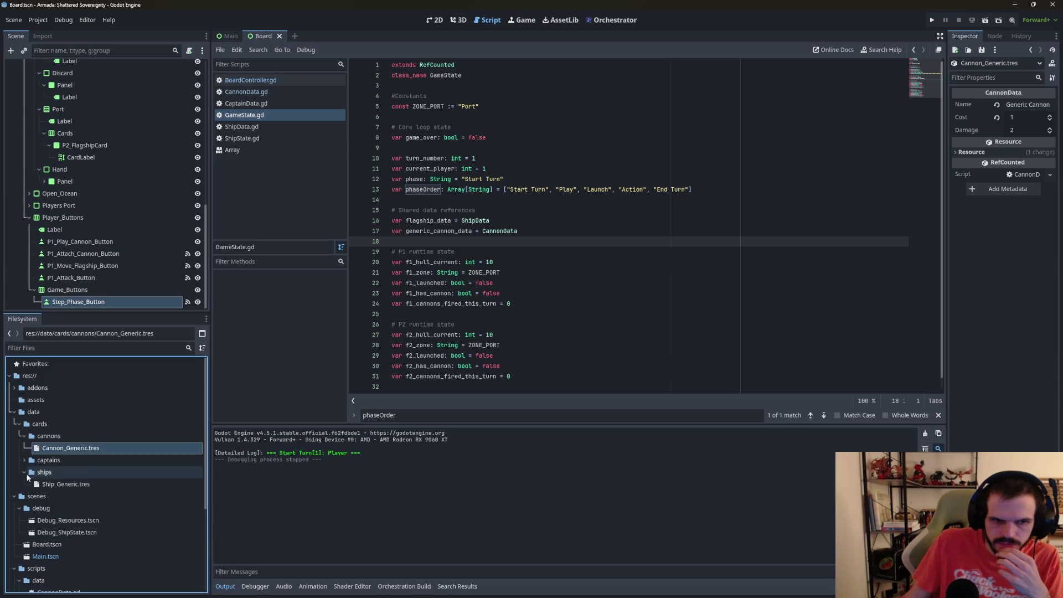
left_click(55, 485)
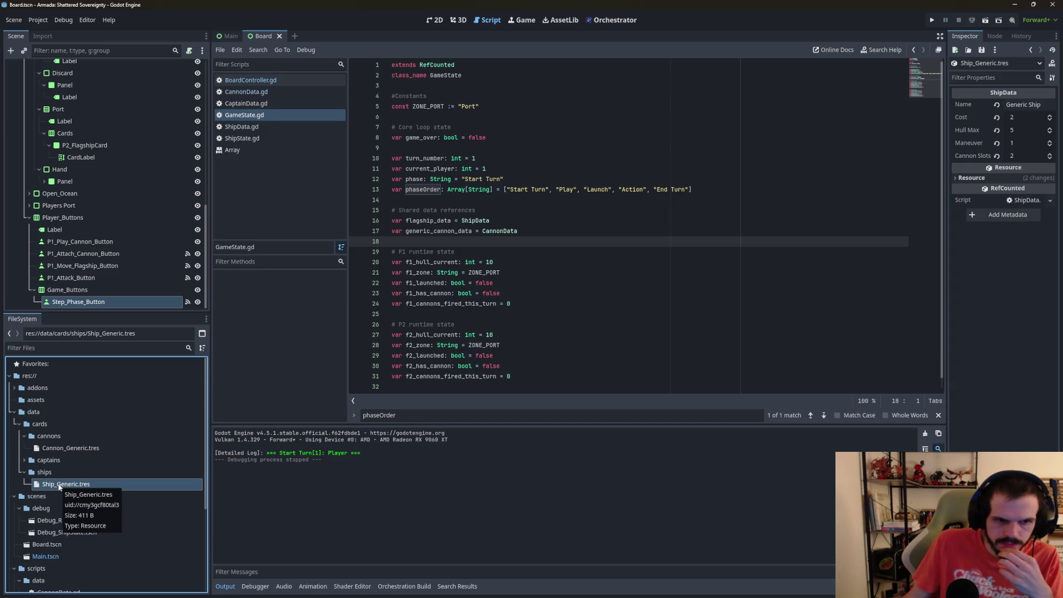
right_click(48, 472)
Step: Create a new ShipData resource in the ships folder saved as Flagship.tres
mouse_move(112, 430)
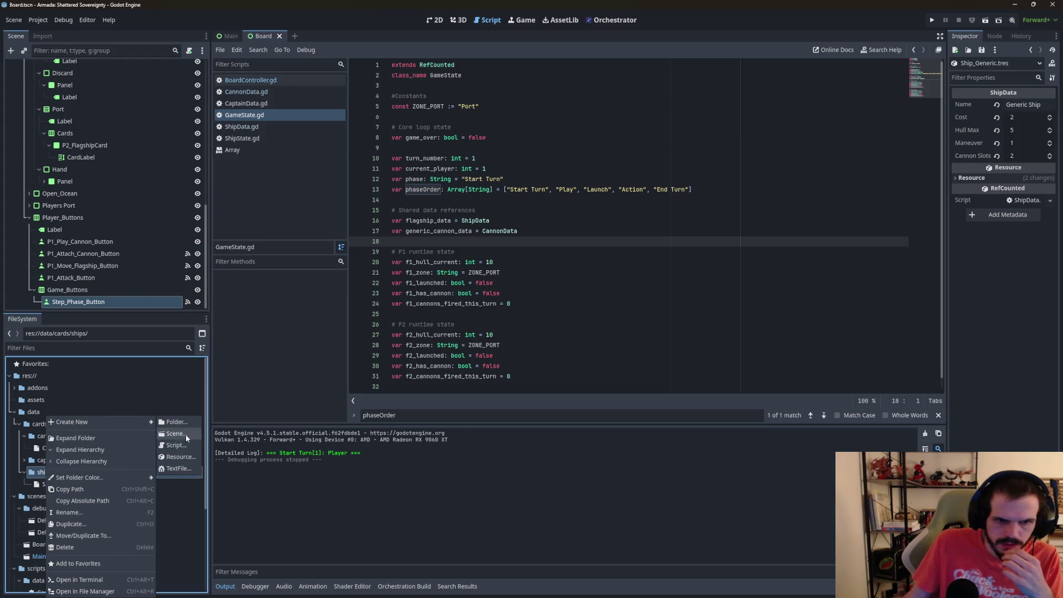
left_click(181, 460)
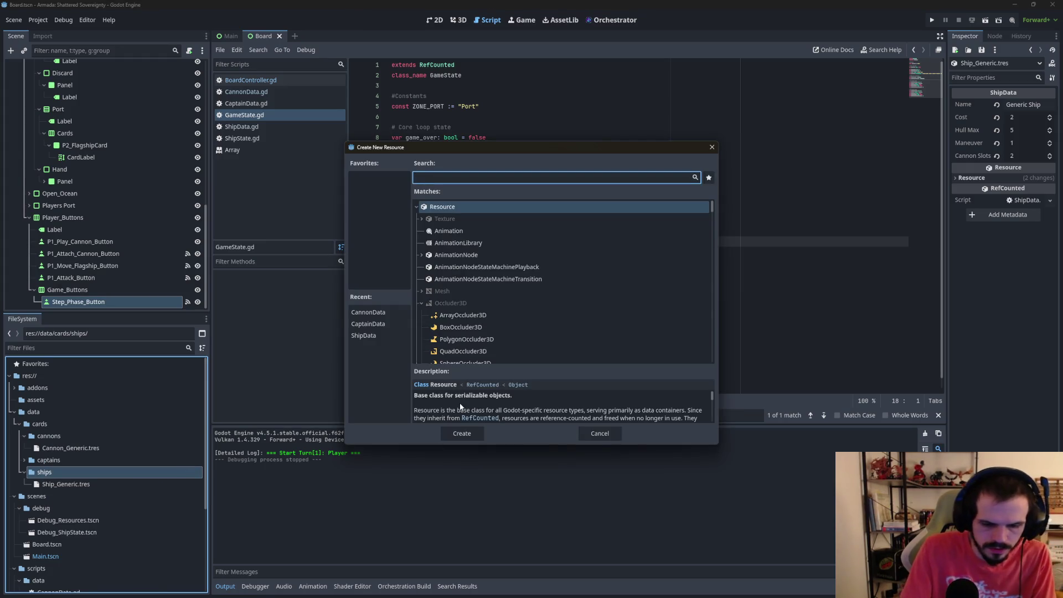
type("ship")
double_click(449, 232)
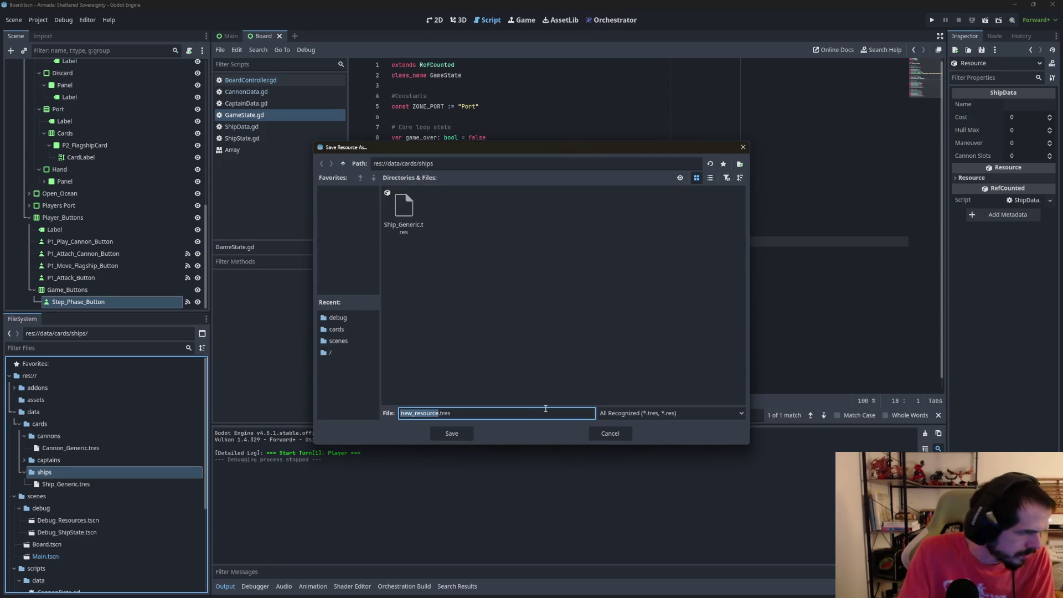
type("Flagship")
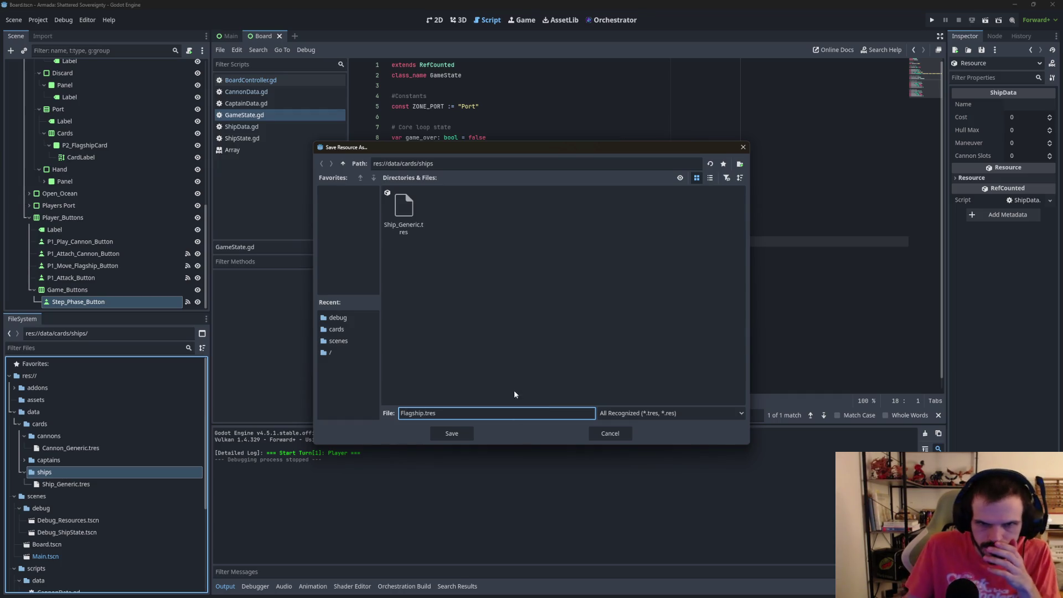
left_click(451, 433)
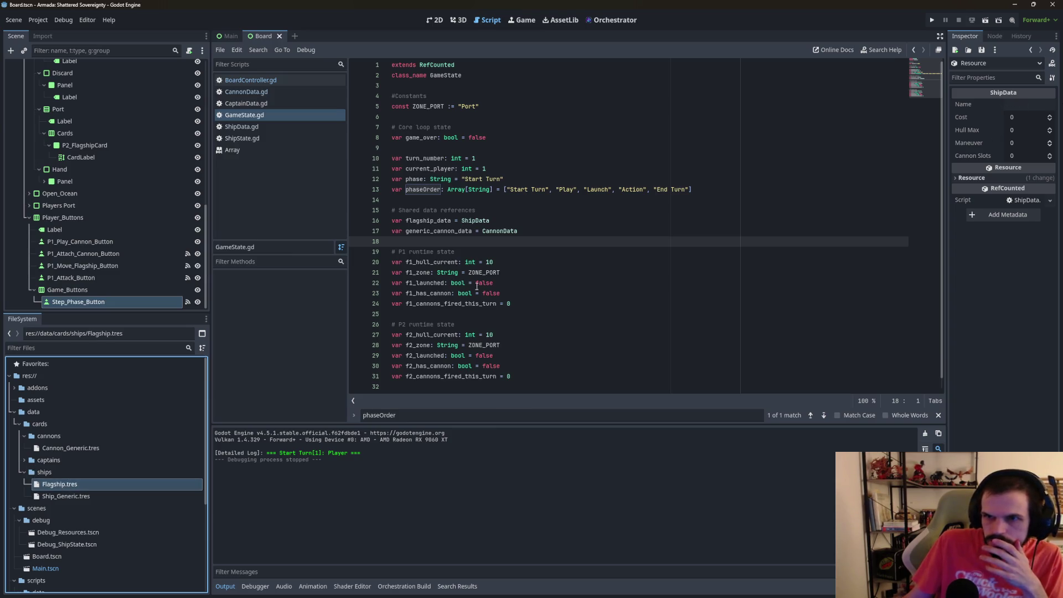
Step: Review Ship_Generic.tres values for reference, then return to Flagship.tres
left_click(87, 497)
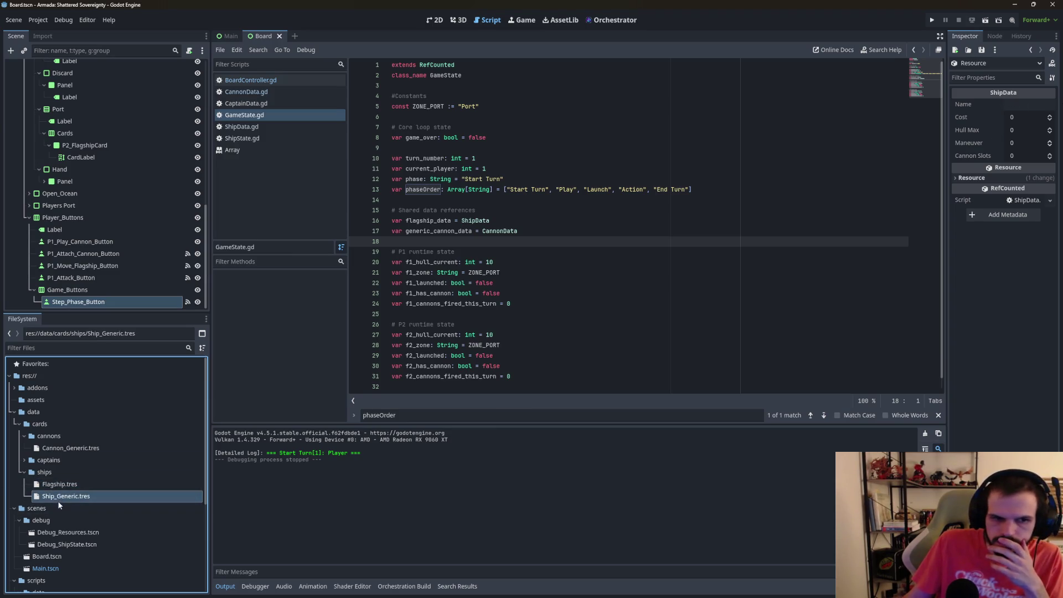
double_click(61, 498)
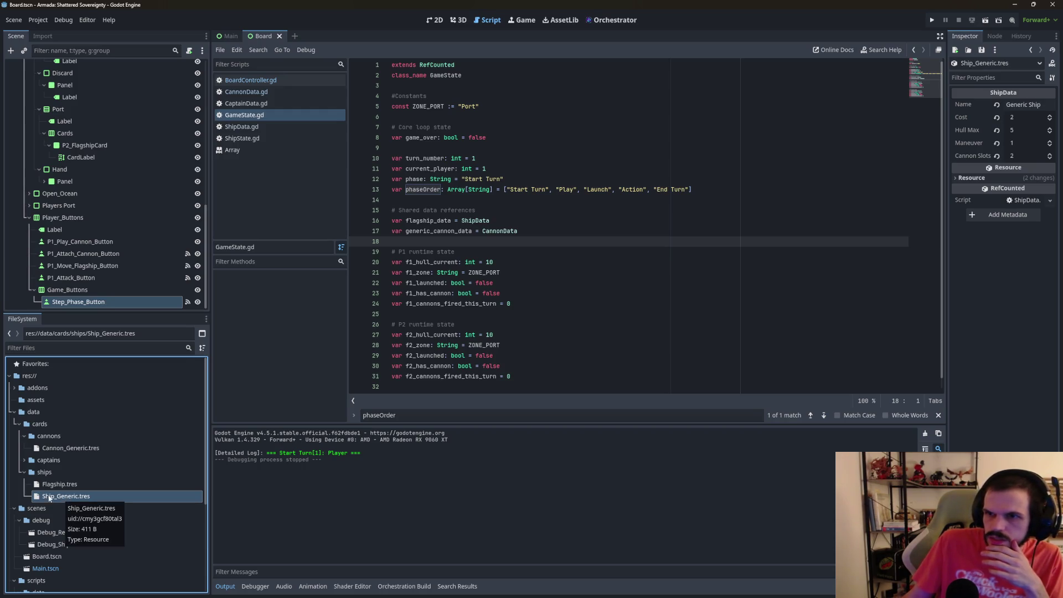
left_click(60, 485)
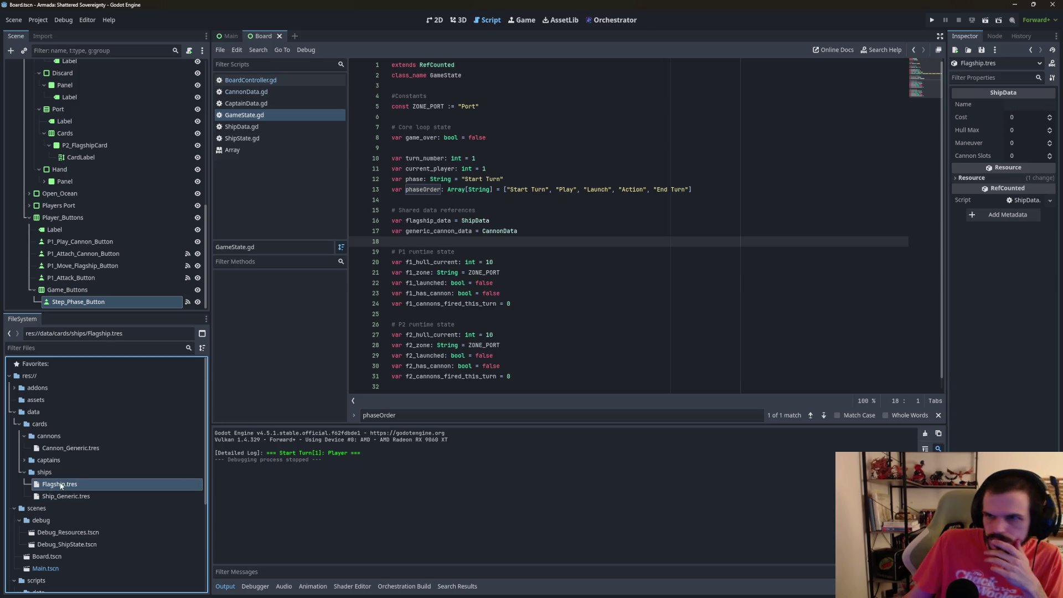
Step: Set Flagship.tres to Name Flagship, Cost 2, Hull Max 10, Maneuver 2, Cannon Slots 2
left_click(1022, 105)
type("Flagship")
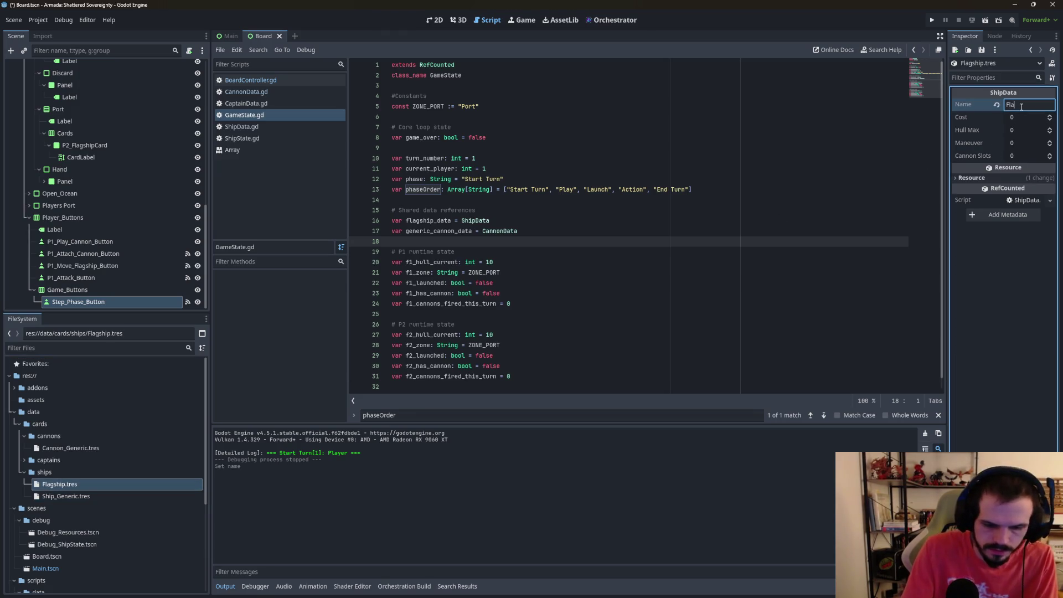
left_click(1037, 117)
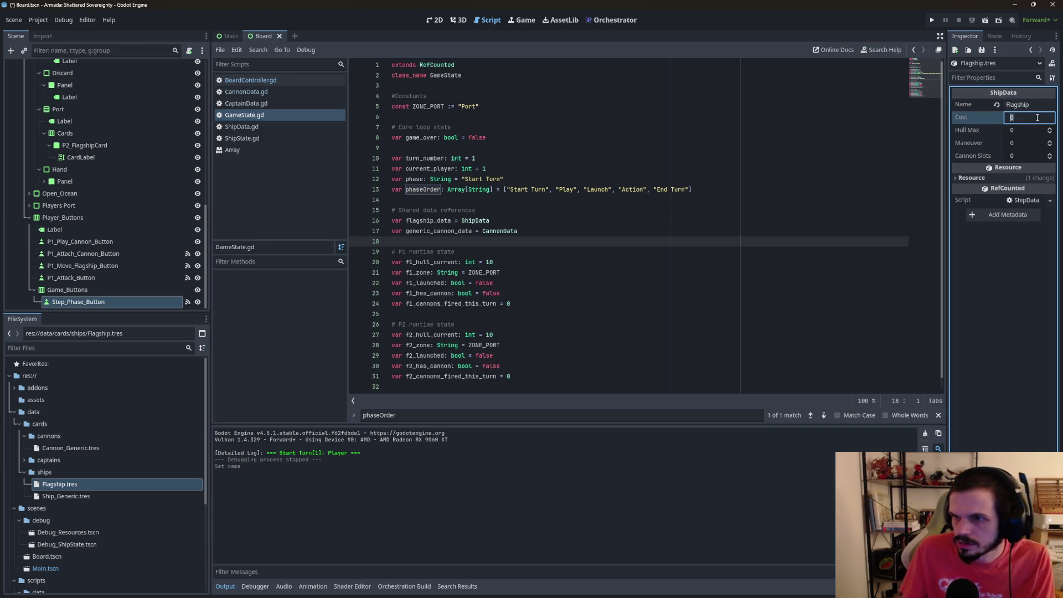
type("2")
left_click(1020, 130)
type("10")
left_click(1018, 144)
type("2")
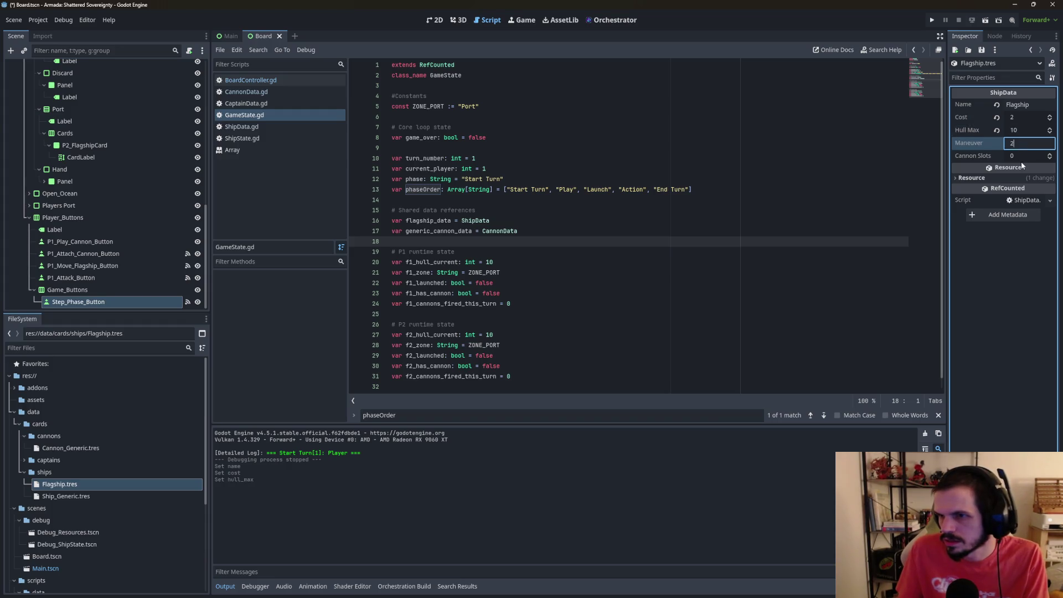
left_click(1023, 157)
type("2")
key("Return")
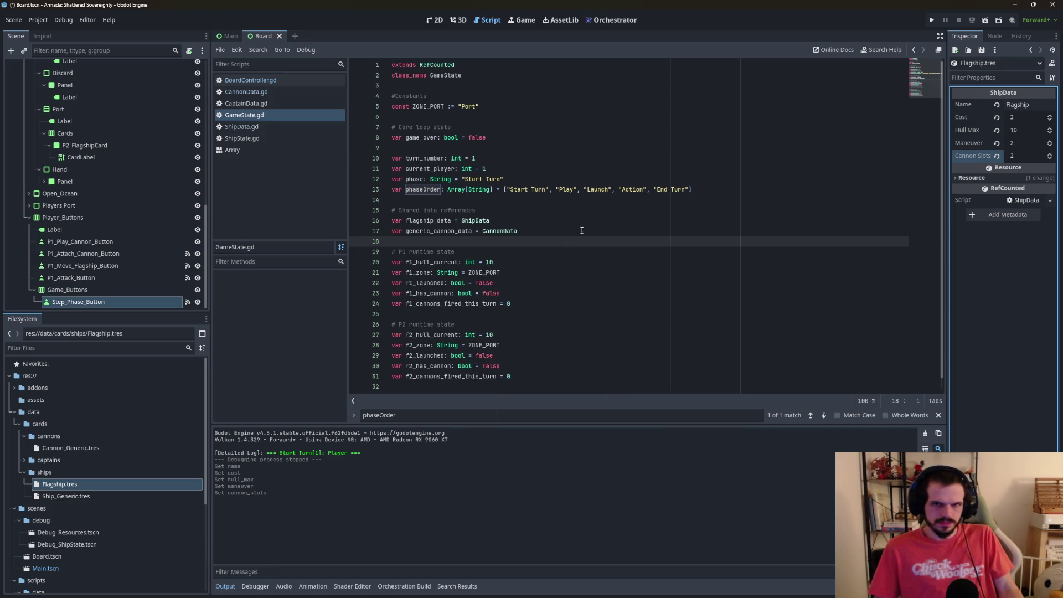
Step: Open the BoardController.gd script in the editor
scroll(582, 230, "down", 1)
mouse_move(499, 224)
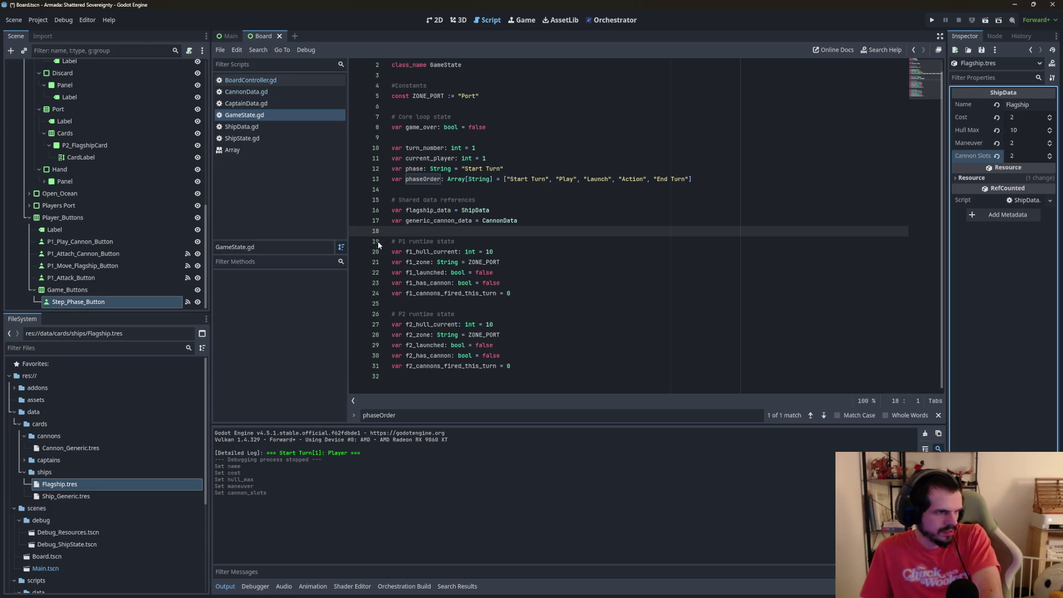
left_click(250, 79)
left_click(541, 254)
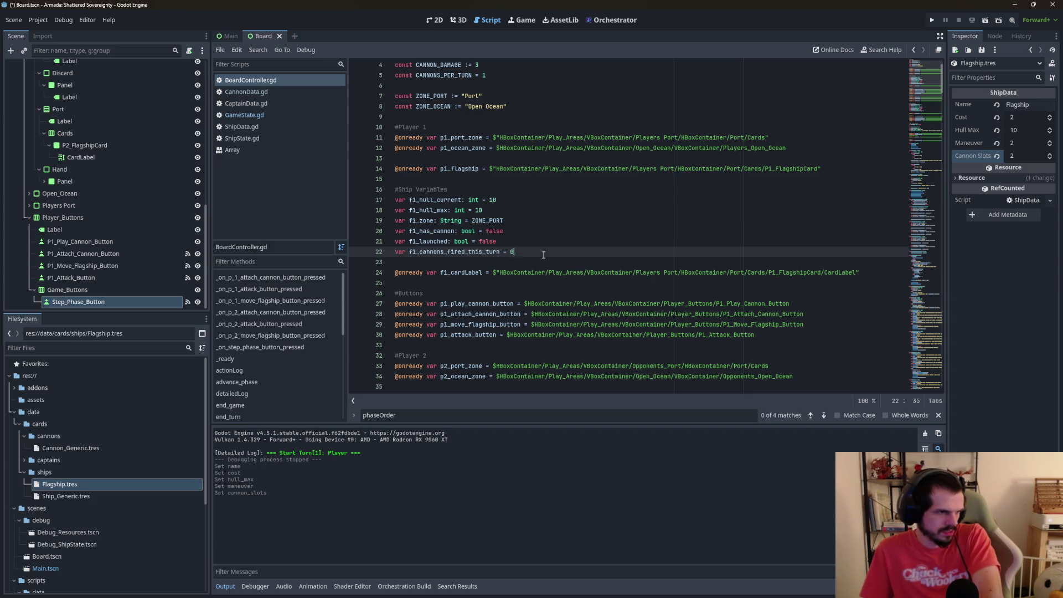
scroll(545, 244, "up", 1)
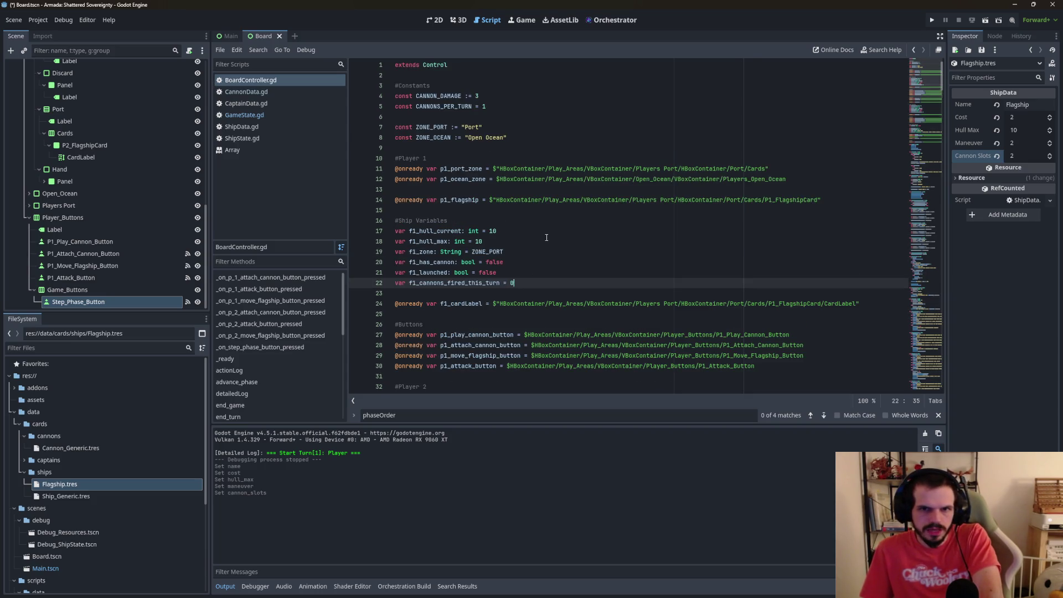
scroll(547, 238, "down", 12)
scroll(546, 238, "down", 3)
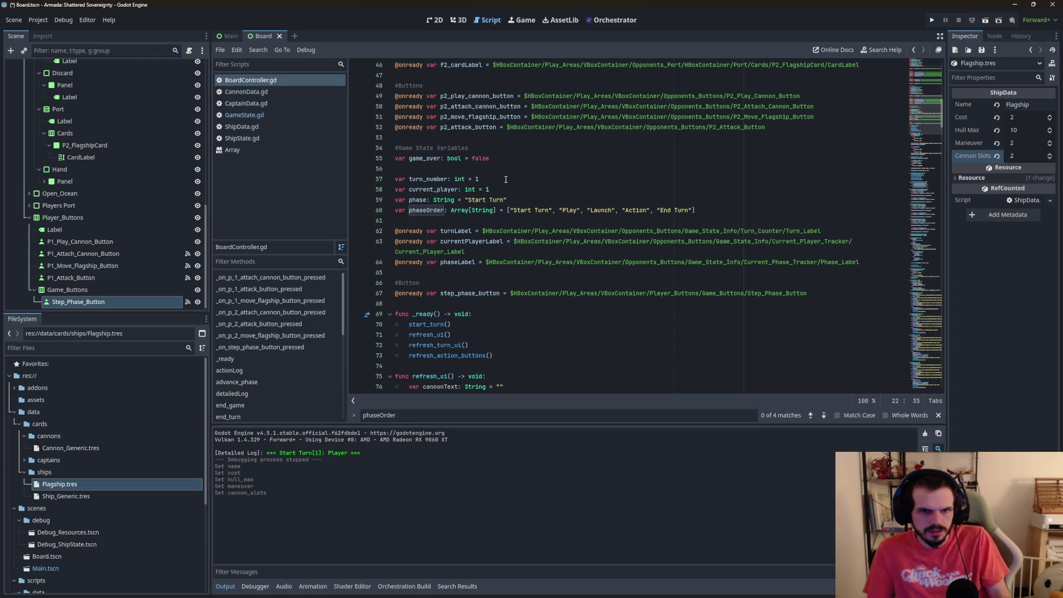
left_click(731, 211)
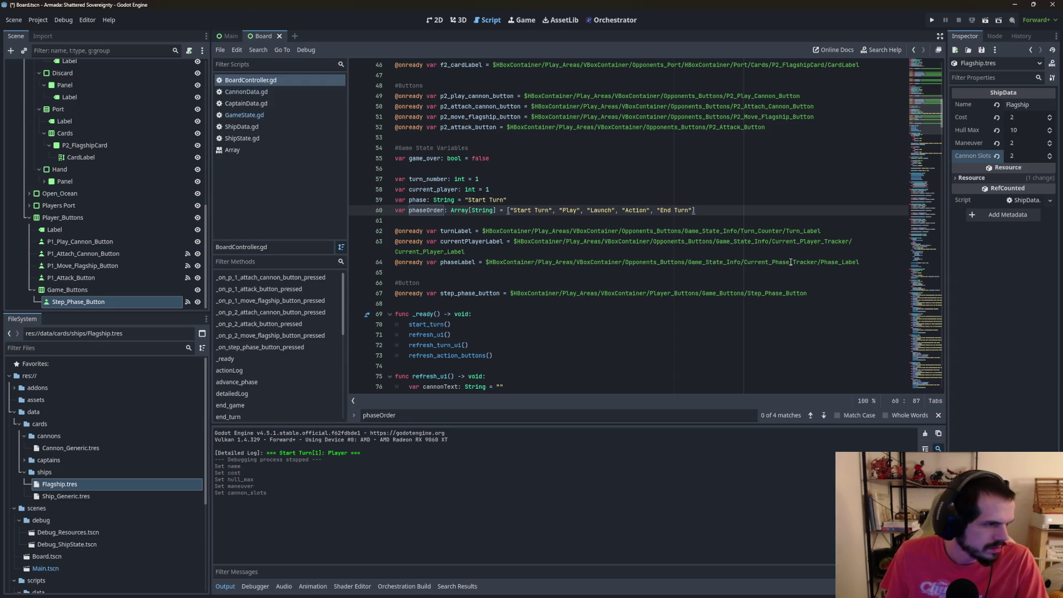
scroll(758, 233, "up", 1)
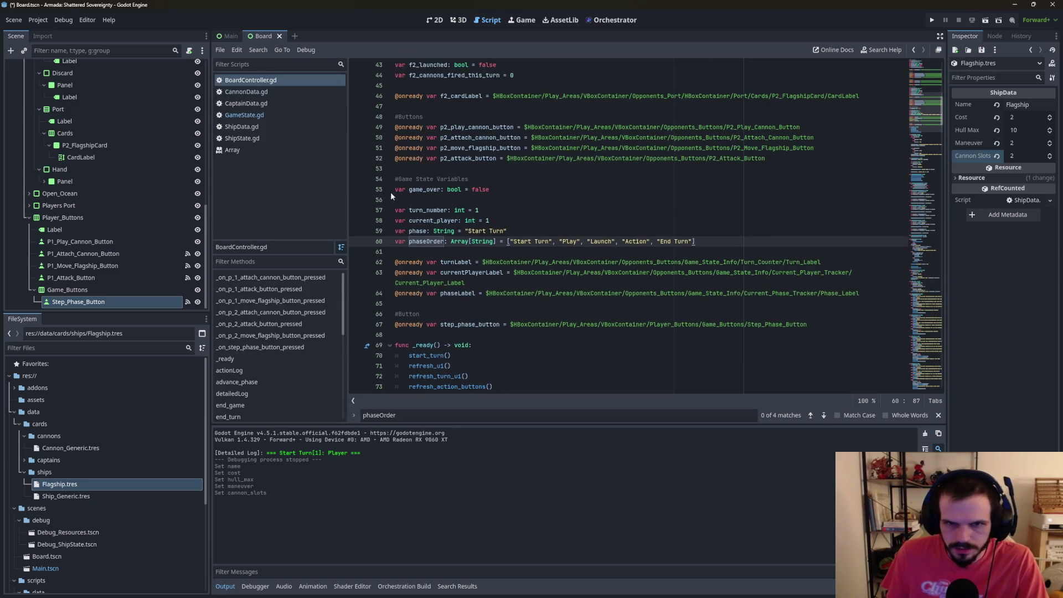
left_click(537, 193)
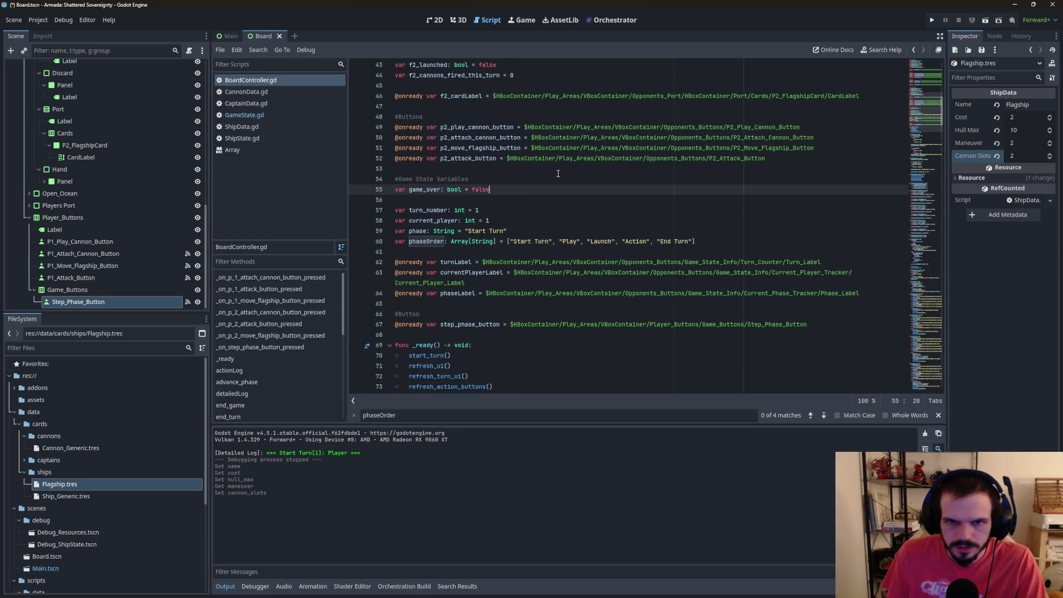
key("ctrl+shift+Return")
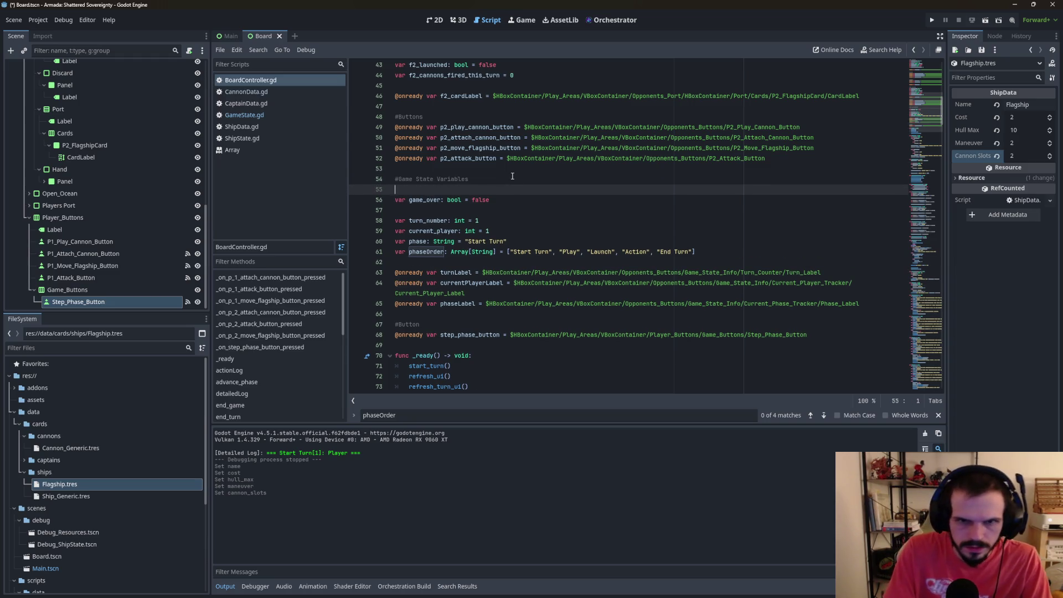
key("Return")
key("Up")
type("@onre")
key("Return")
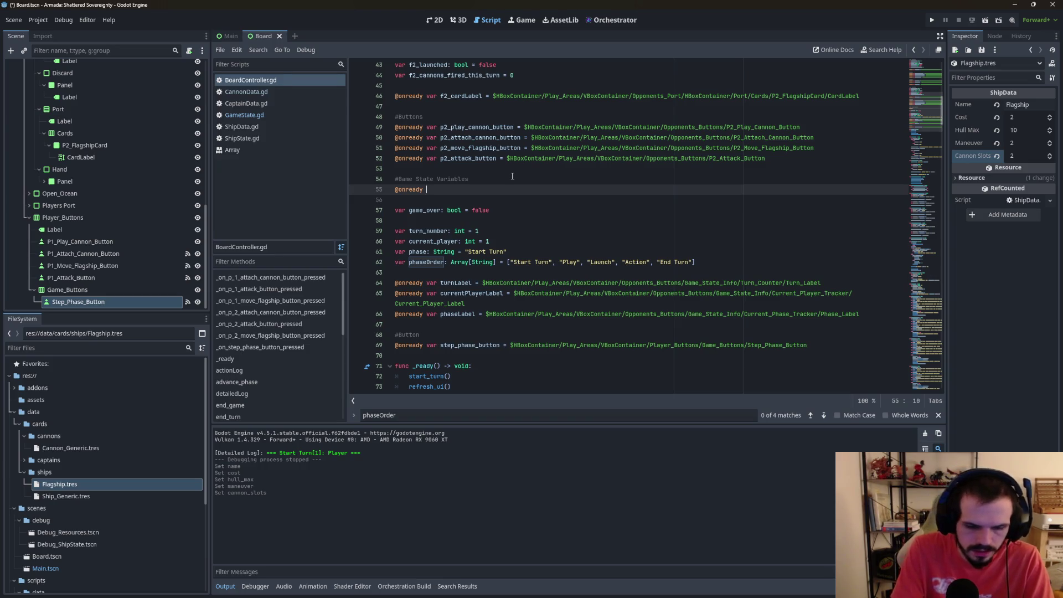
type("st")
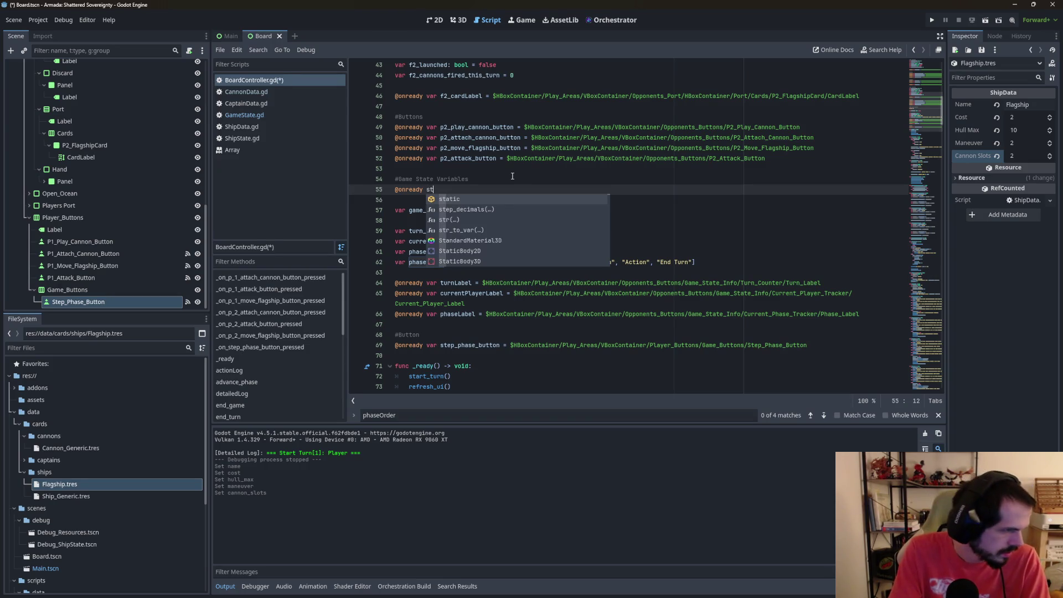
type("ate")
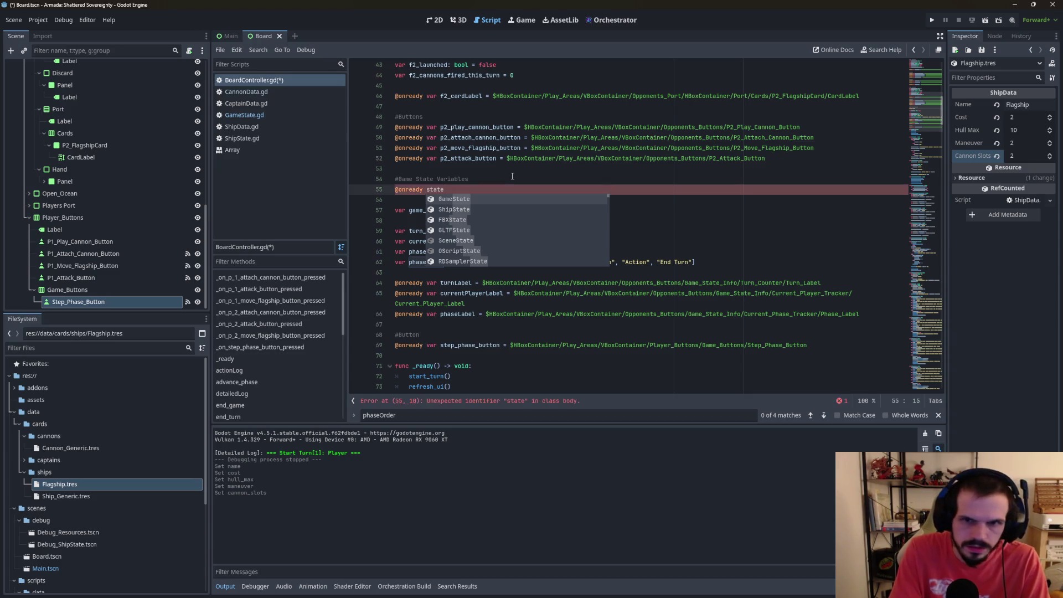
key("BackSpace")
type(":")
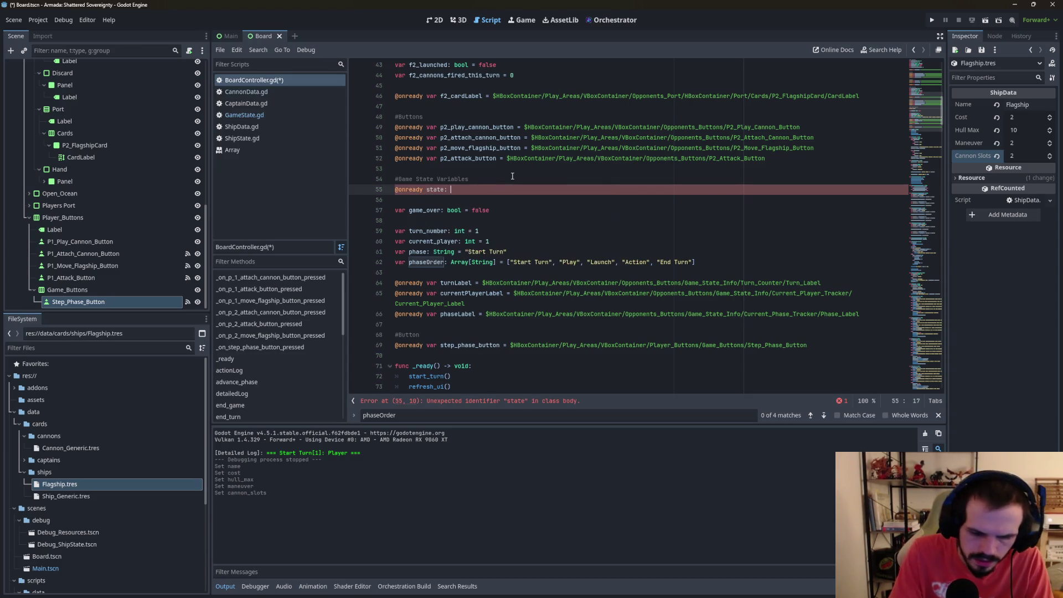
key("BackSpace")
key("BackSpace")
key("BackSpace")
type("var st")
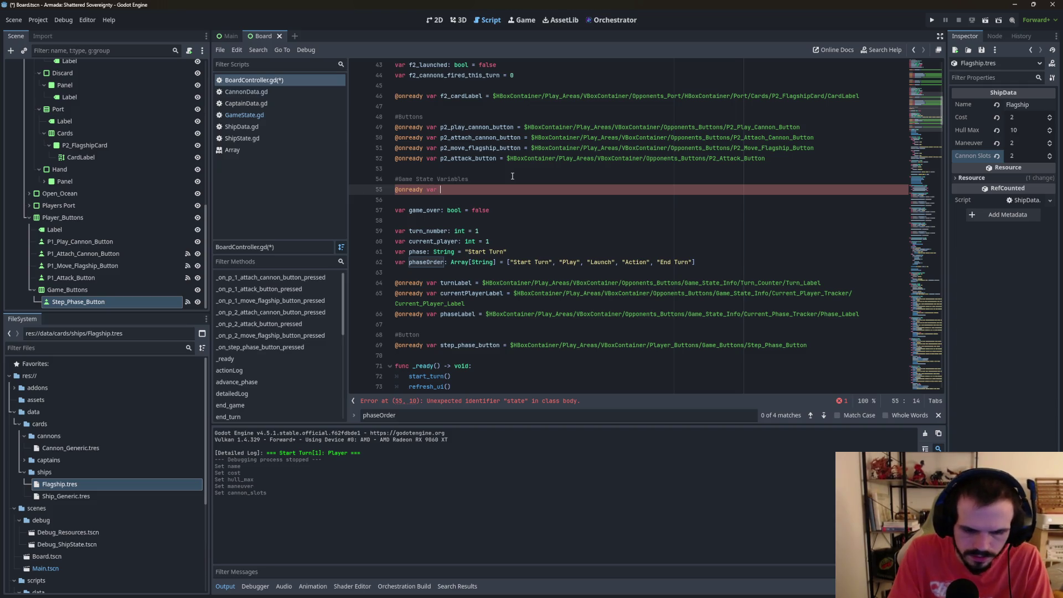
type("ate: G")
key("Return")
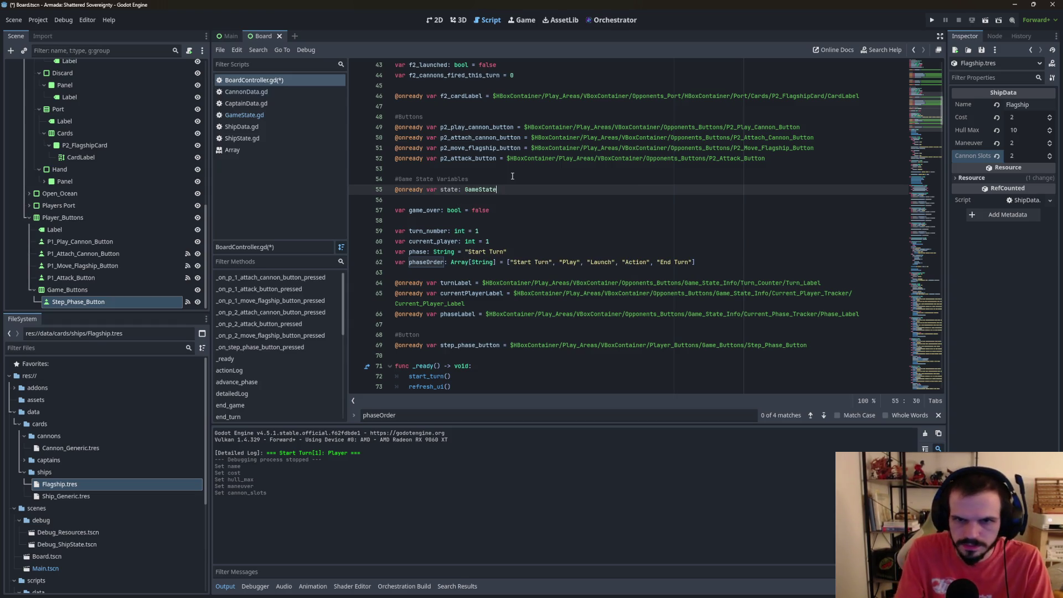
Step: In _ready(), add state.flagship_data = load("res://data/cards/ships/Flagship.tres")
scroll(483, 187, "down", 5)
left_click(480, 245)
left_click(480, 235)
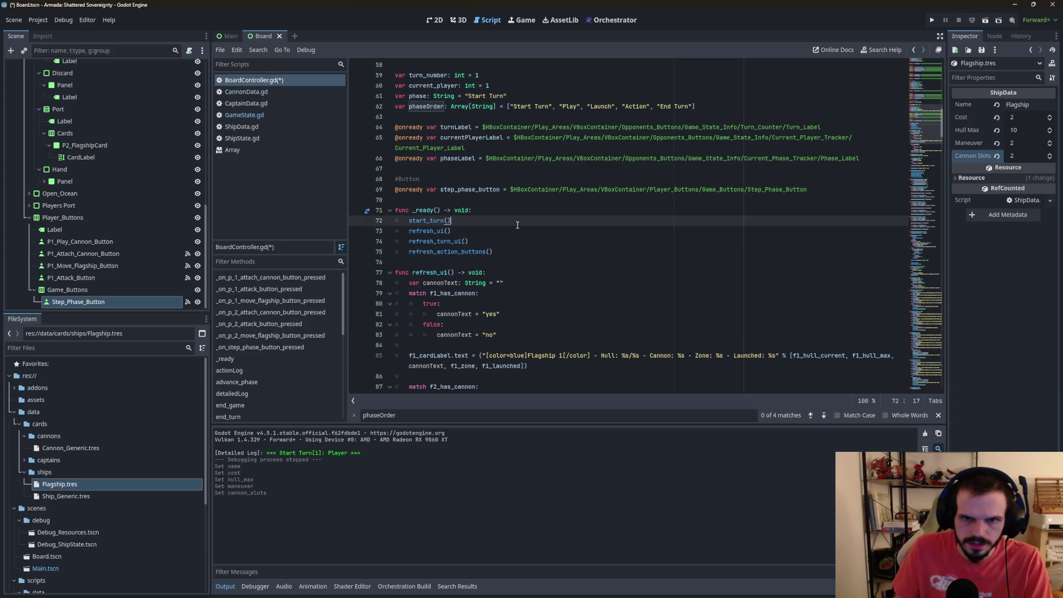
left_click(496, 210)
key("Return")
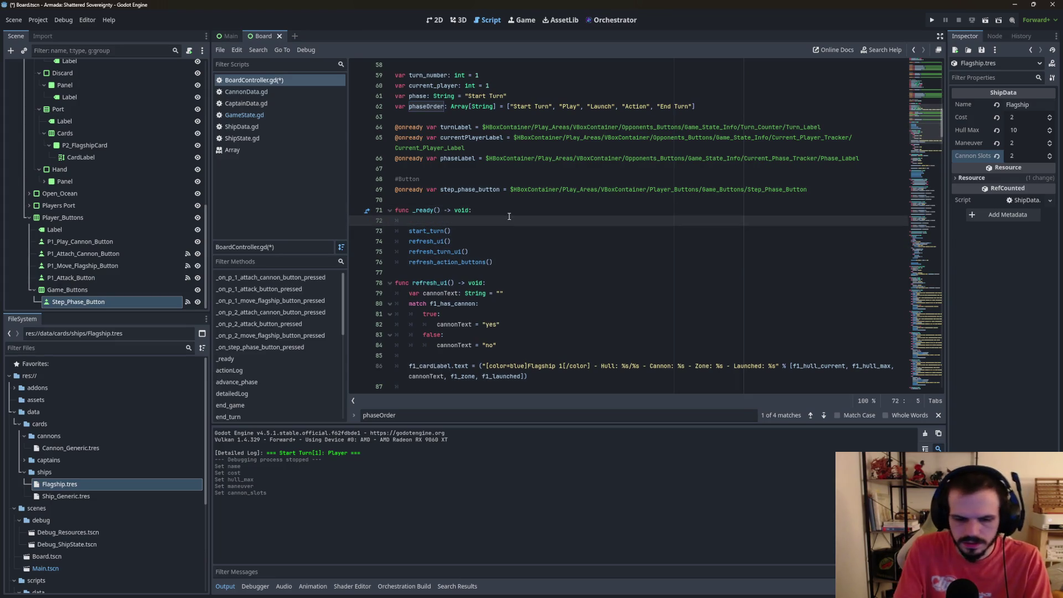
type("st")
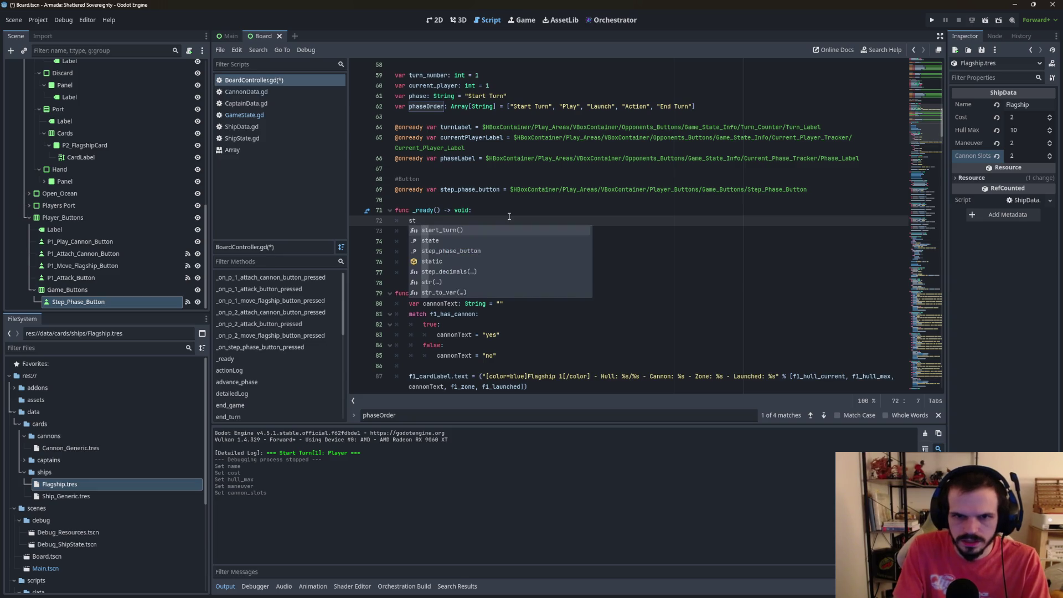
key("Return")
type("load")
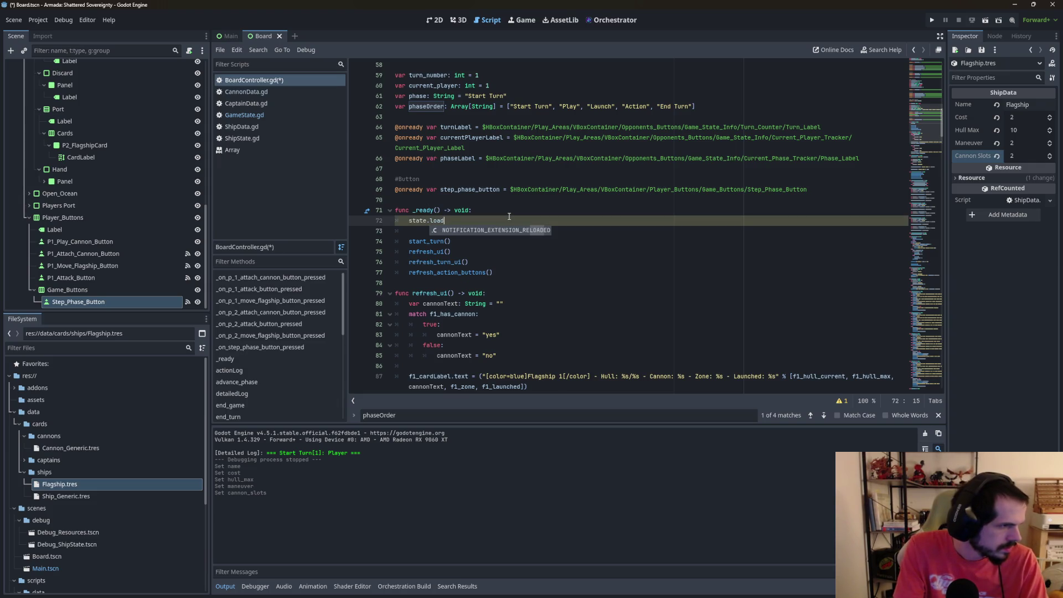
key("BackSpace")
key("BackSpace")
key("BackSpace")
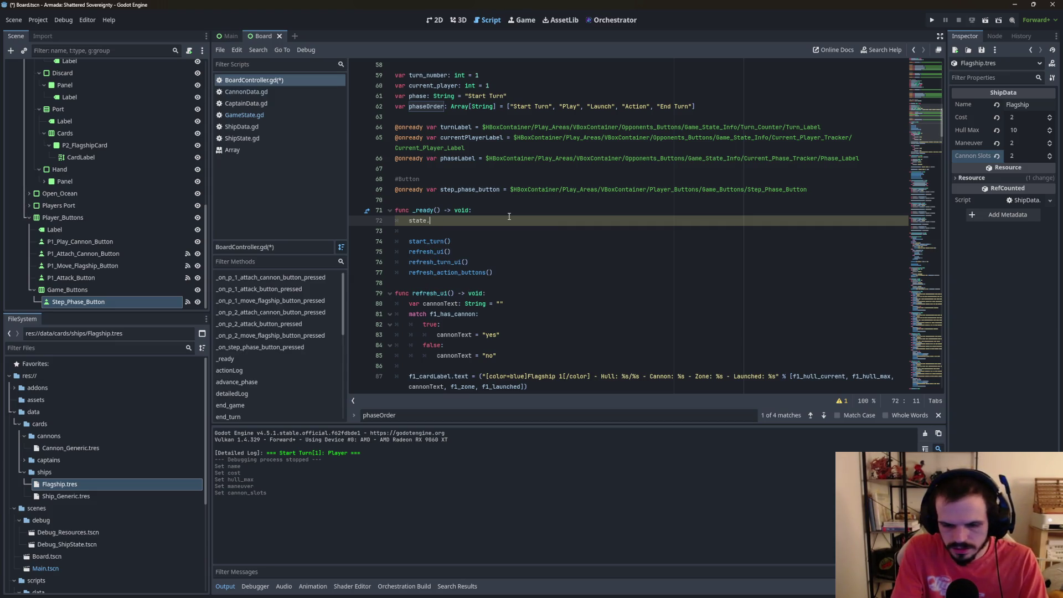
type("fl")
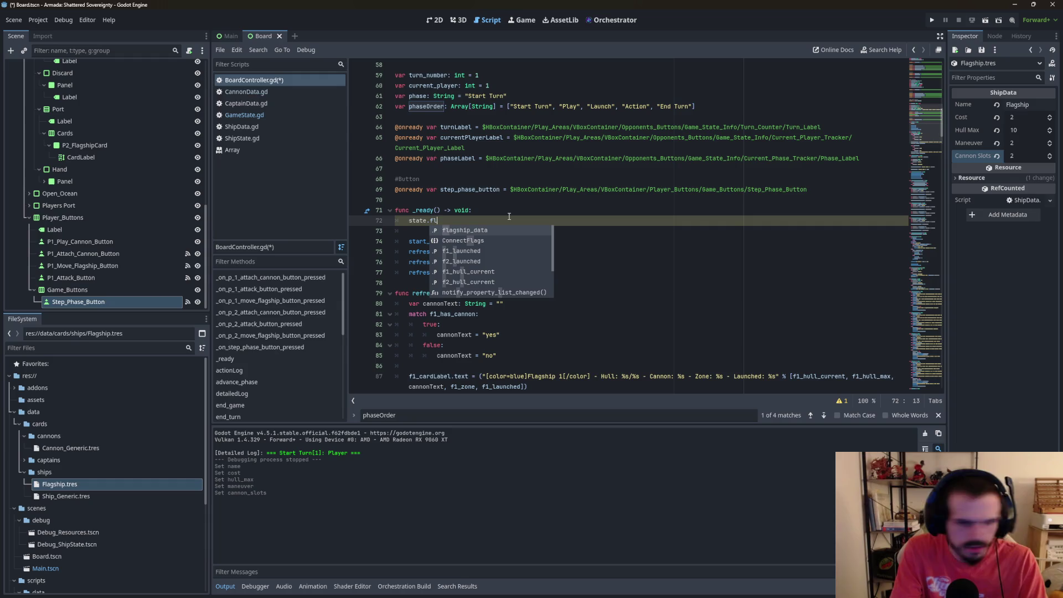
key("Return")
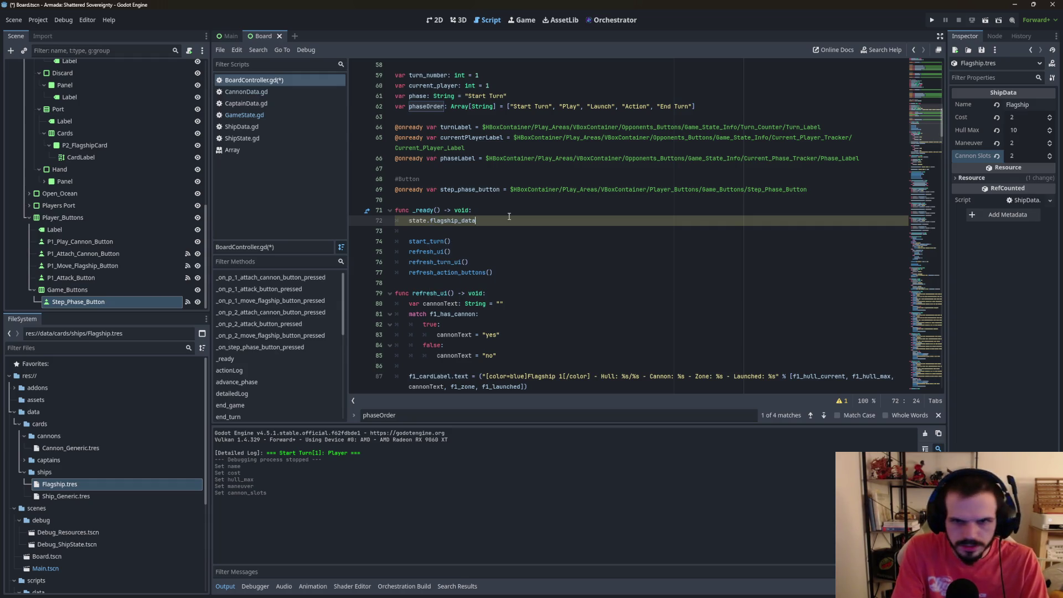
type("oad(")
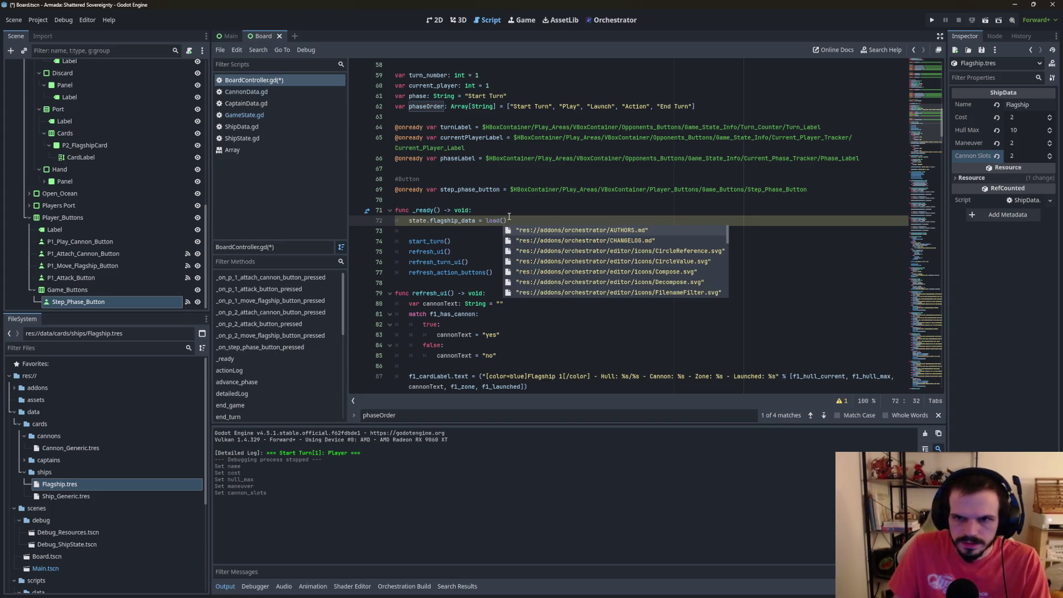
scroll(556, 265, "down", 3)
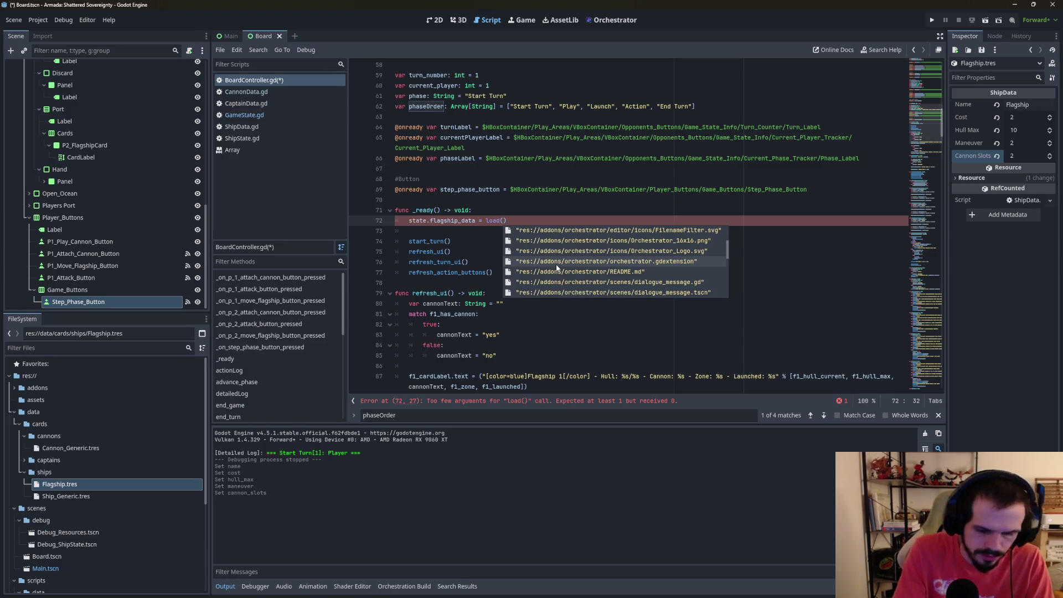
type("f")
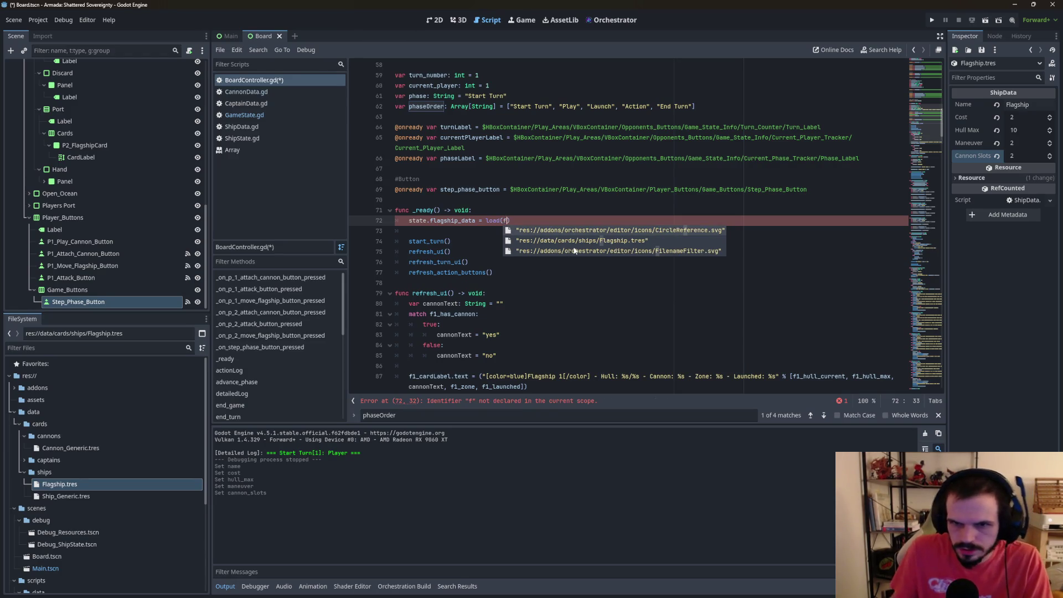
left_click(582, 245)
left_click(686, 225)
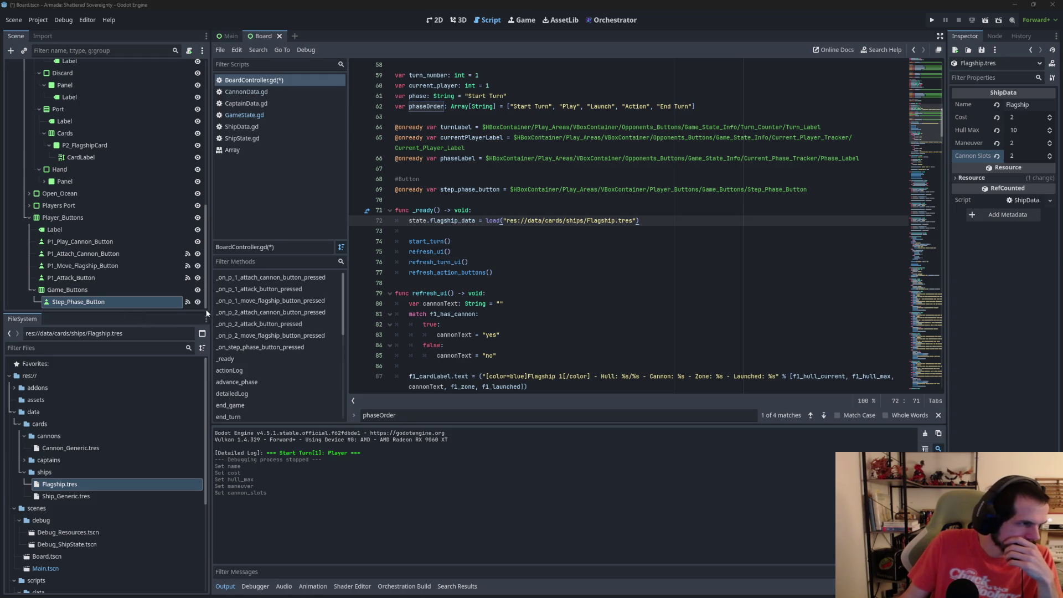
scroll(399, 271, "up", 6)
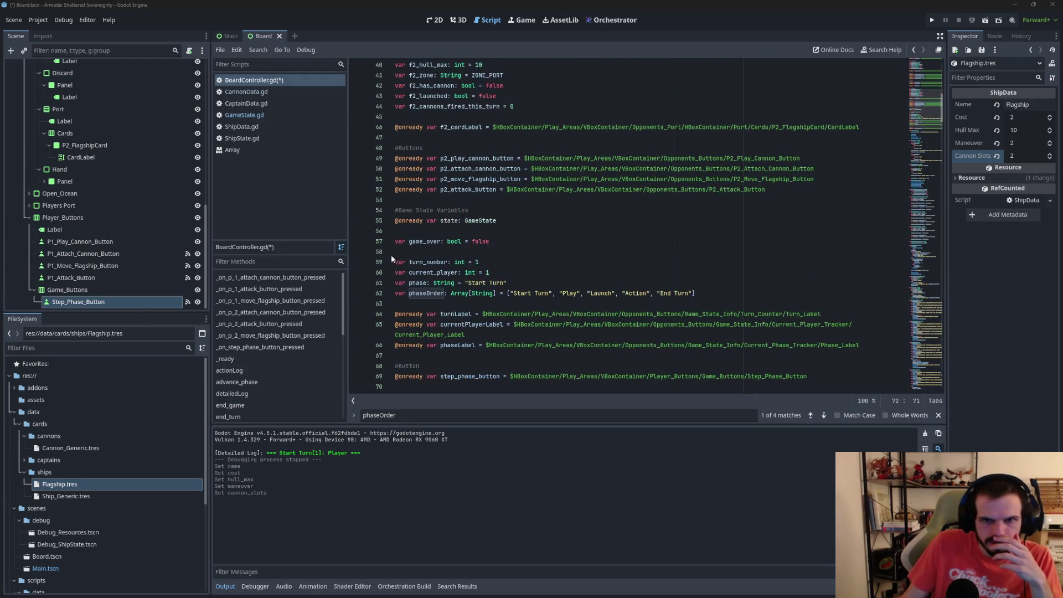
left_click_drag(427, 221, 394, 220)
key("Delete")
key("Delete")
left_click(465, 190)
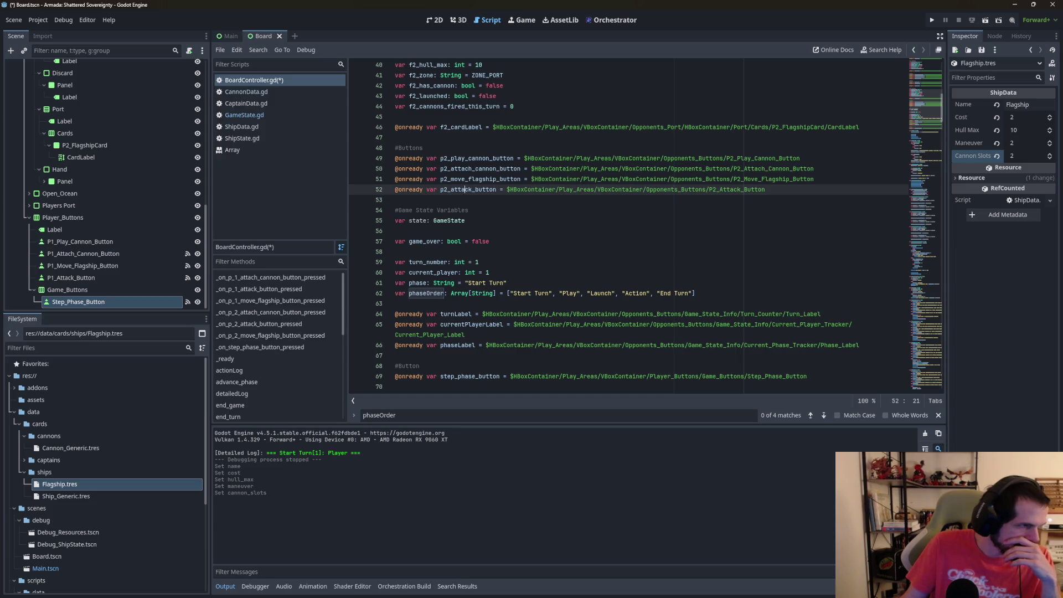
Step: Add 'state = GameState.new()' at the start of _ready(), above the flagship load
scroll(556, 386, "down", 5)
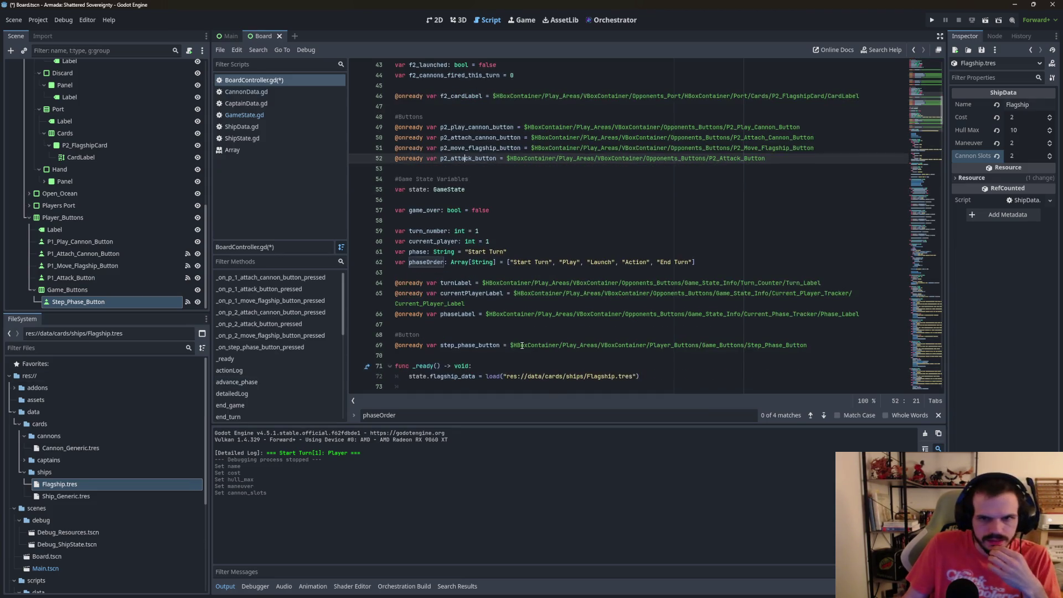
left_click(410, 253)
key("Return")
key("Up")
type("st")
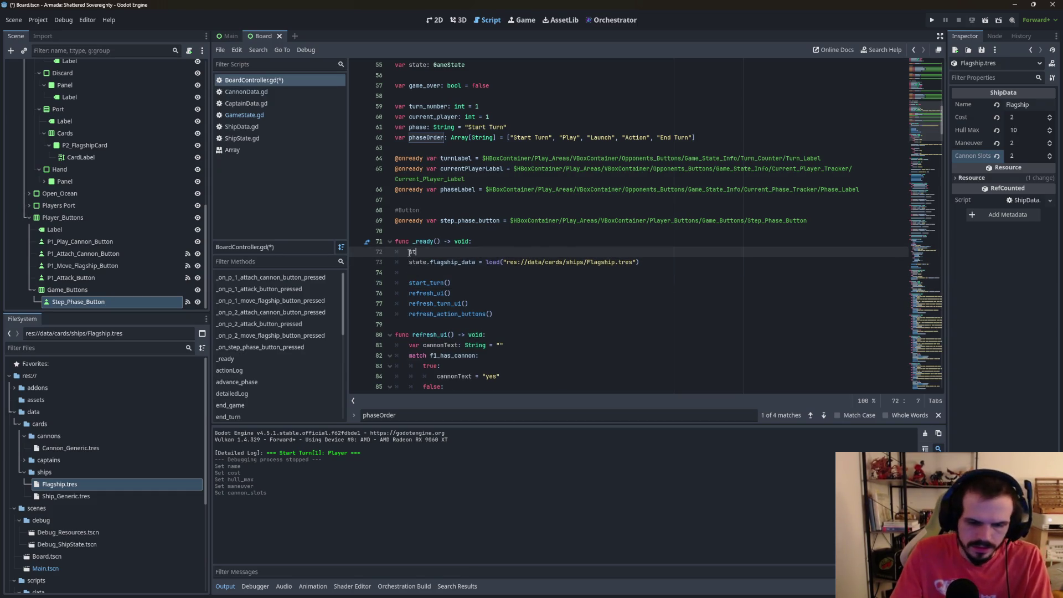
type("at")
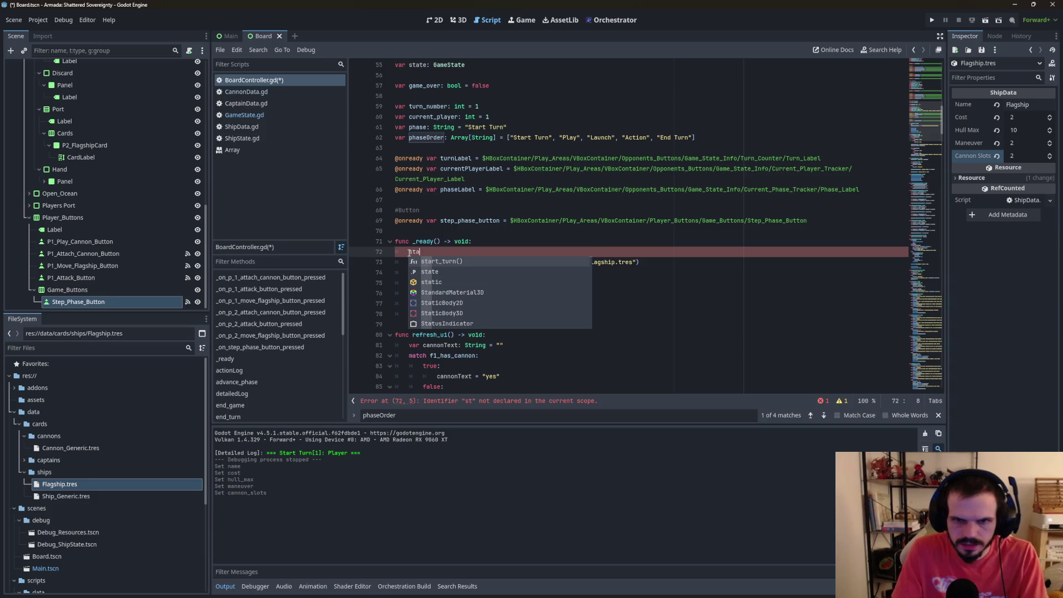
key("Return")
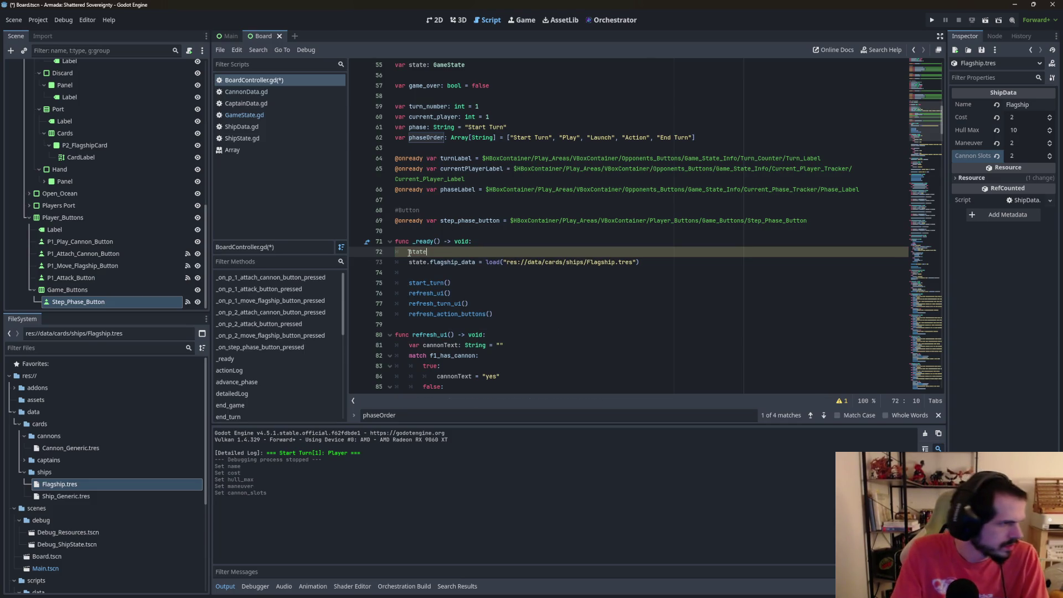
type("= Ga")
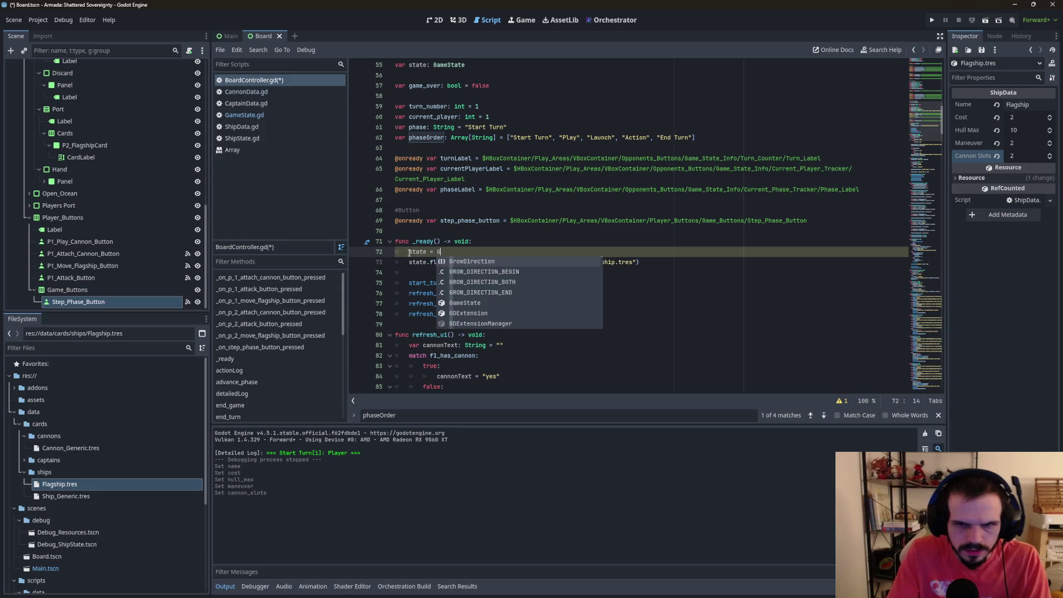
key("Return")
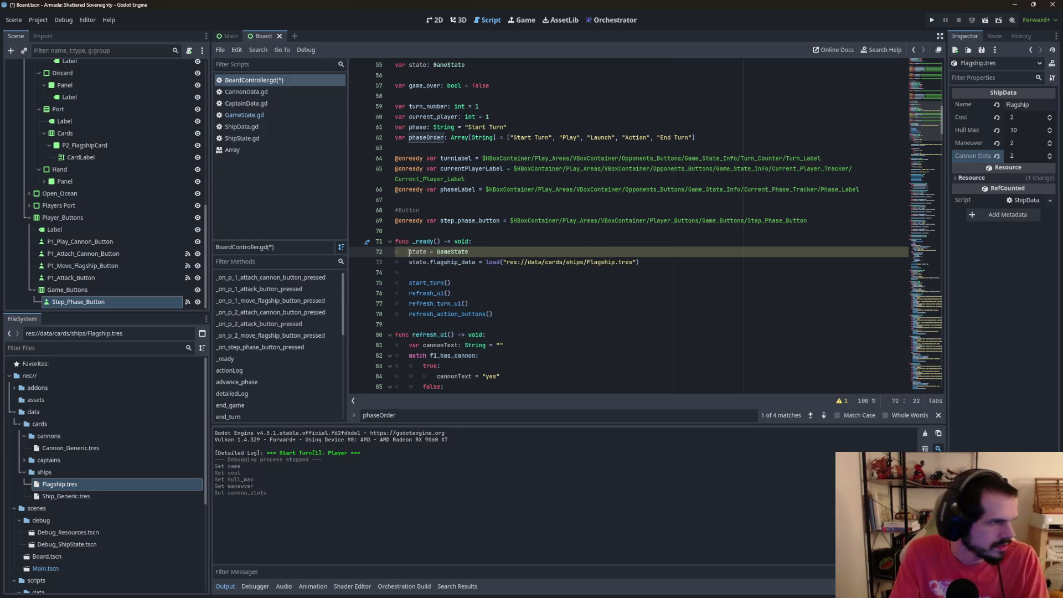
type(".n")
key("Return")
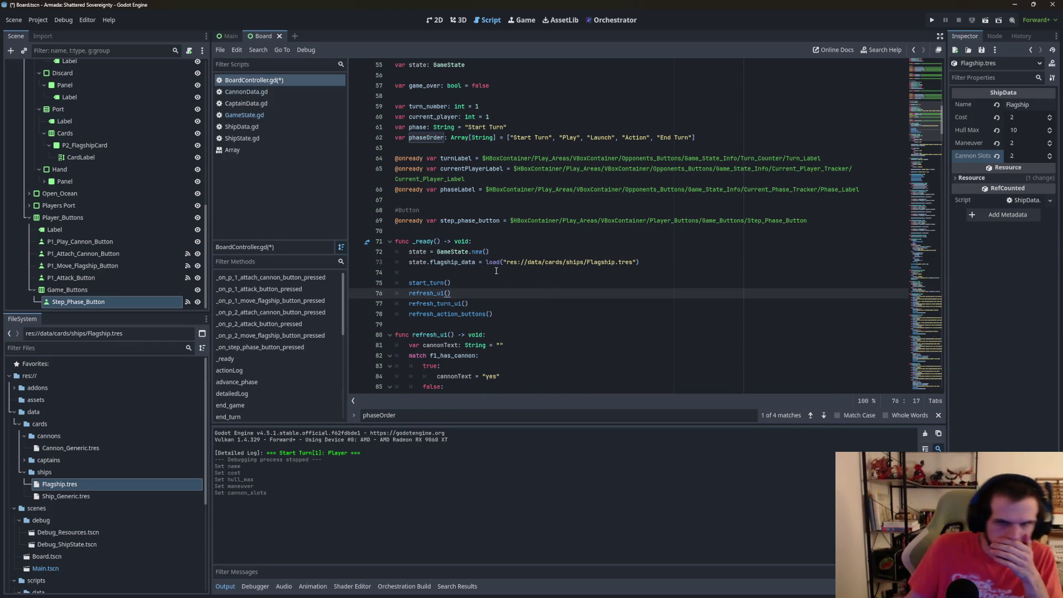
key("Down")
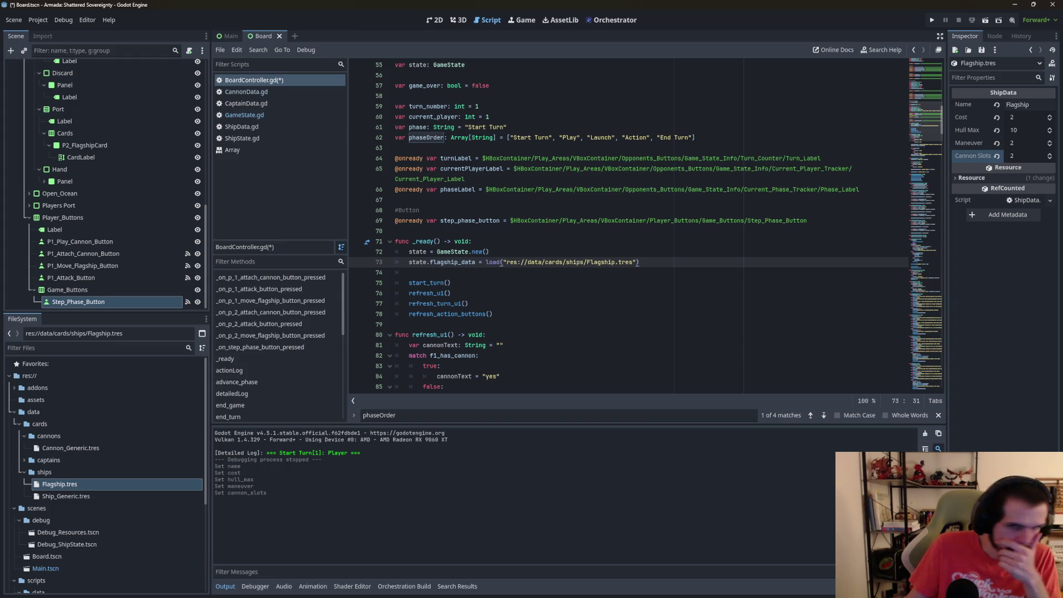
left_click(506, 253)
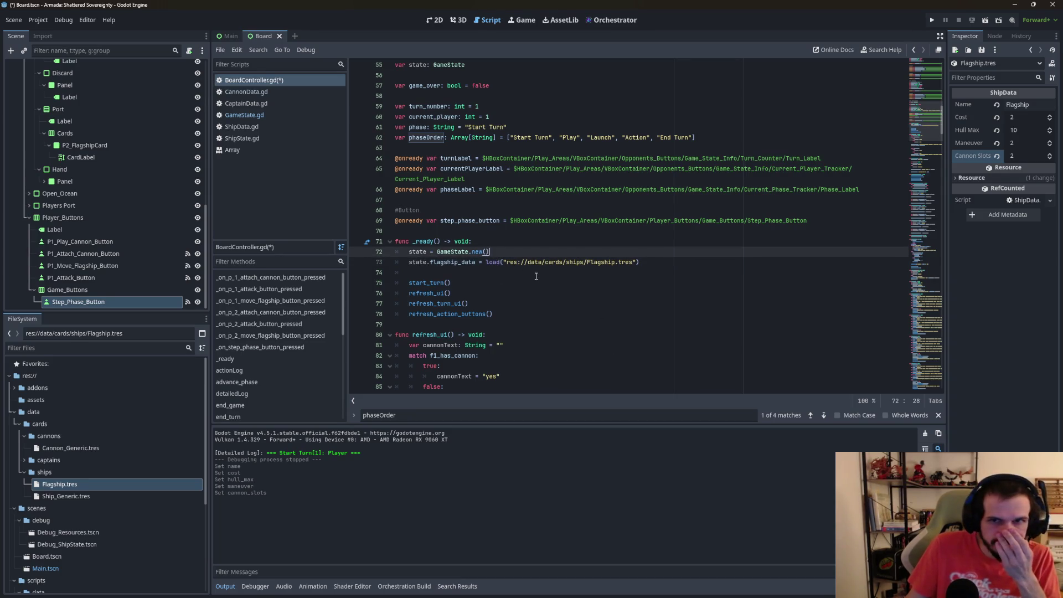
left_click(277, 114)
scroll(566, 200, "up", 1)
left_click(566, 199)
key("Up")
key("Down")
key("Down")
key("Down")
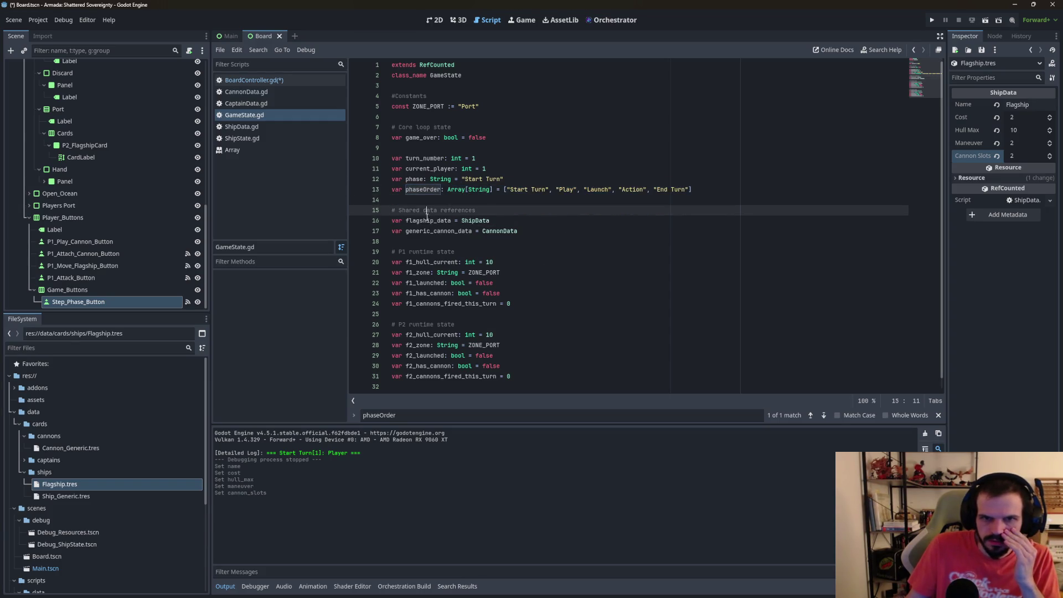
left_click_drag(426, 211, 628, 189)
left_click(625, 242)
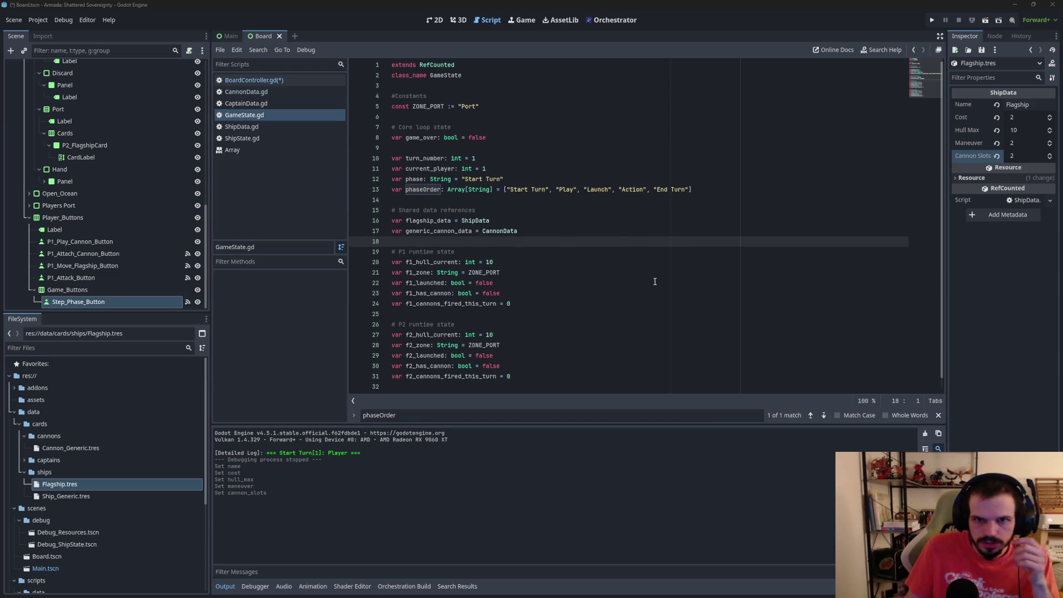
mouse_move(475, 241)
left_mouse_down()
mouse_move(325, 224)
mouse_move(443, 251)
mouse_move(445, 220)
mouse_move(388, 221)
left_mouse_up()
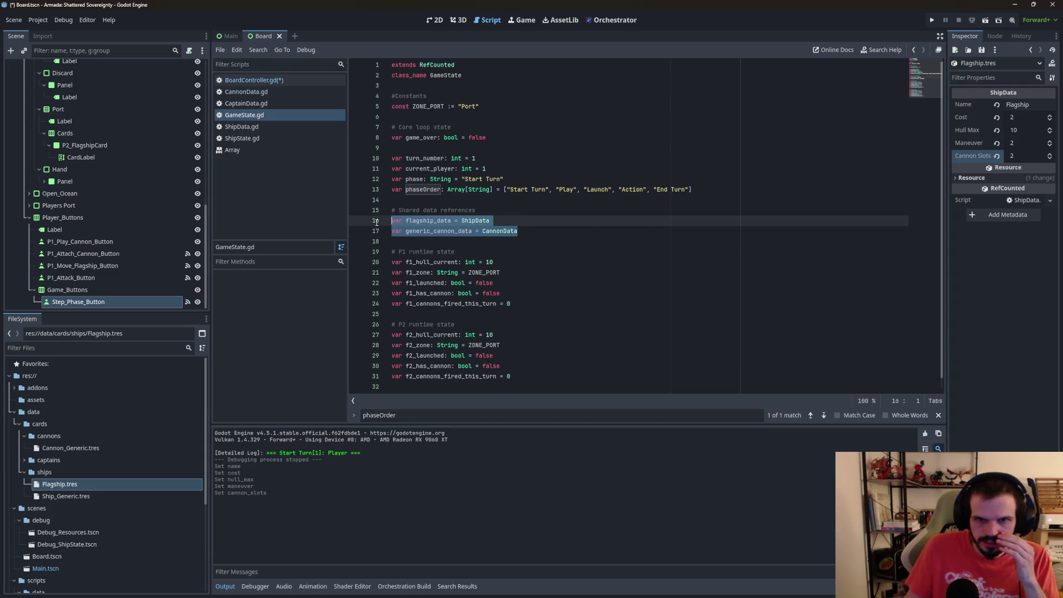
left_click(260, 82)
left_click(662, 265)
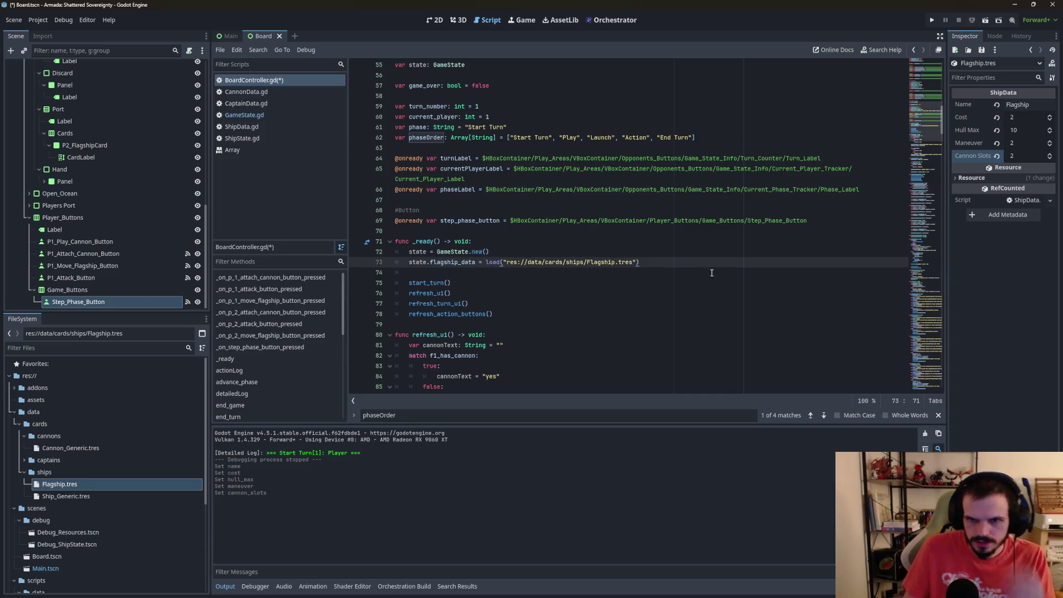
Step: Add state.generic_cannon_data = load("res://data/cards/cannons/Cannon_Generic.tres") after the flagship load
key("Return")
type("st")
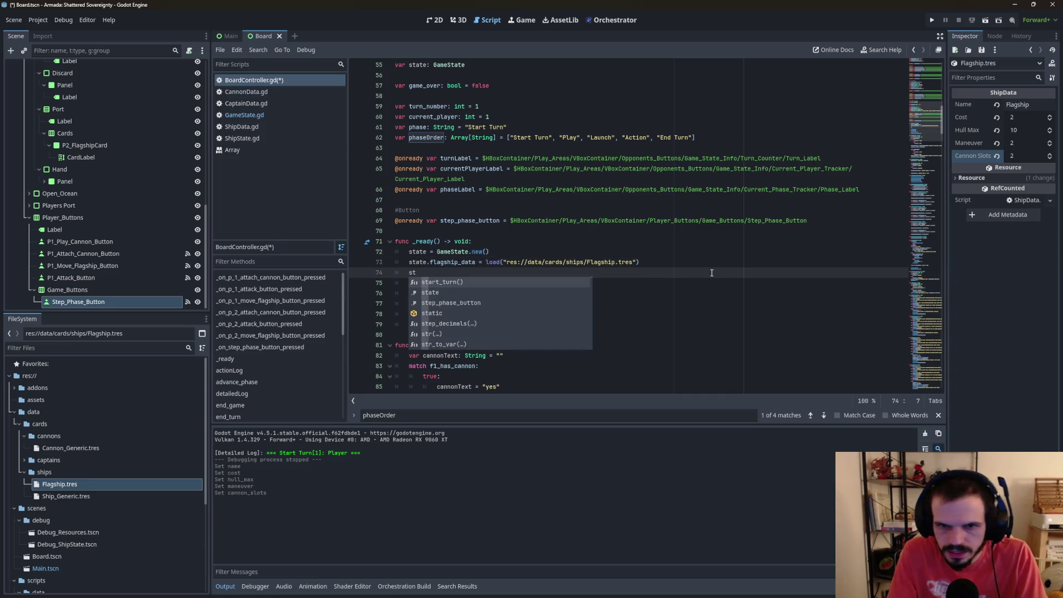
type("ate")
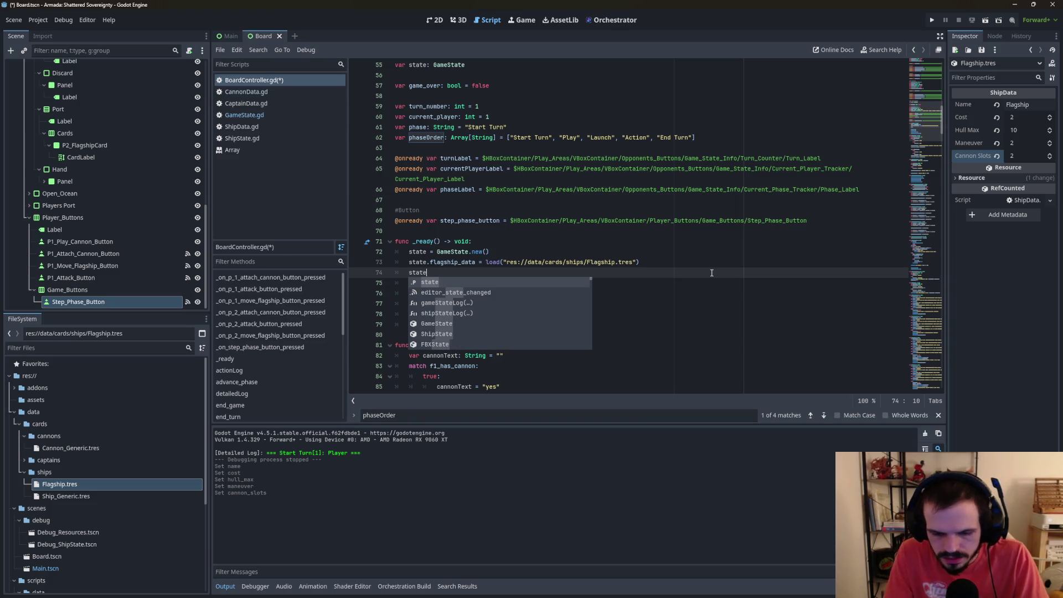
type(".can")
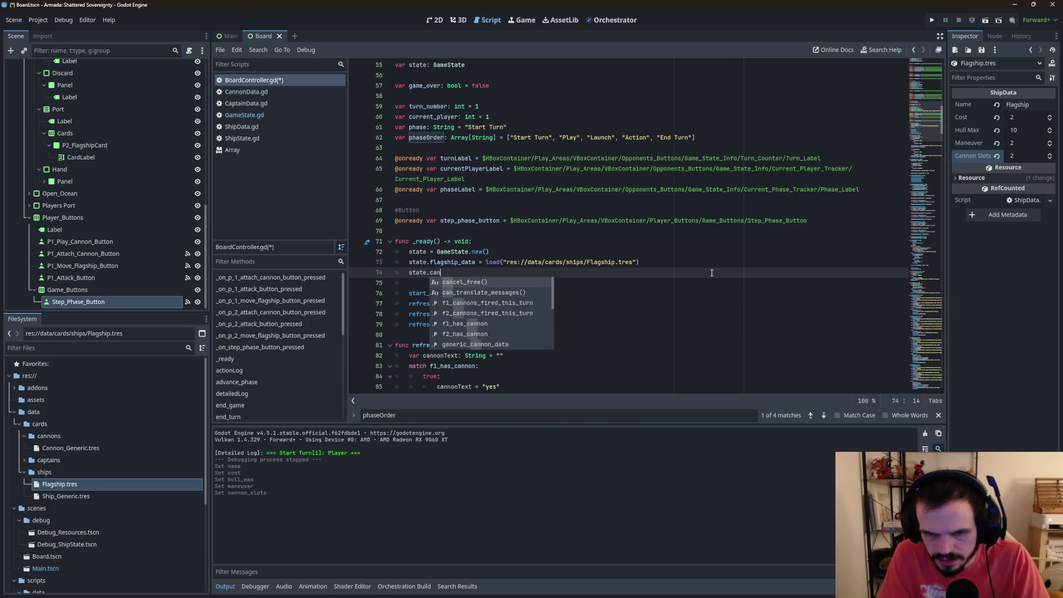
type("n")
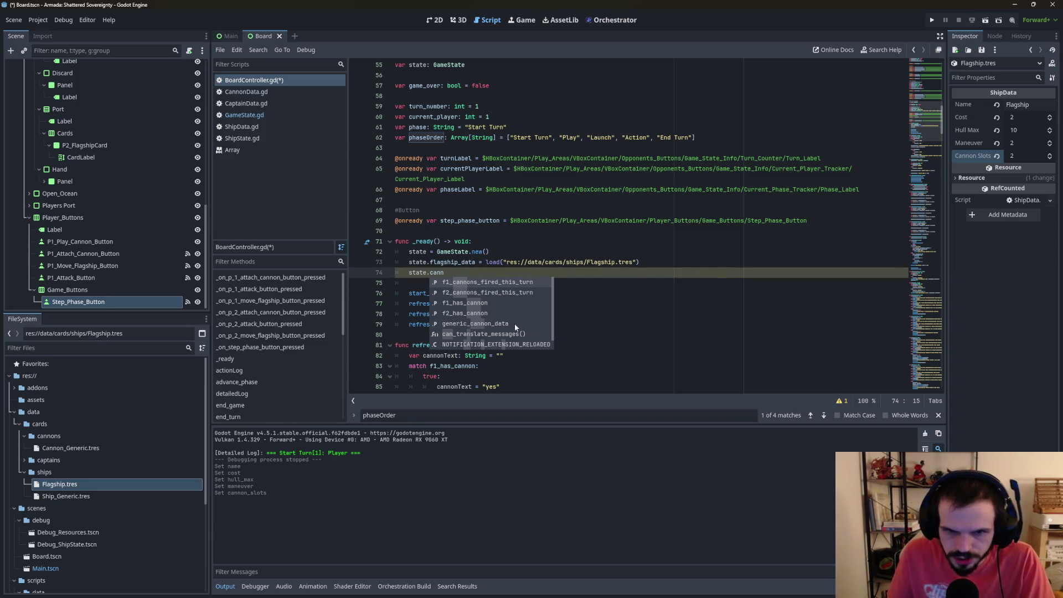
left_click(509, 323)
type("load")
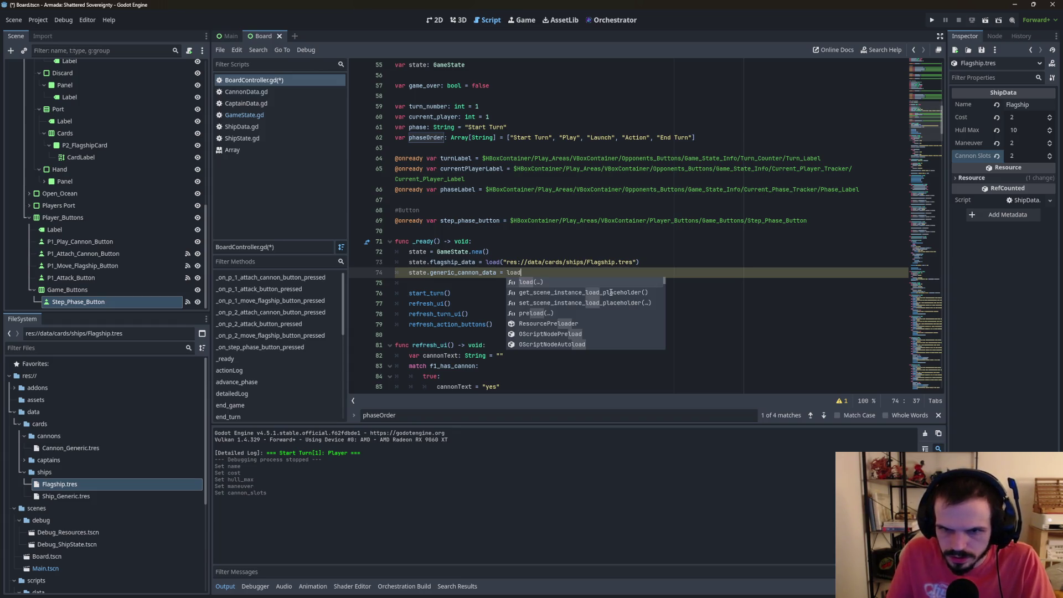
key("Return")
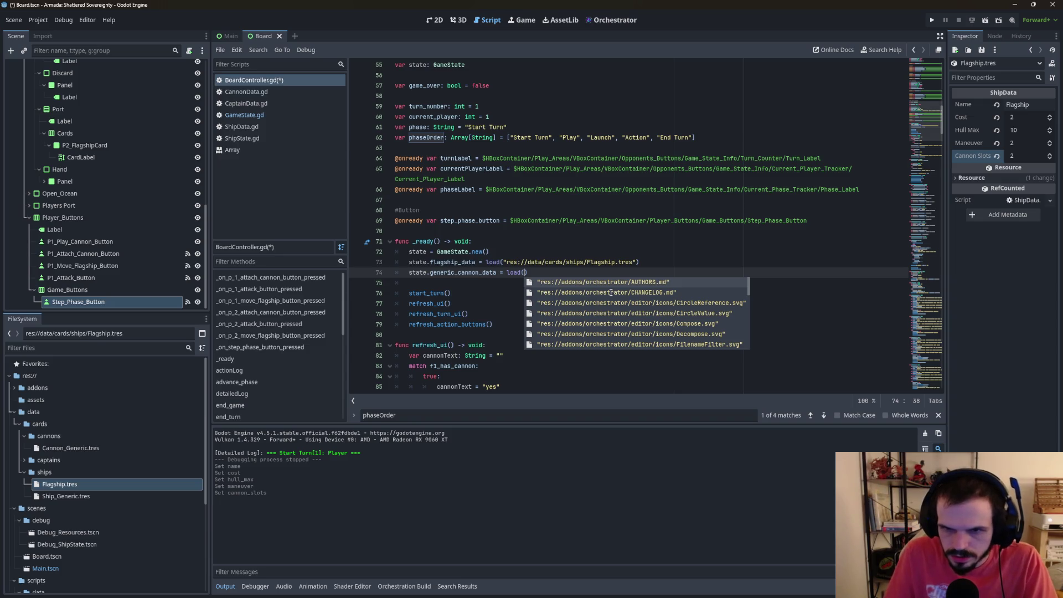
type("cannon")
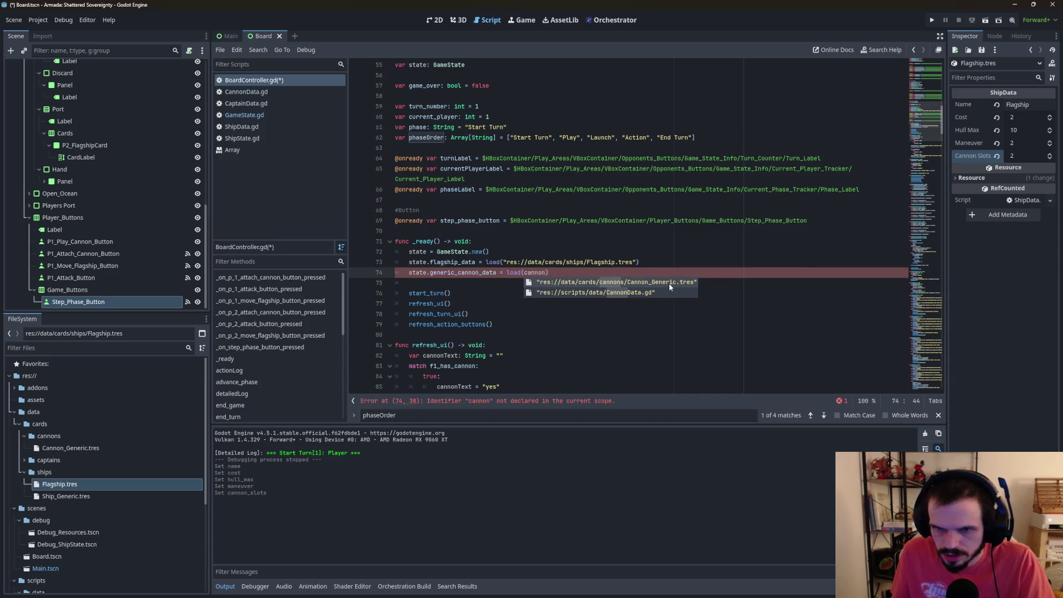
left_click(668, 284)
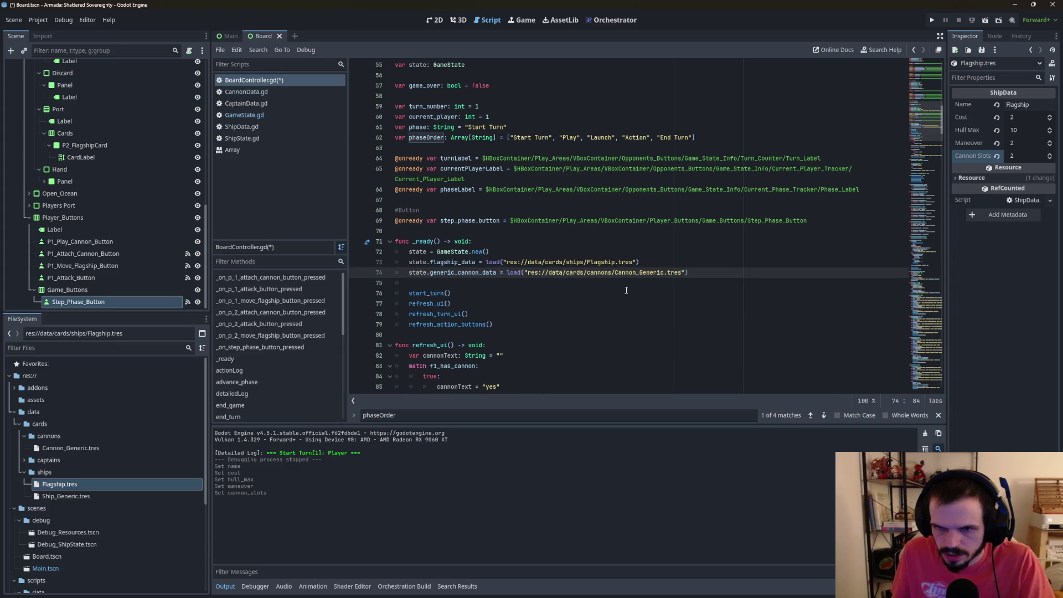
left_click(644, 266)
key("Down")
key("Down")
left_click(709, 274)
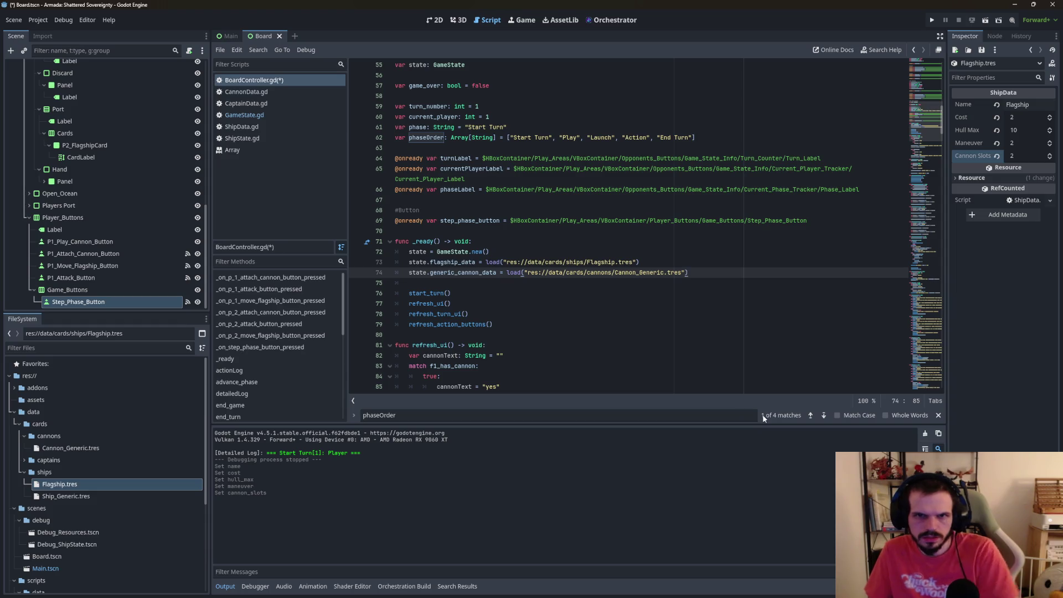
key("Return")
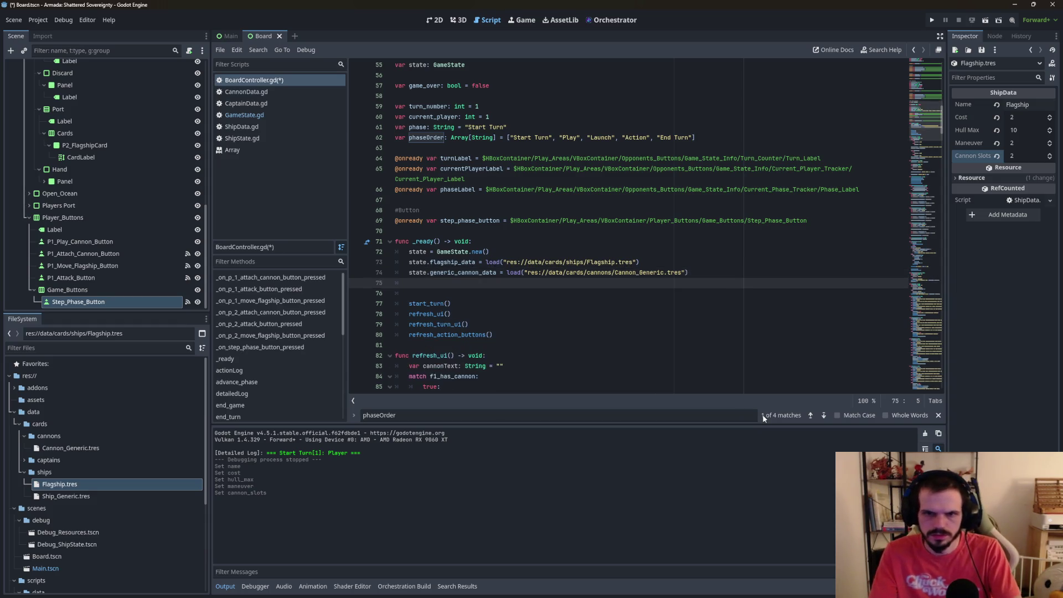
Step: Write 'f1_hull_current = state.flagship_data' on a new line below the resource loads
key("Return")
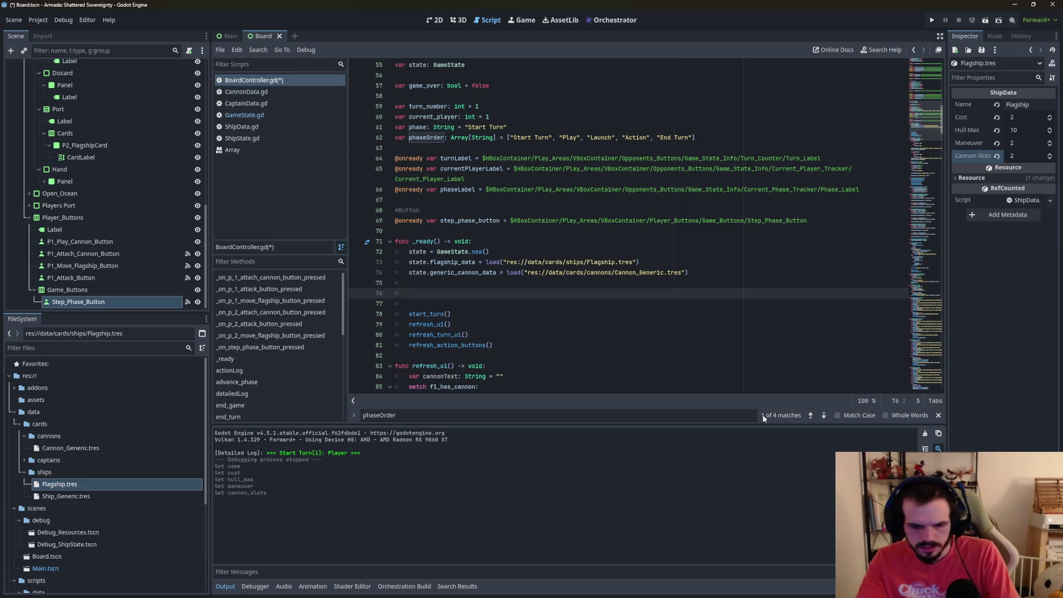
type("hul")
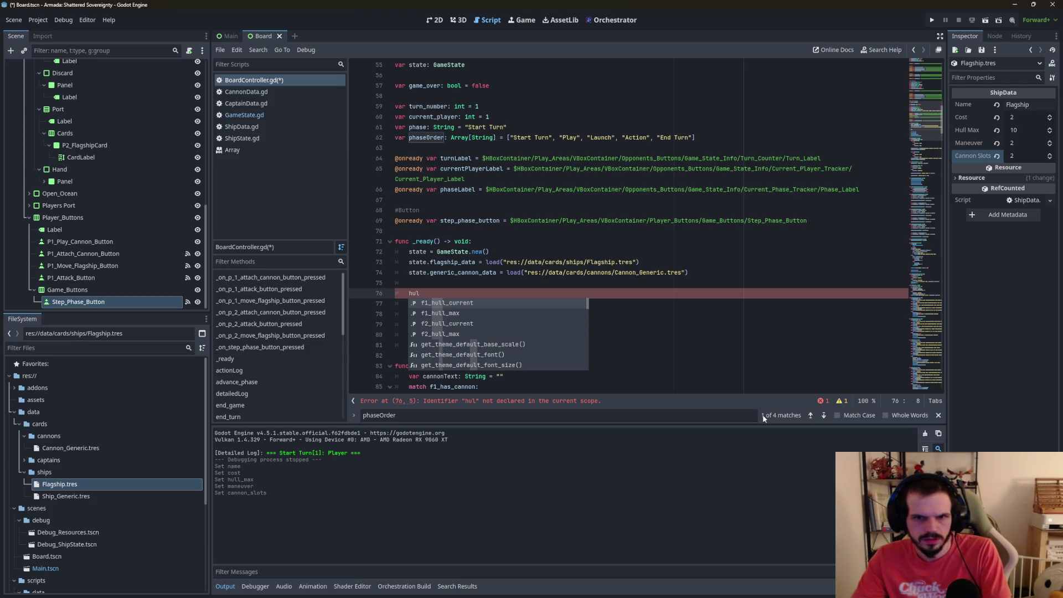
key("Return")
type("= d")
key("BackSpace")
type("state.h")
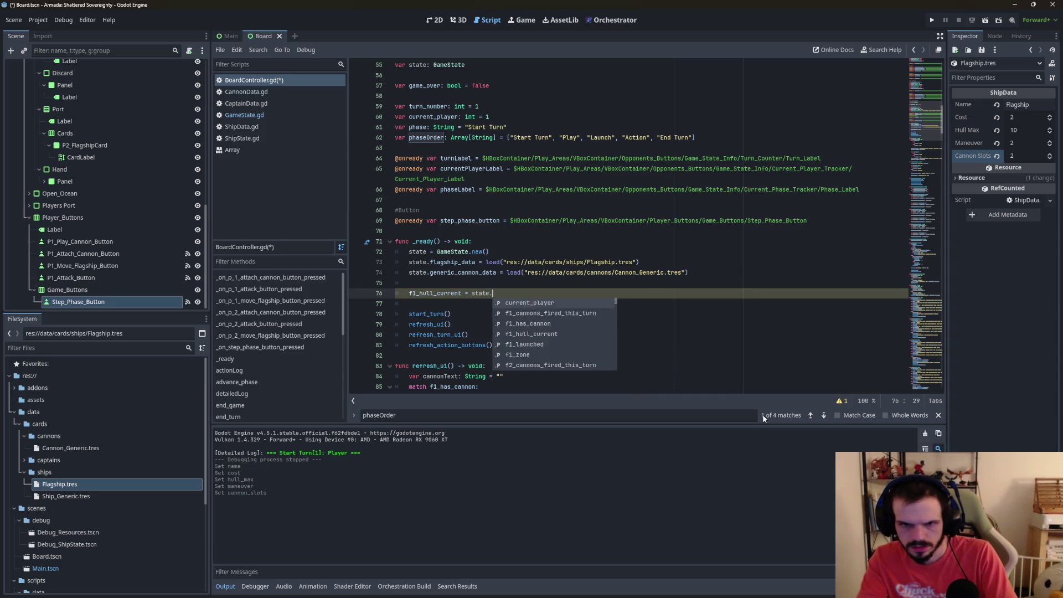
type("u")
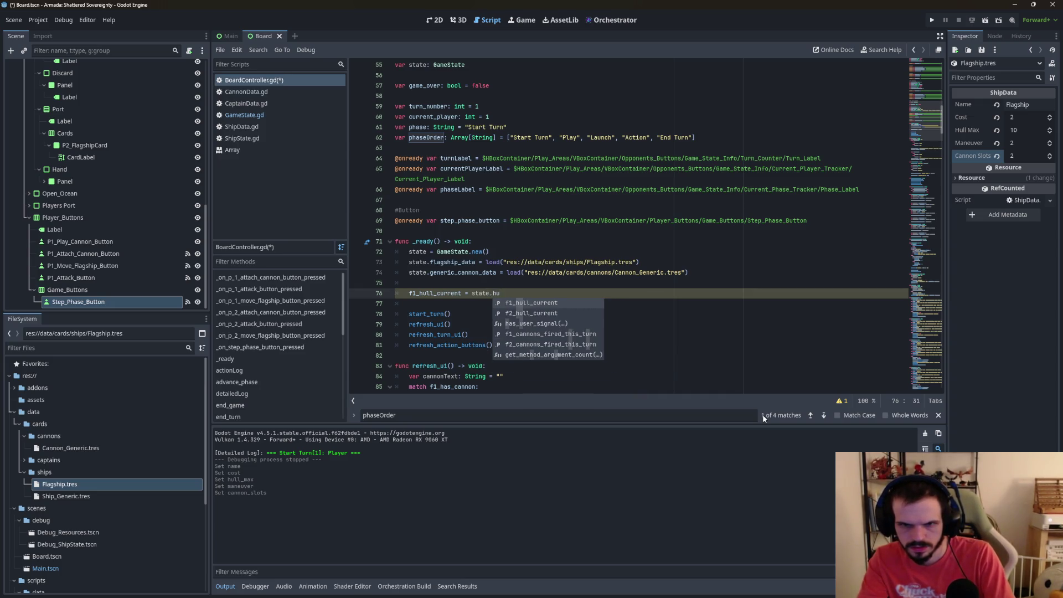
key("BackSpace")
key("BackSpace")
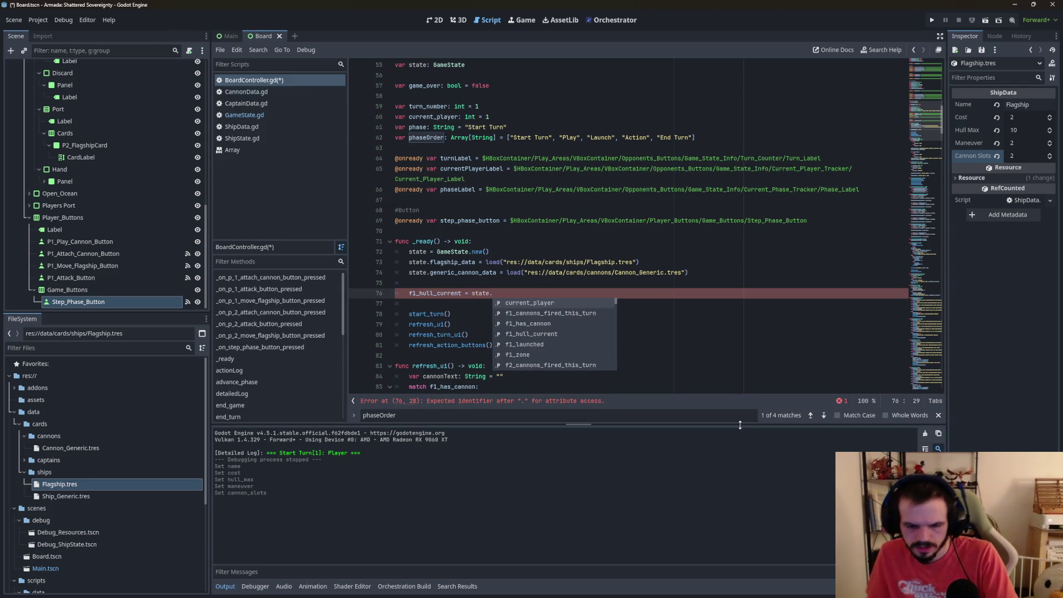
type("max")
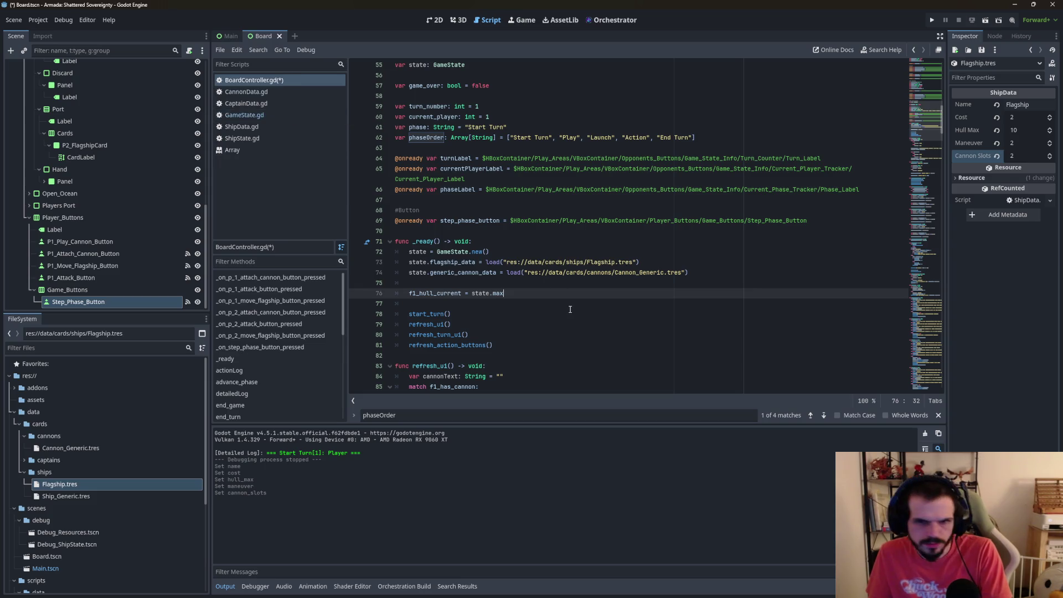
key("BackSpace")
key("BackSpace")
key("BackSpace")
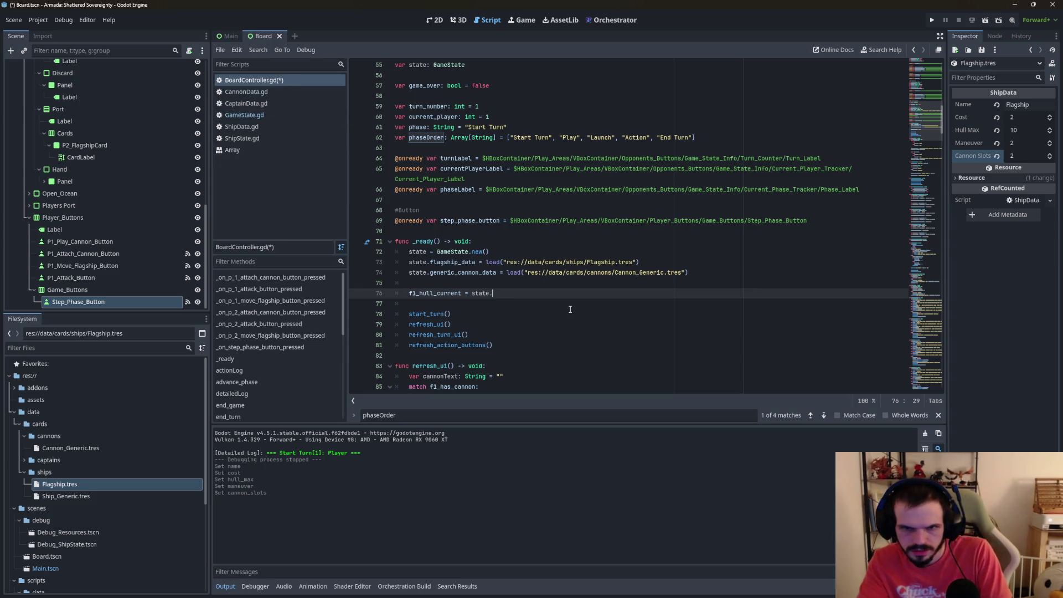
key("BackSpace")
type(".")
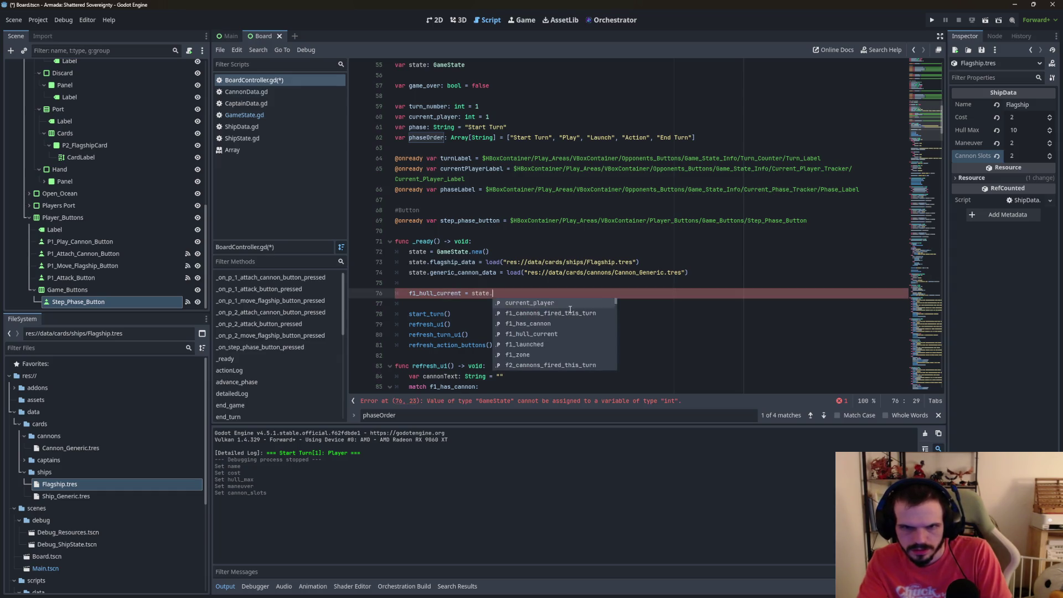
type("flagship_data")
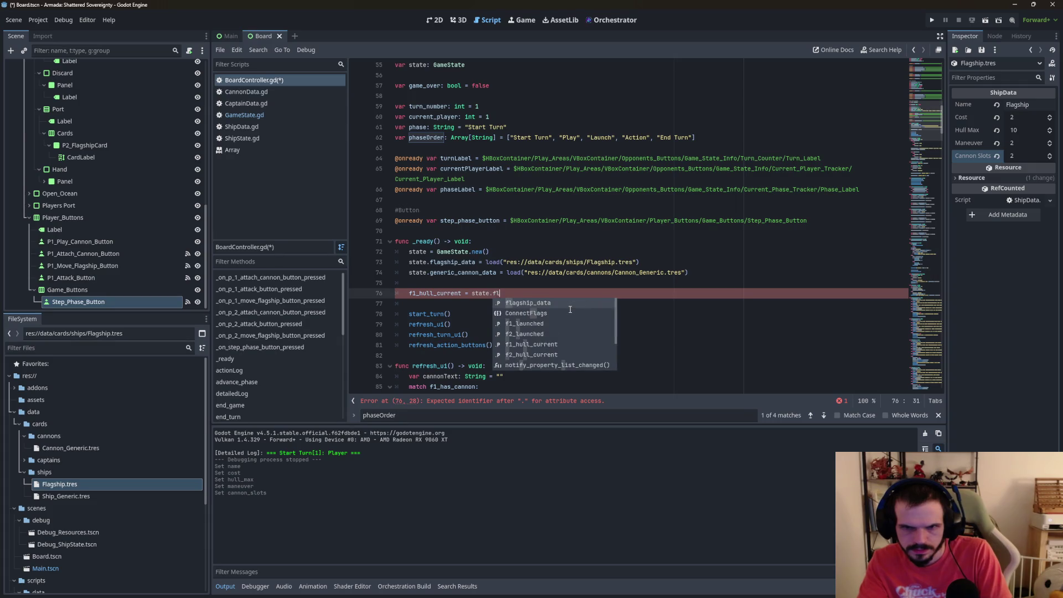
type("/")
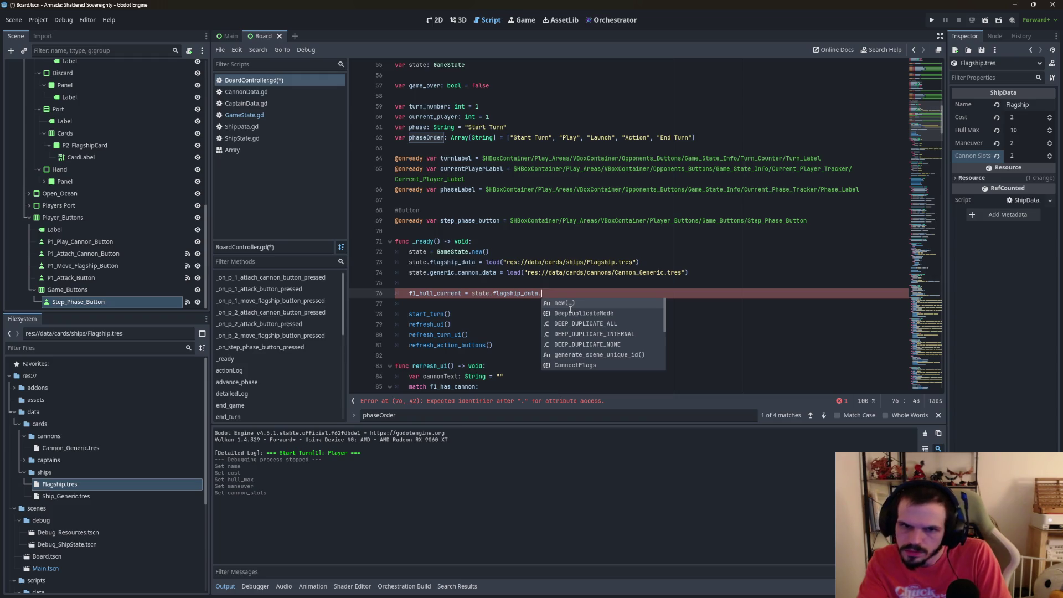
key("BackSpace")
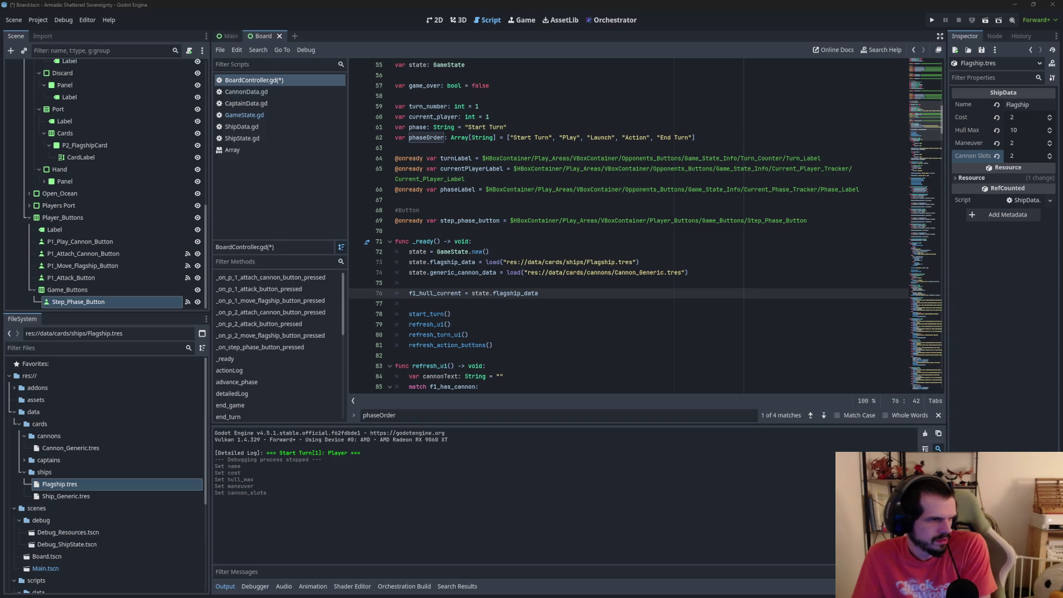
Step: Add a blank line after the GameState.new() line in _ready()
left_click(515, 254)
key("Return")
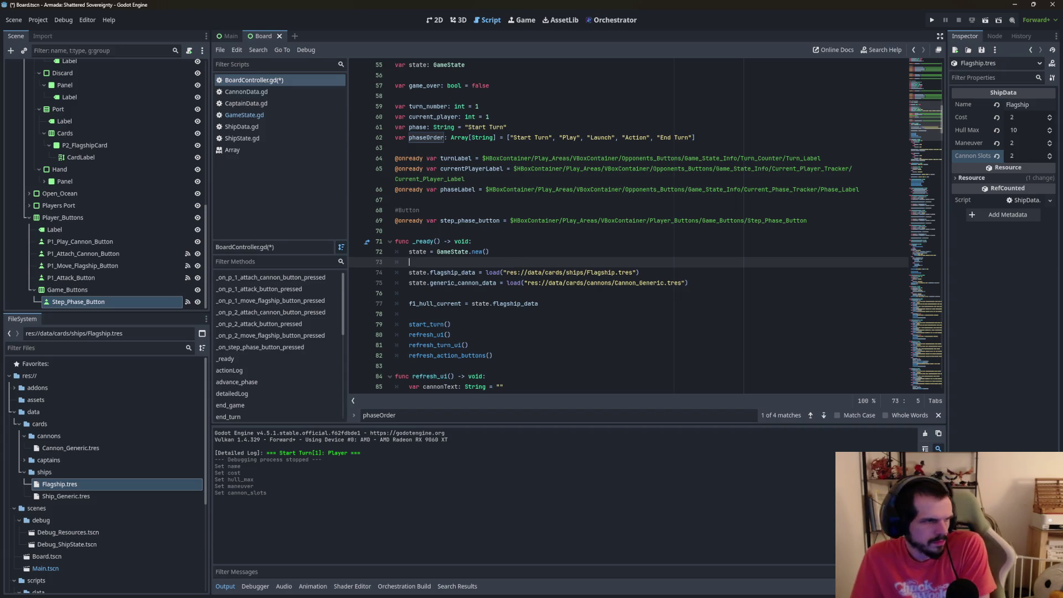
mouse_move(387, 597)
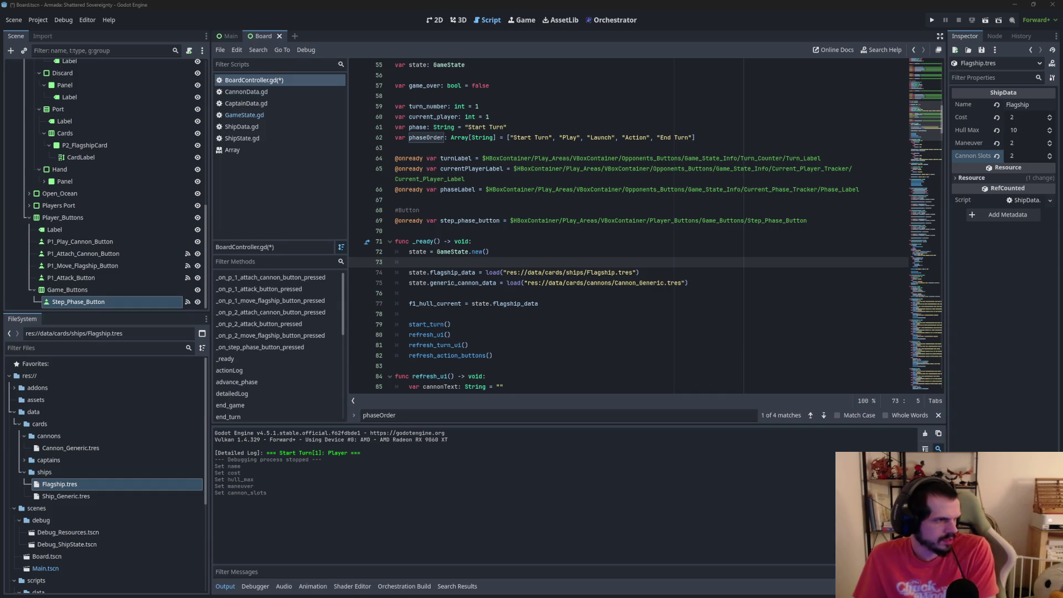
Step: Open GameState.gd and add empty lines after the P2 runtime state variables
left_click(265, 115)
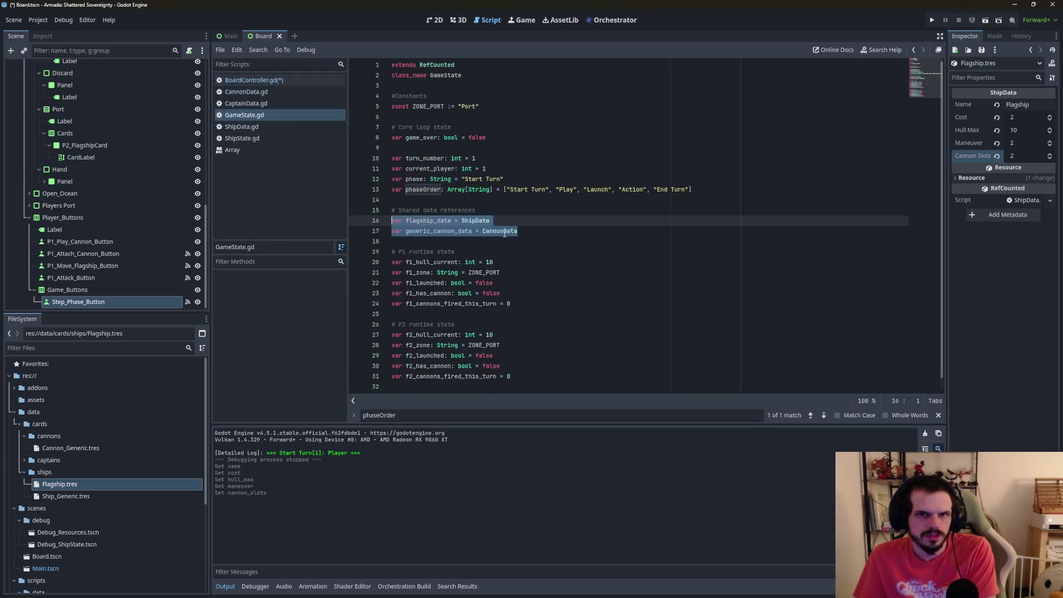
left_click(467, 379)
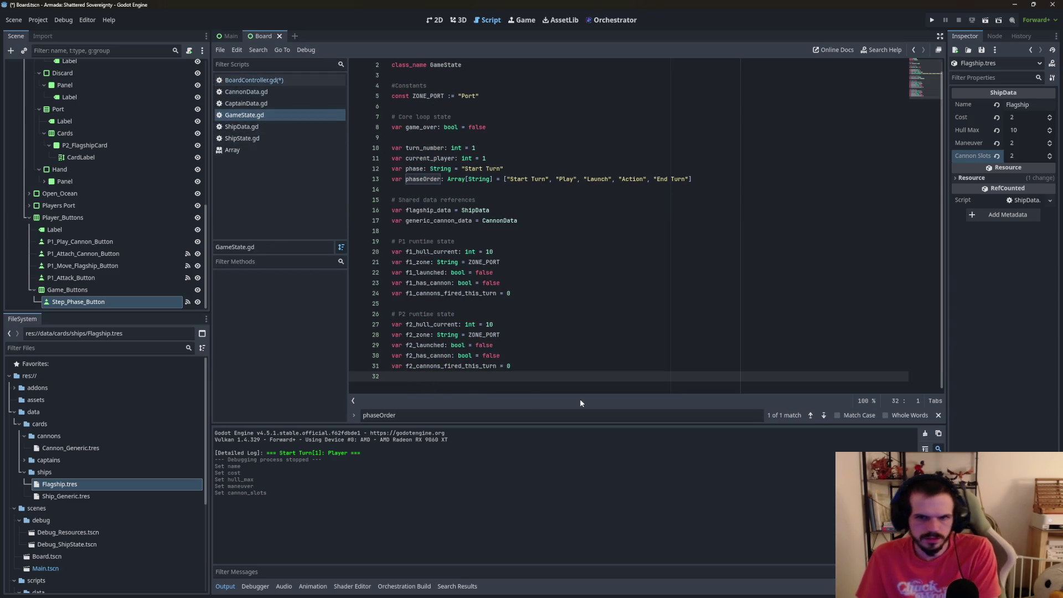
key("Return")
key("Return")
key("Up")
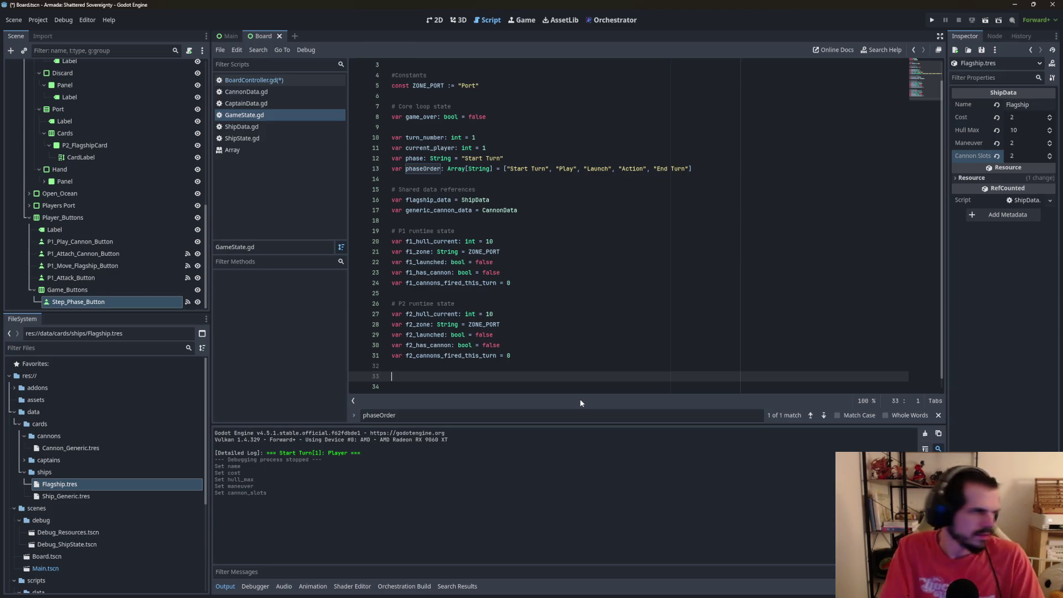
Step: Start func initialize_new_game() -> void: with a Turn / Phase comment and game_over = false
type("func init")
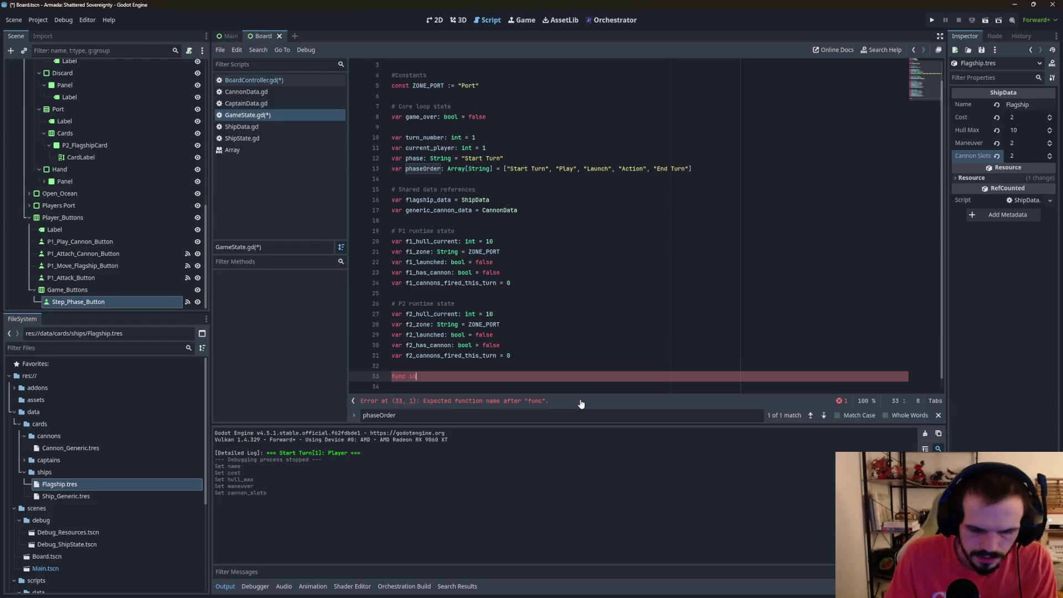
type("ialize")
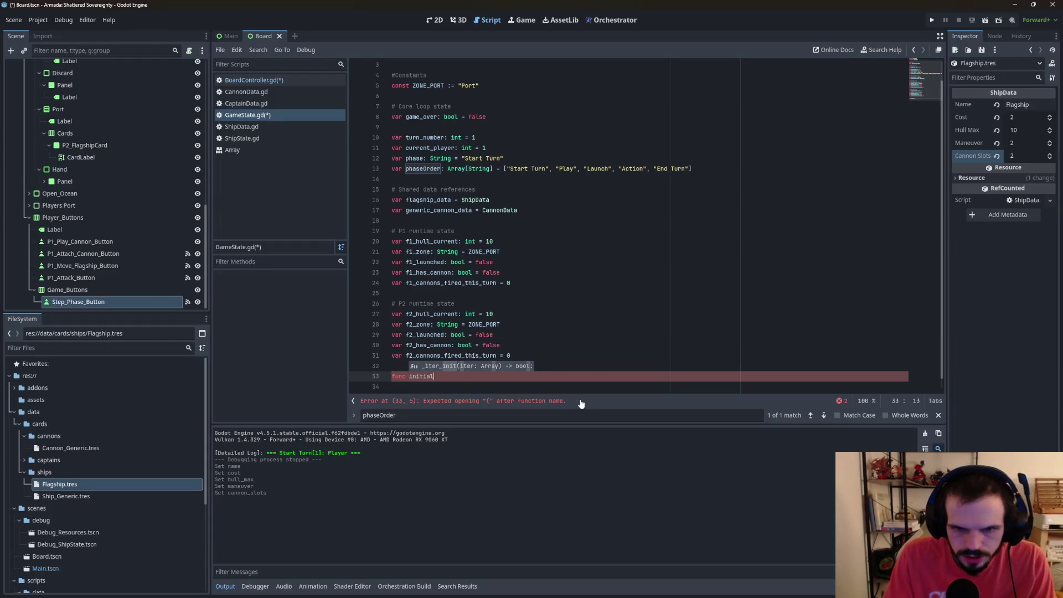
type("_new_game() -")
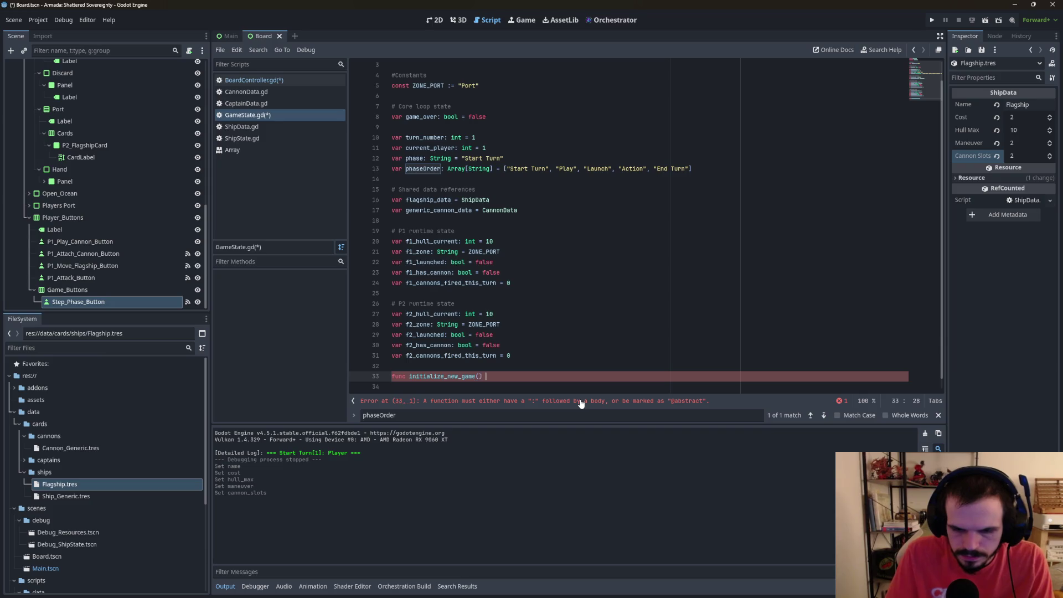
type("> void:")
key("Return")
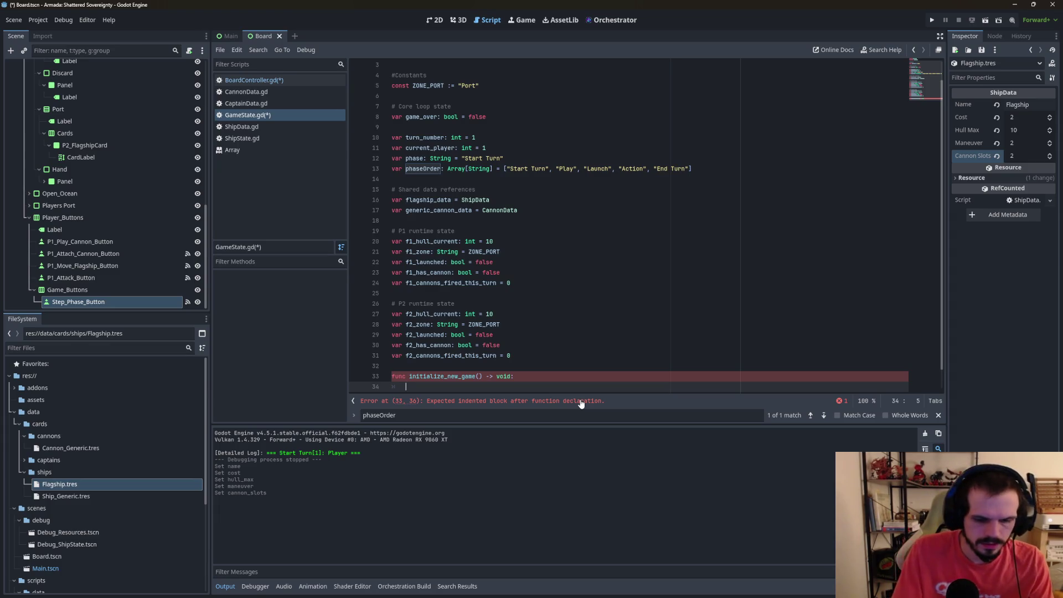
type("Turn / P")
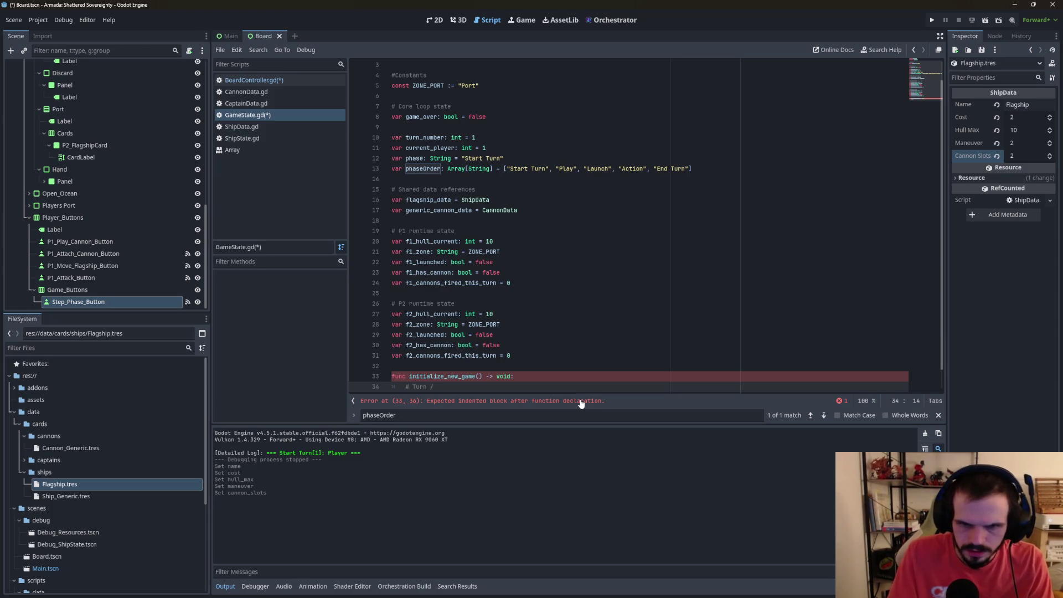
type("hase")
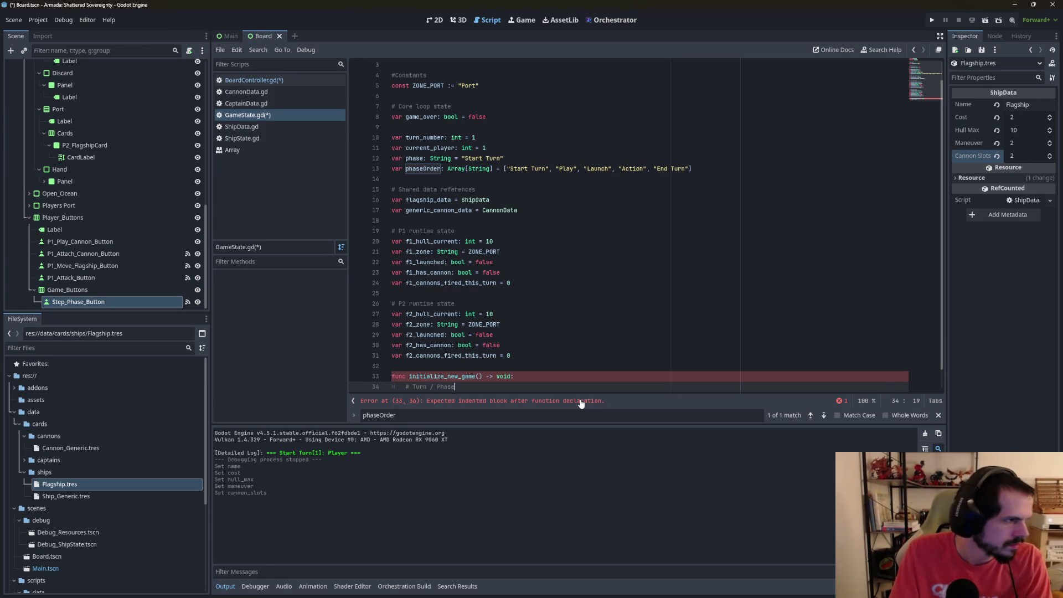
key("Return")
type("g")
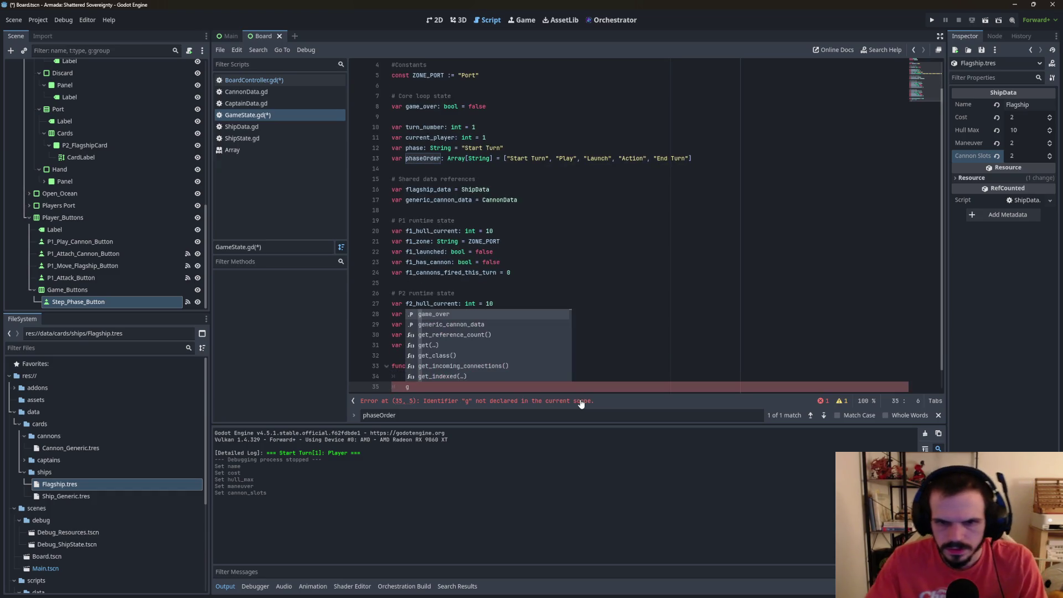
key("Return")
type("false")
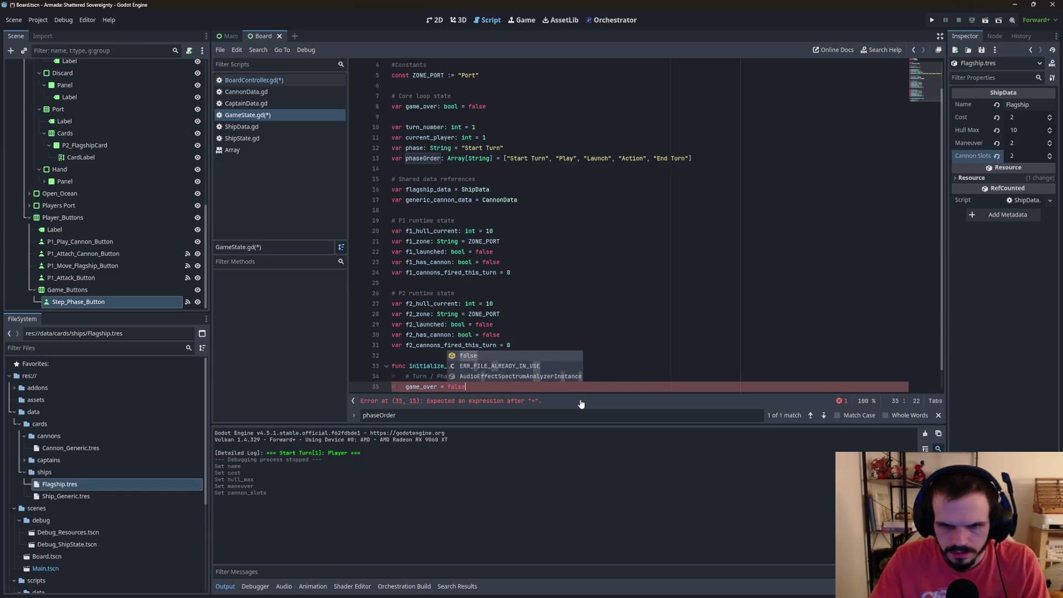
key("Return")
key("Return")
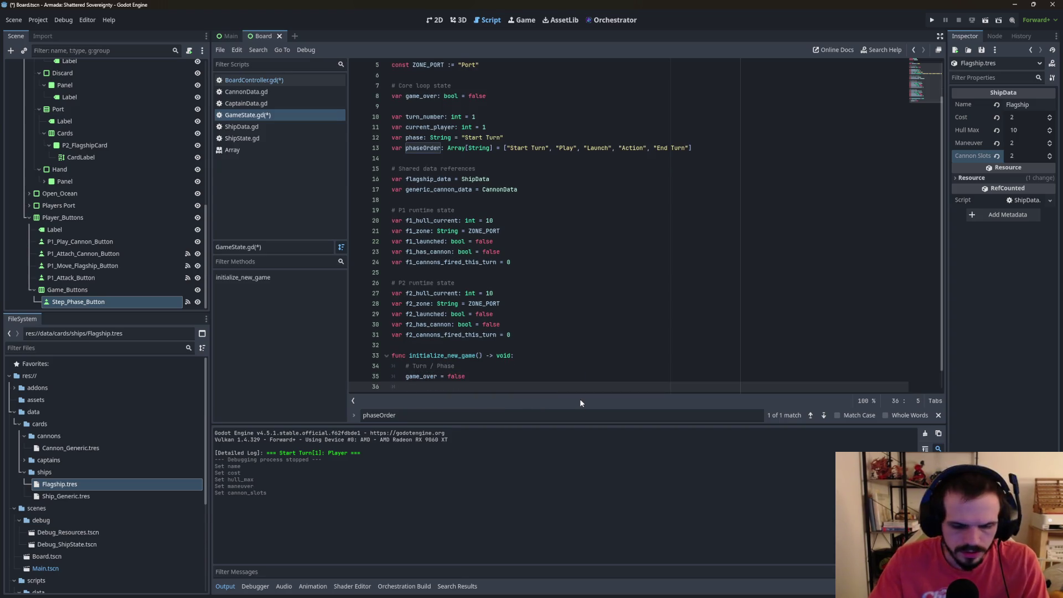
Step: Reset turn_number to 1, current_player to 1 and phase to "Start Turn"
type("tu")
key("Return")
type("= ")
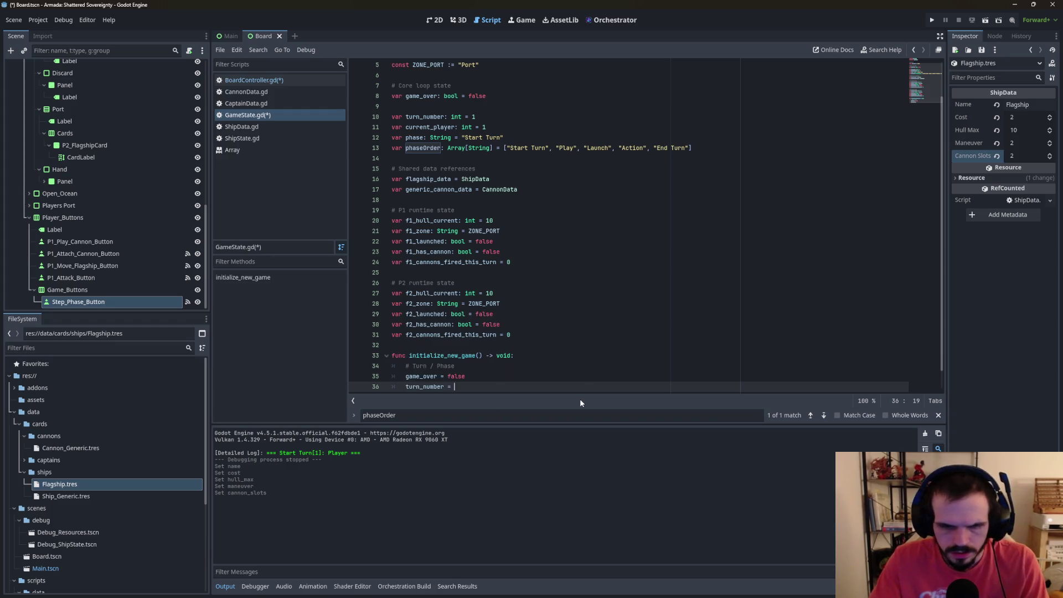
type("1")
key("Return")
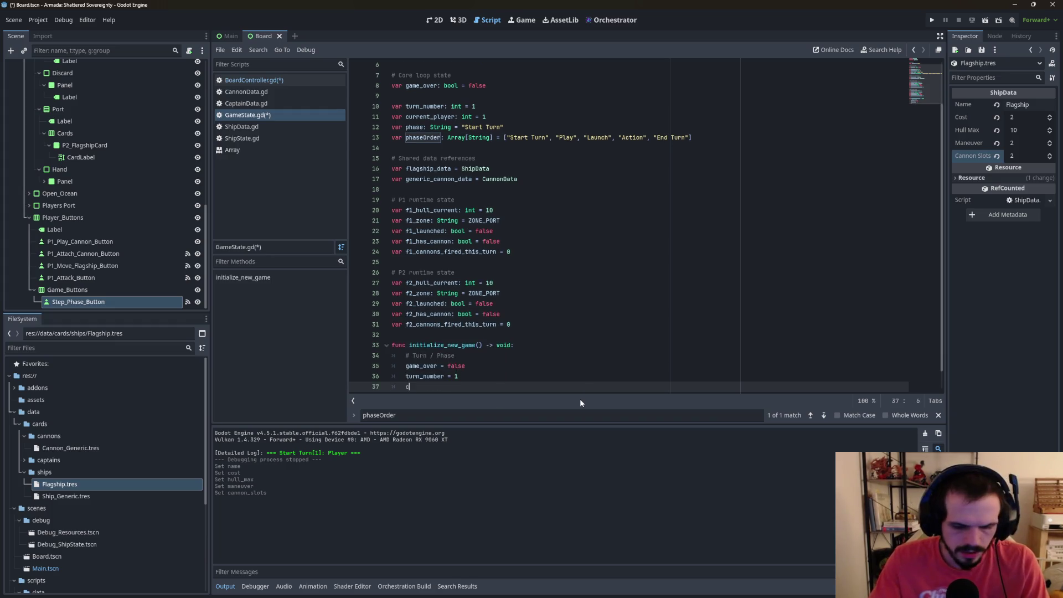
type("u")
key("Return")
type("= 1")
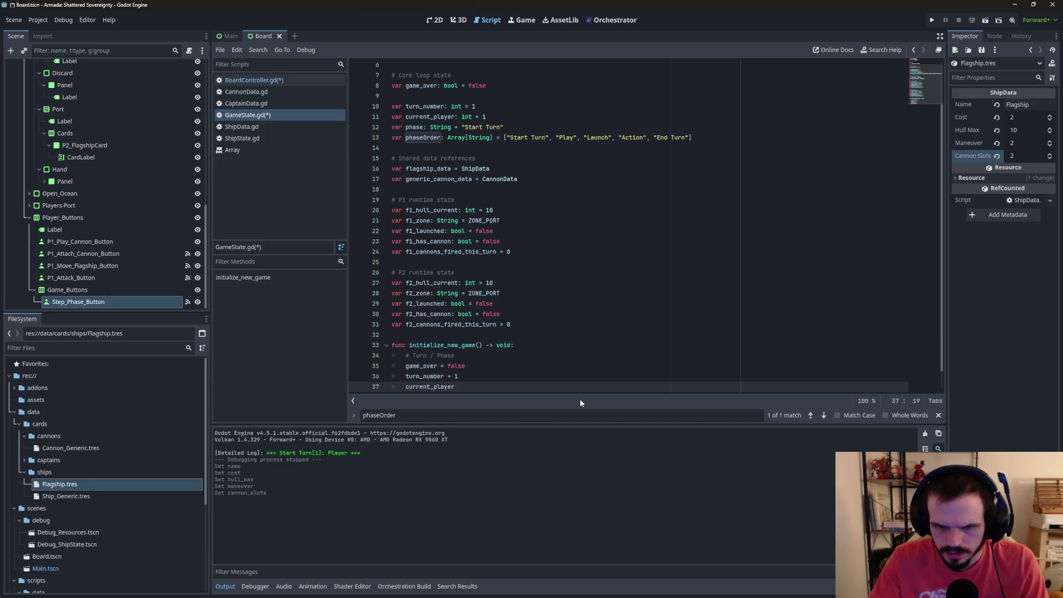
key("Return")
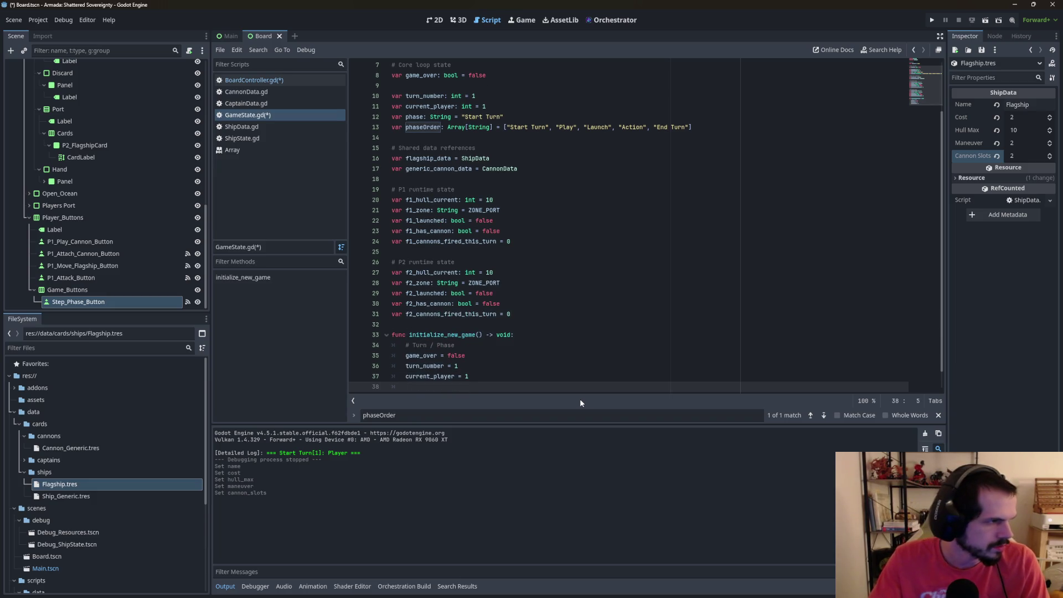
type("phase")
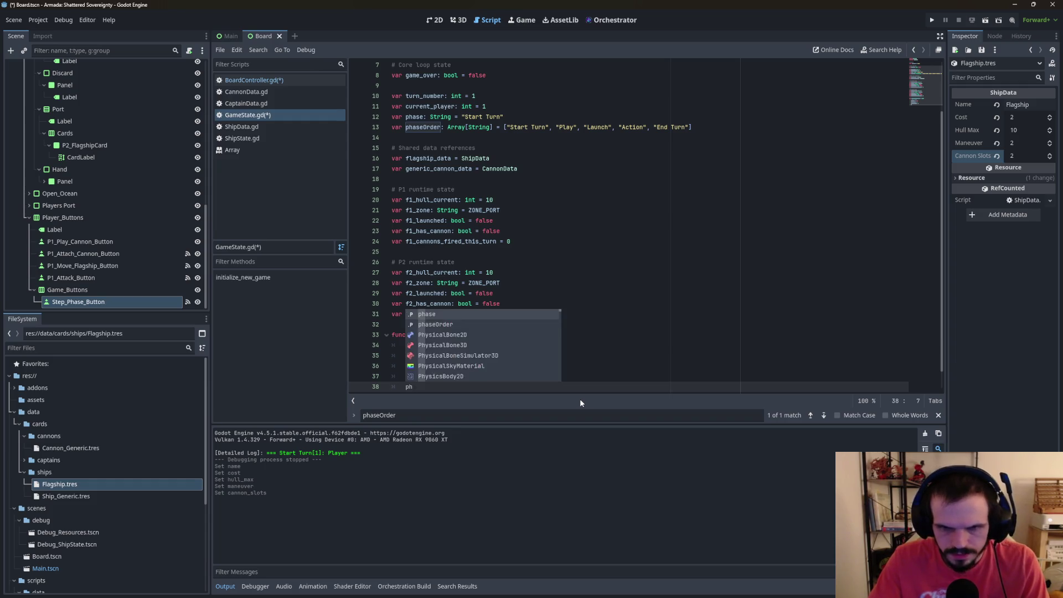
type(" = ")
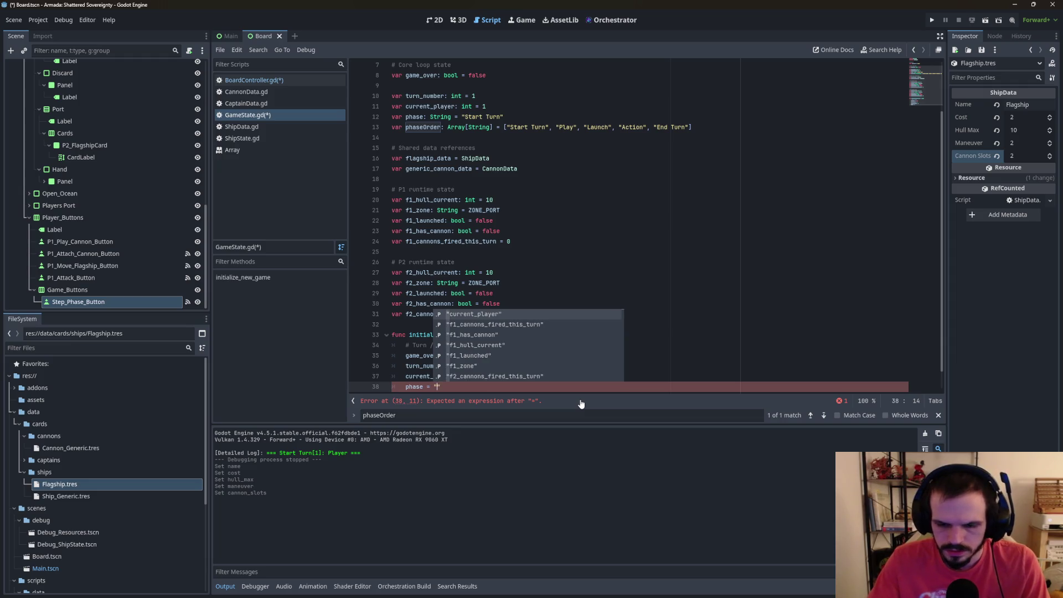
type("\"Start Turn\"")
key("Return")
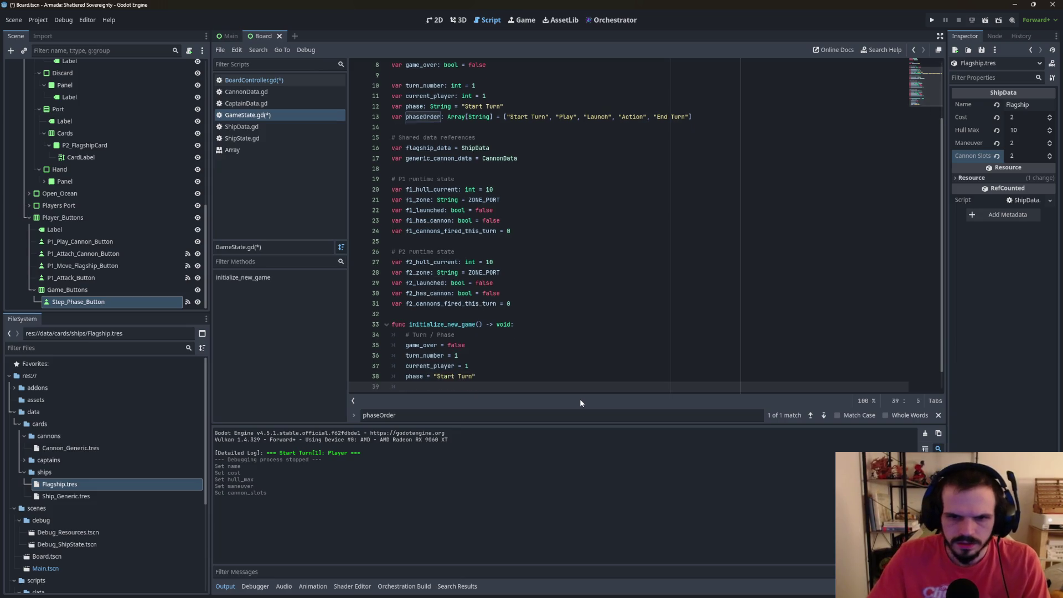
key("Return")
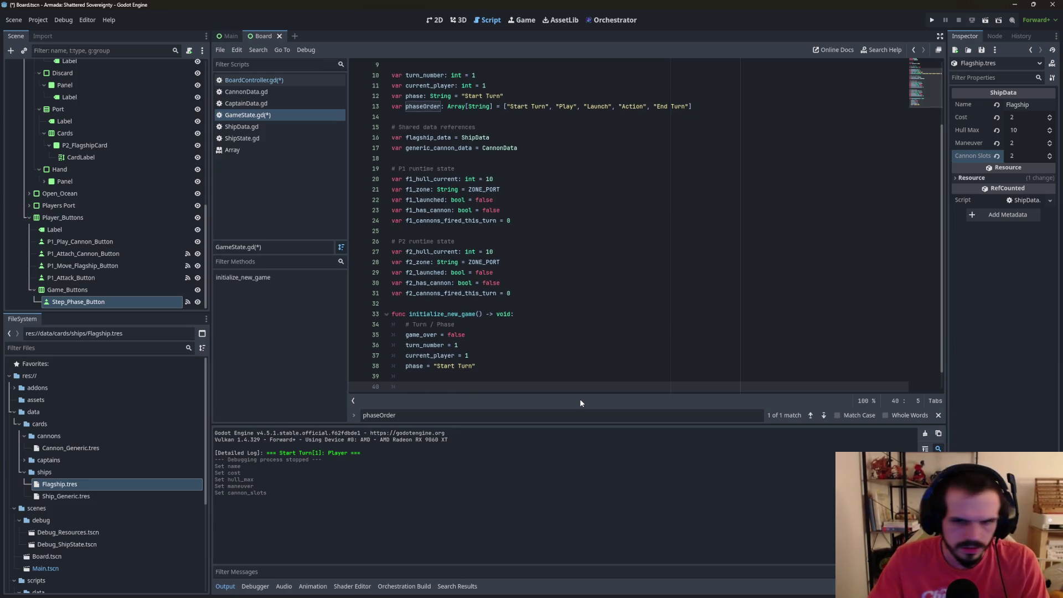
Step: Add a '#P1 runtime' comment and begin the line f1_hull_current = flagship_data
type("#P1 ")
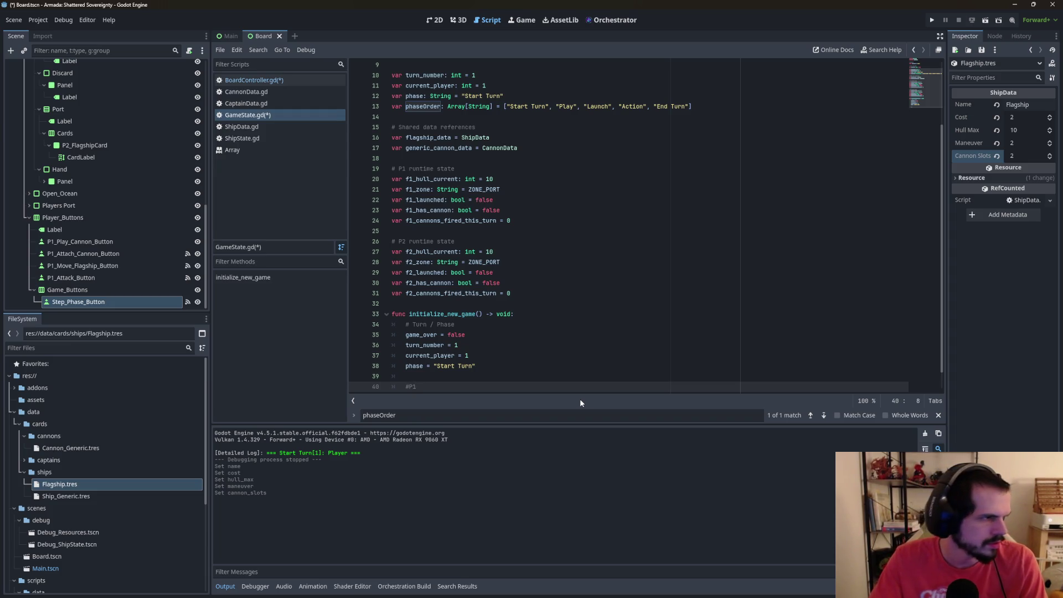
type("runtime")
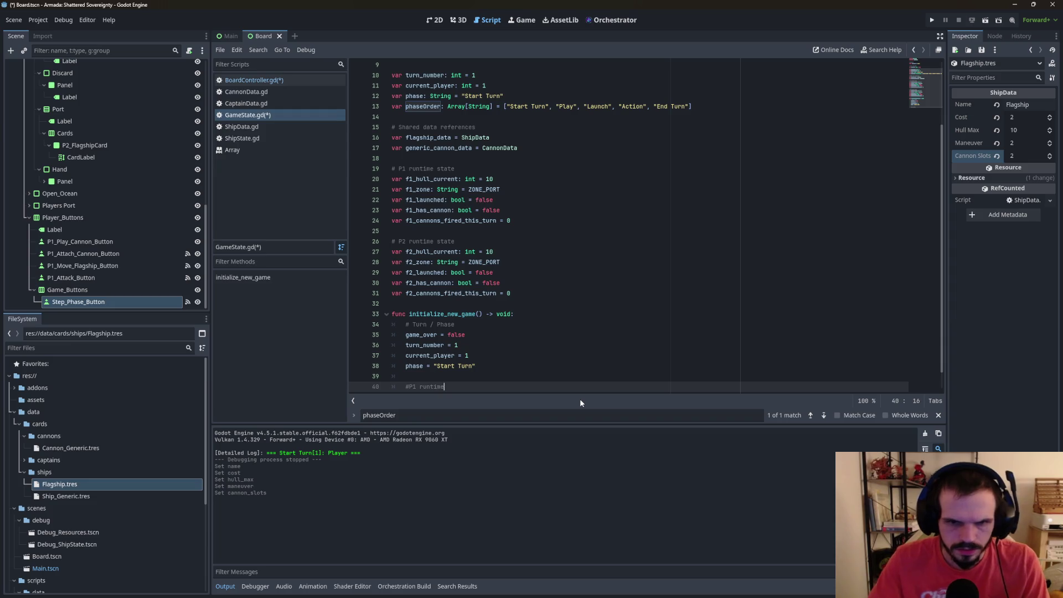
key("Return")
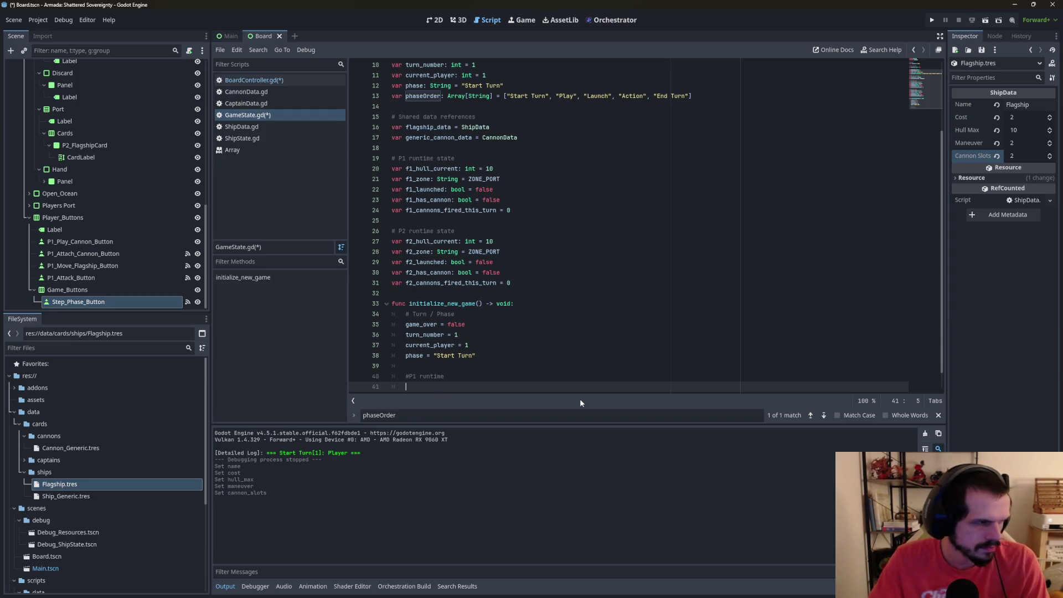
type("f1")
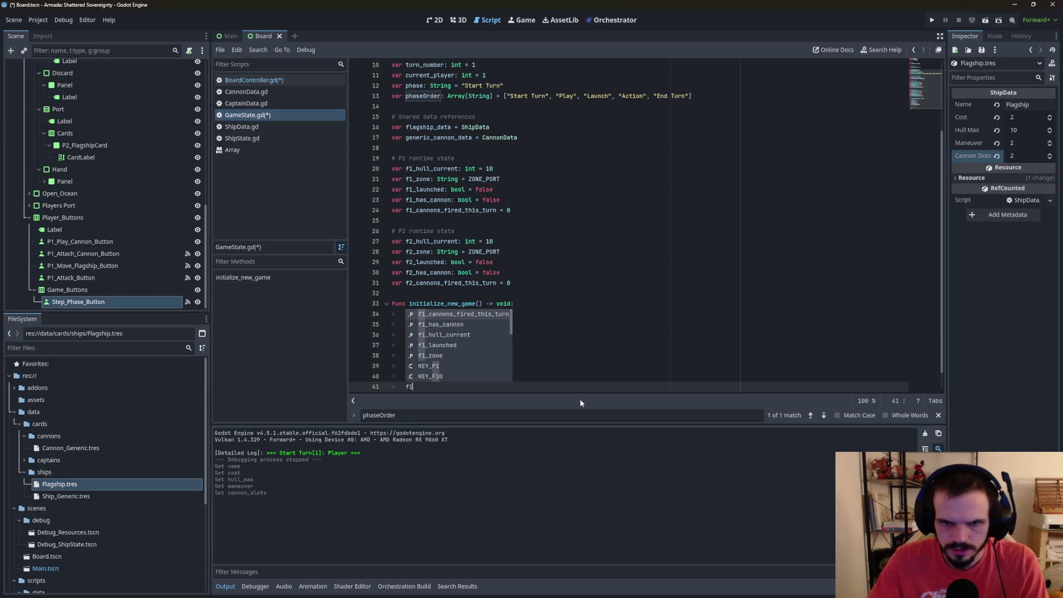
key("Down")
key("Down")
key("Return")
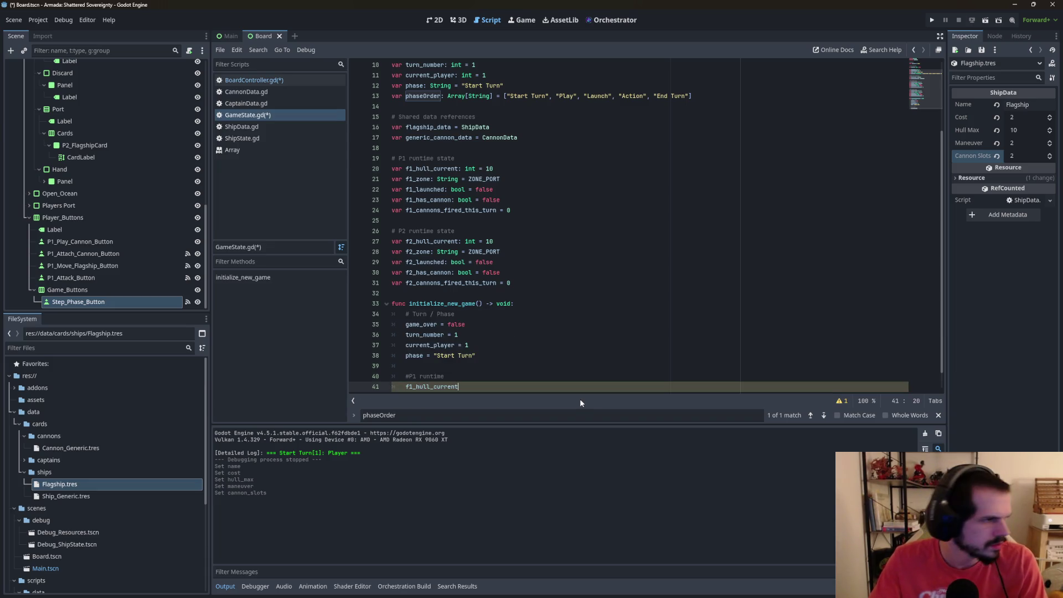
type("= fl")
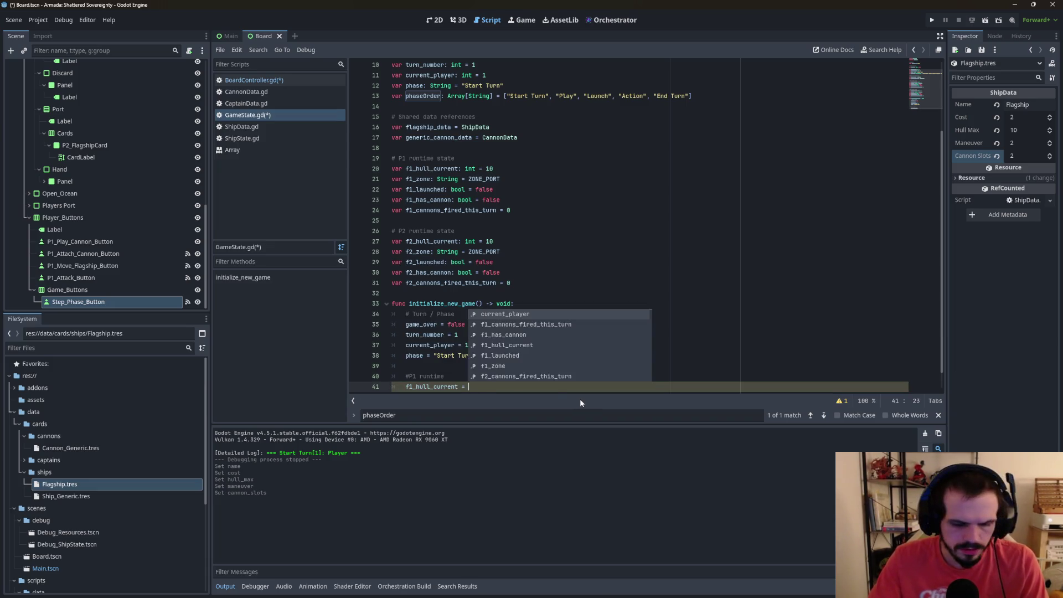
key("Return")
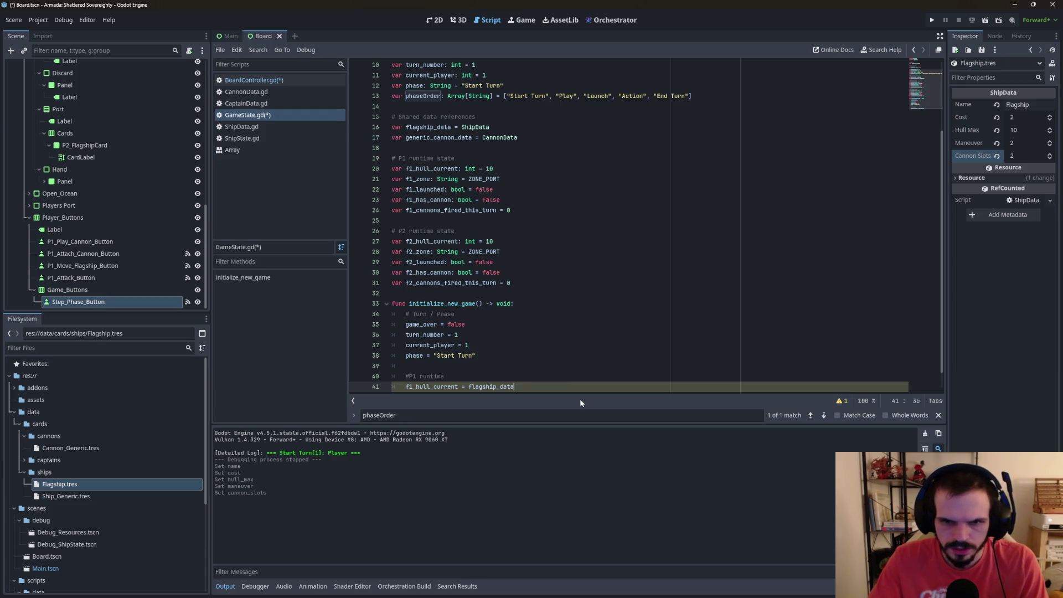
type(".")
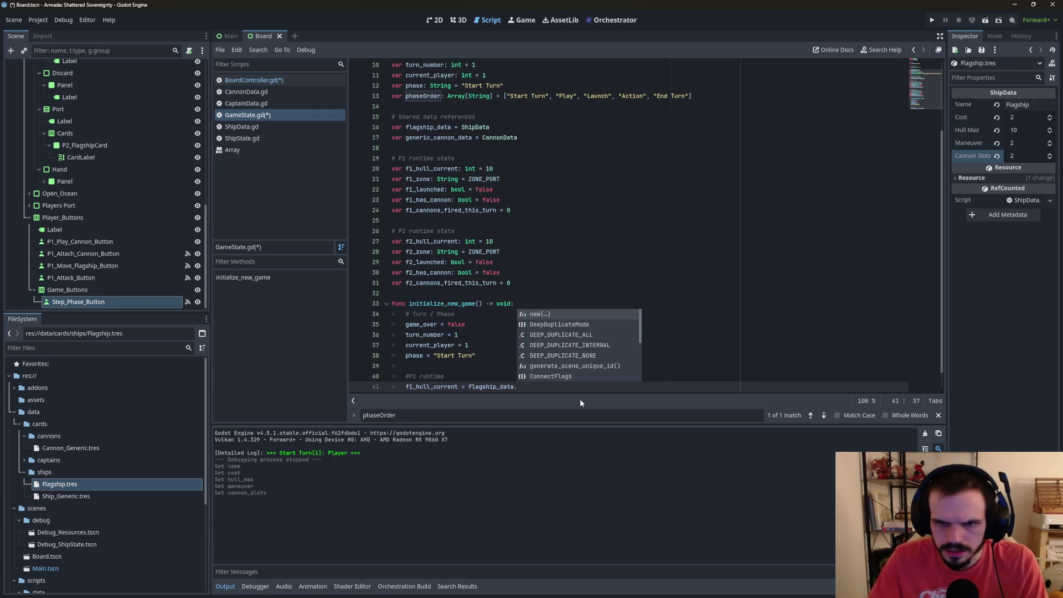
type("h")
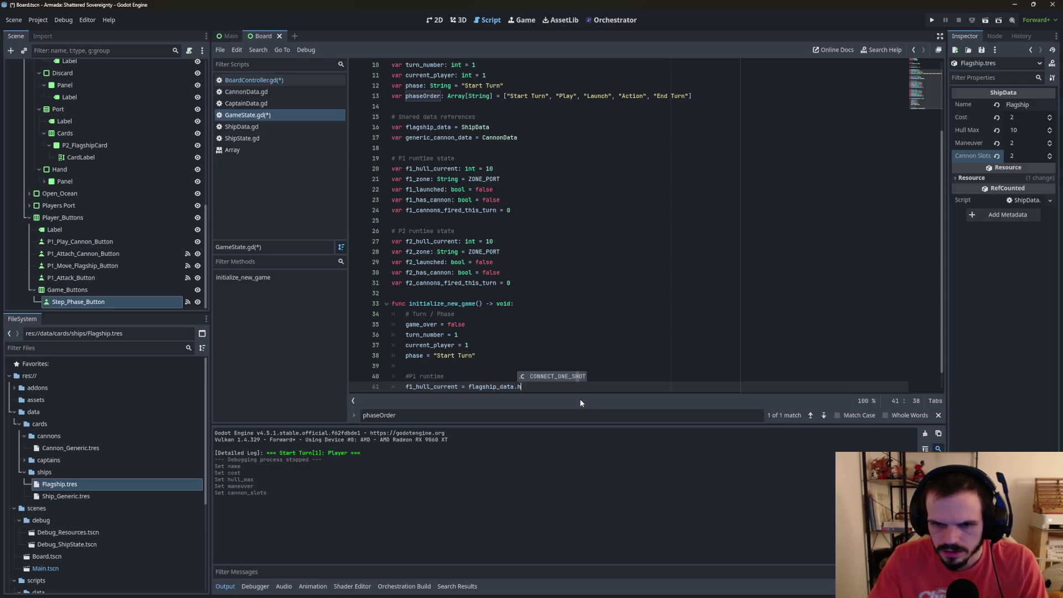
key("BackSpace")
key("BackSpace")
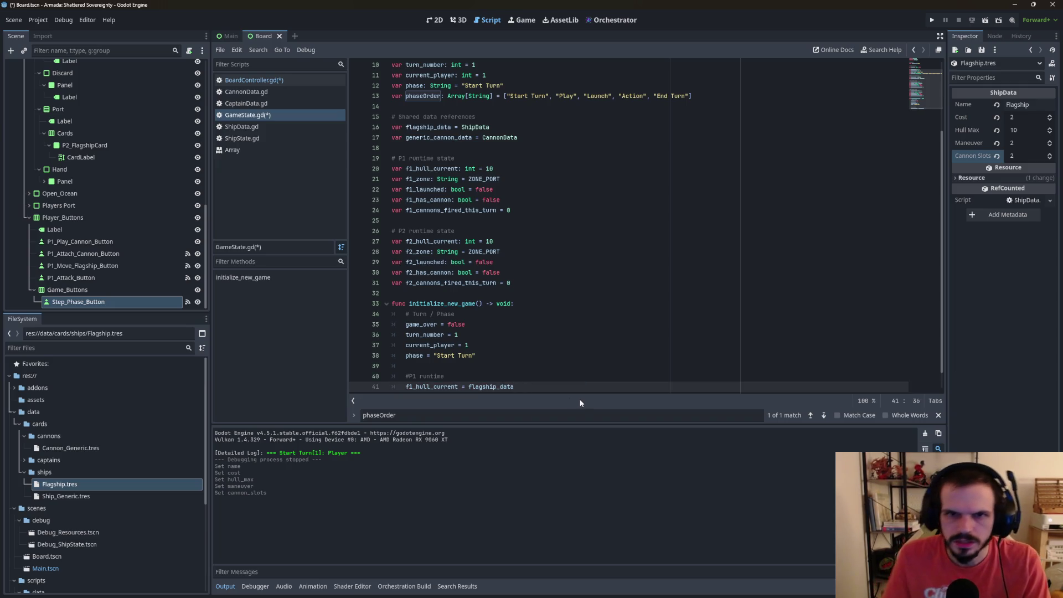
Step: Check ShipData's fields, save, and complete the assignment as flagship_data.hull_max
left_click(260, 130)
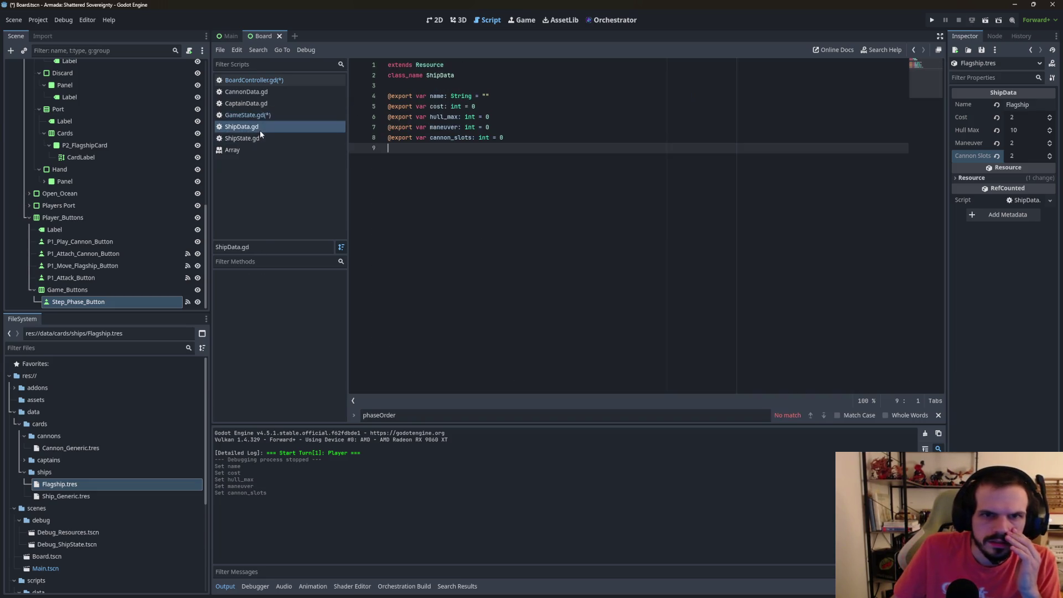
left_click(265, 118)
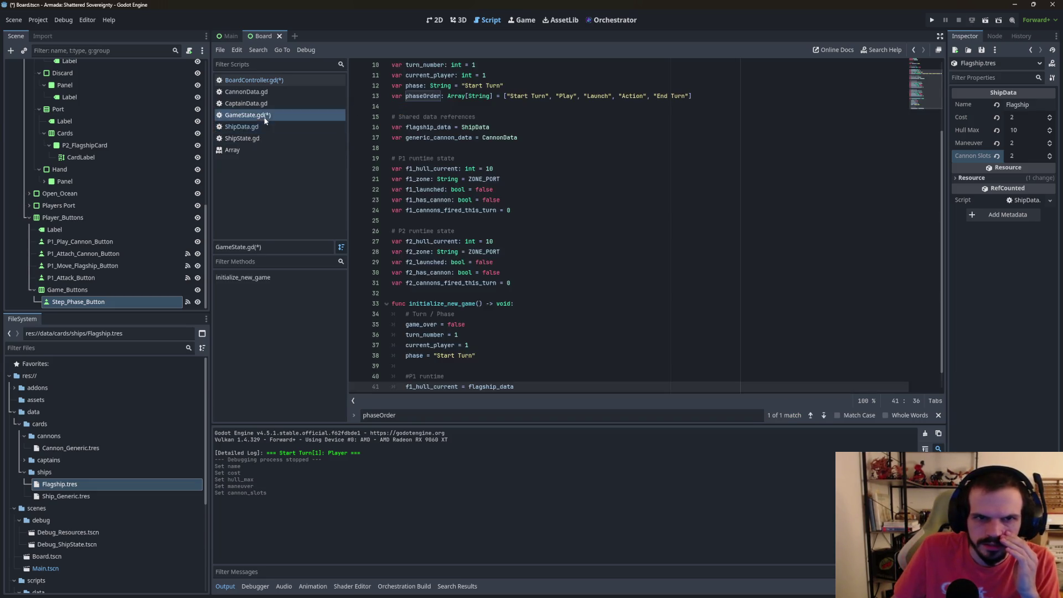
key("ctrl+s")
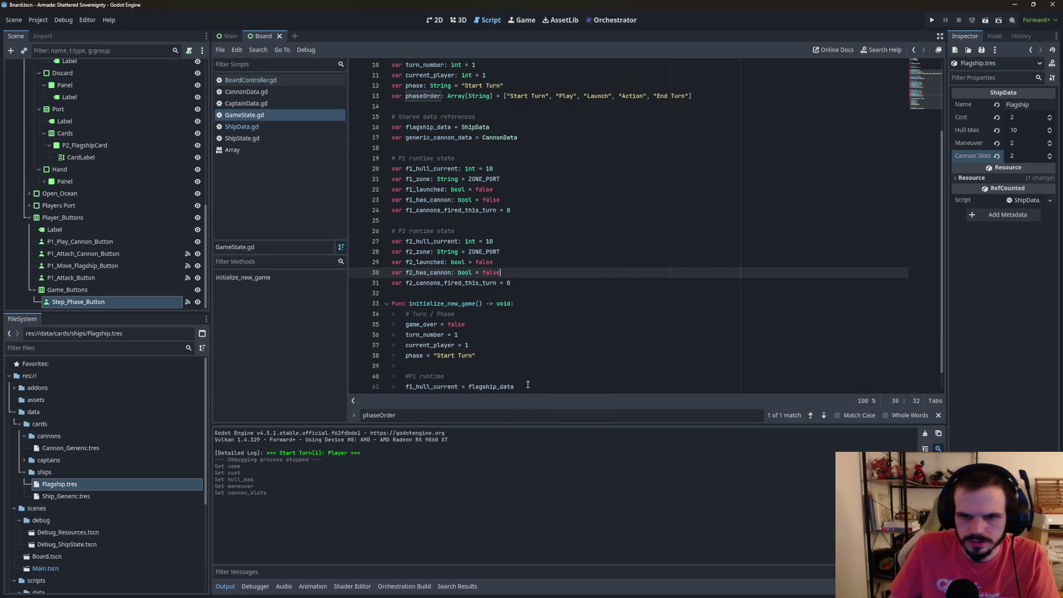
type(".h")
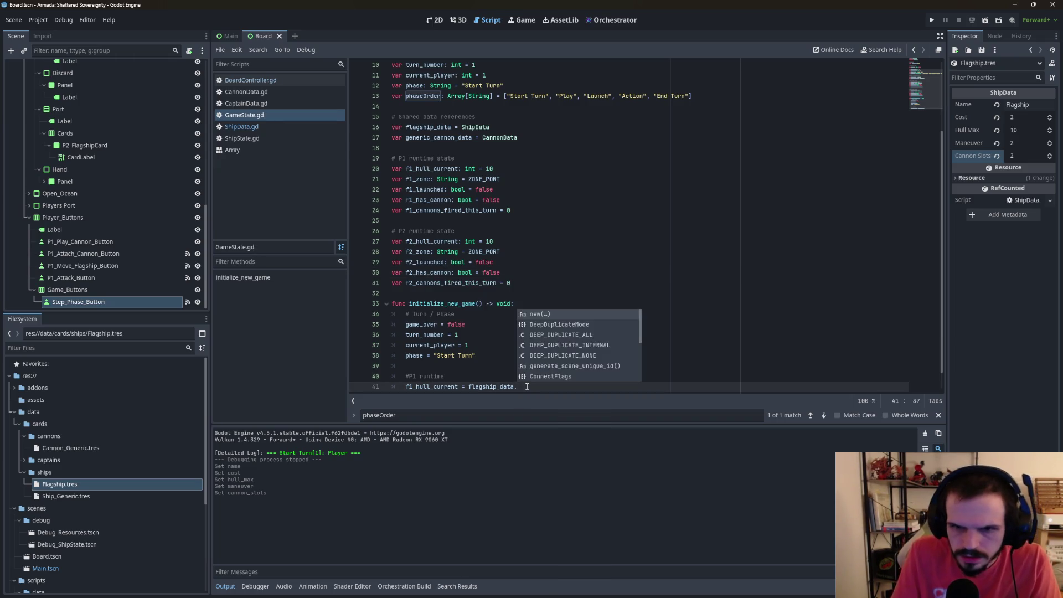
type("u")
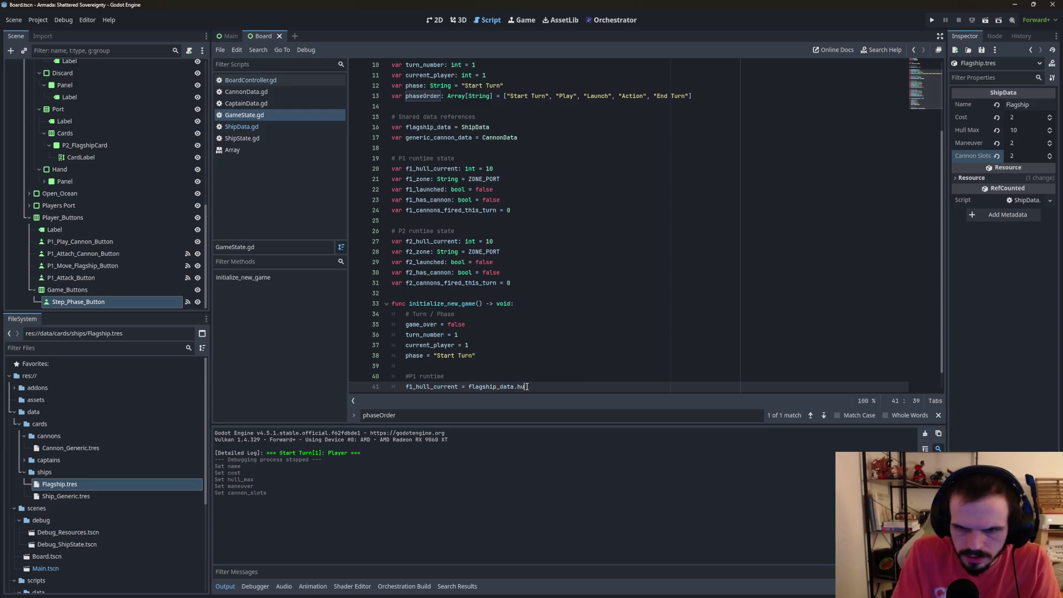
type("ll_max")
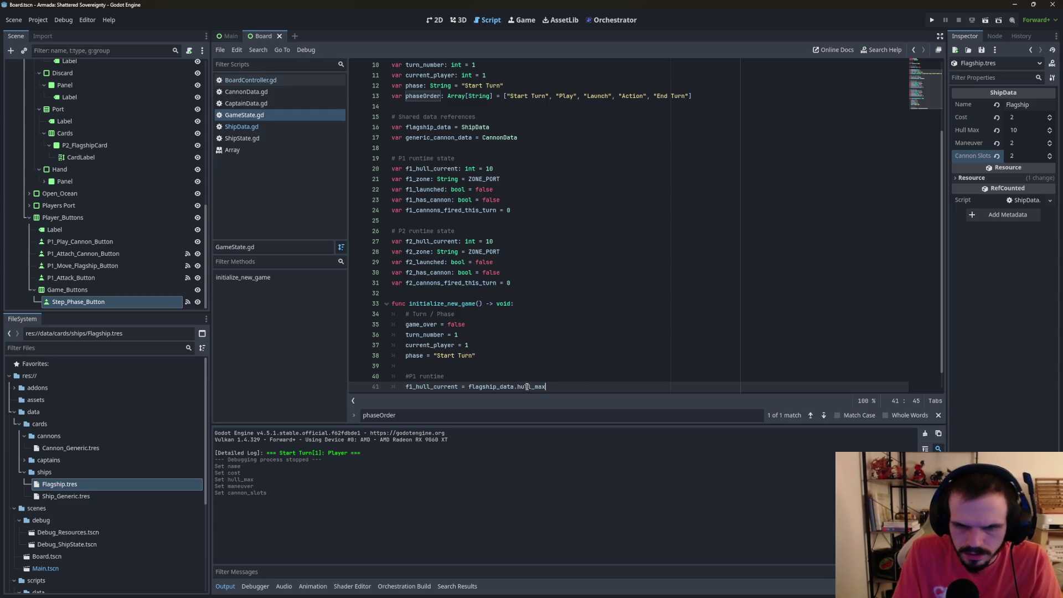
key("Up")
key("Up")
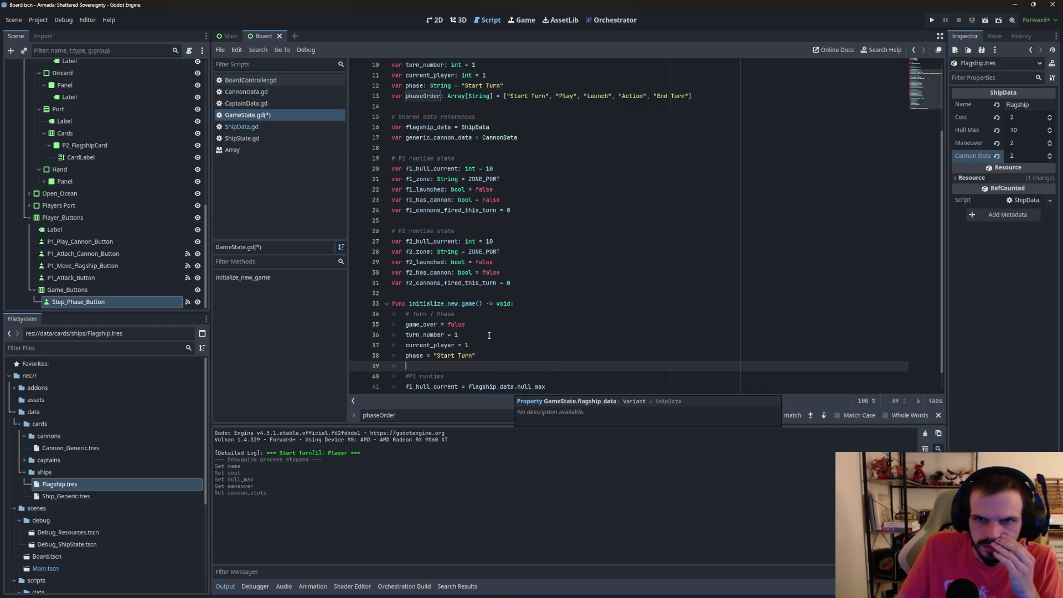
left_click(479, 128)
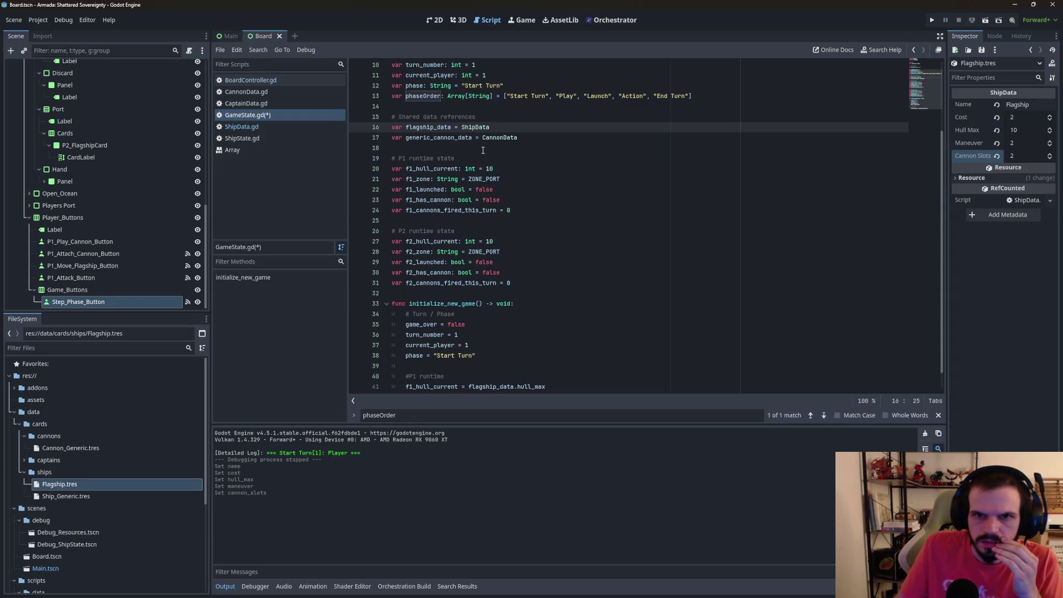
Step: Type-hint flagship_data as ShipData and generic_cannon_data as CannonData on lines 16–17
scroll(493, 167, "up", 2)
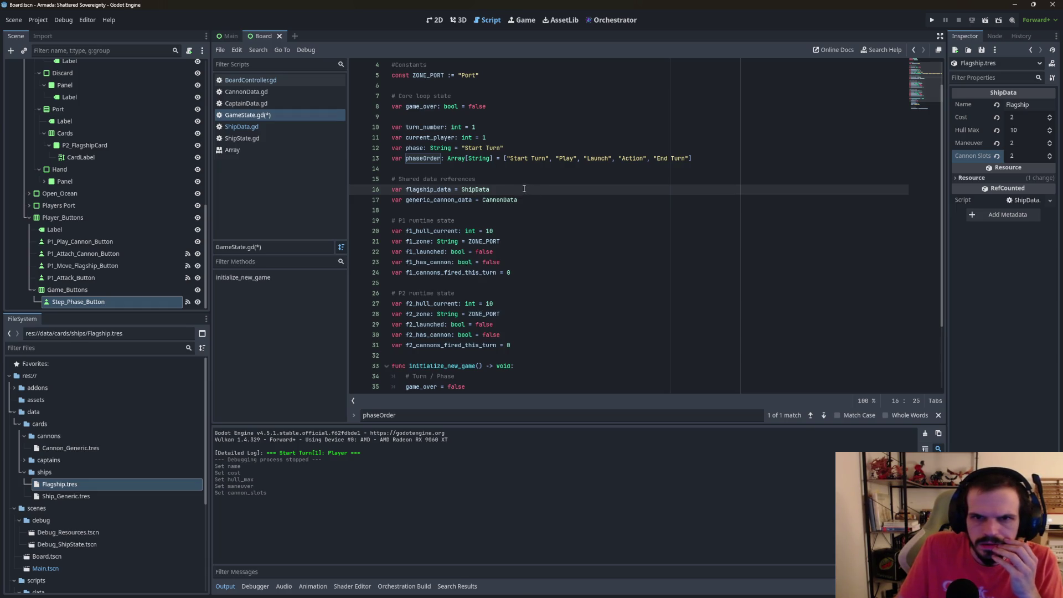
left_click(448, 189)
left_click(451, 189)
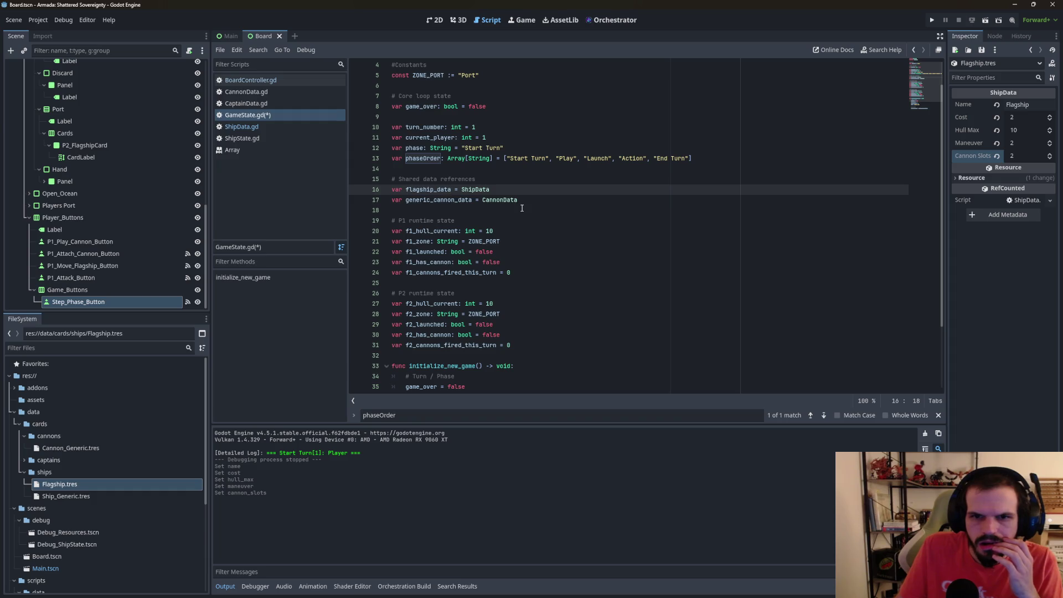
type(": Sh")
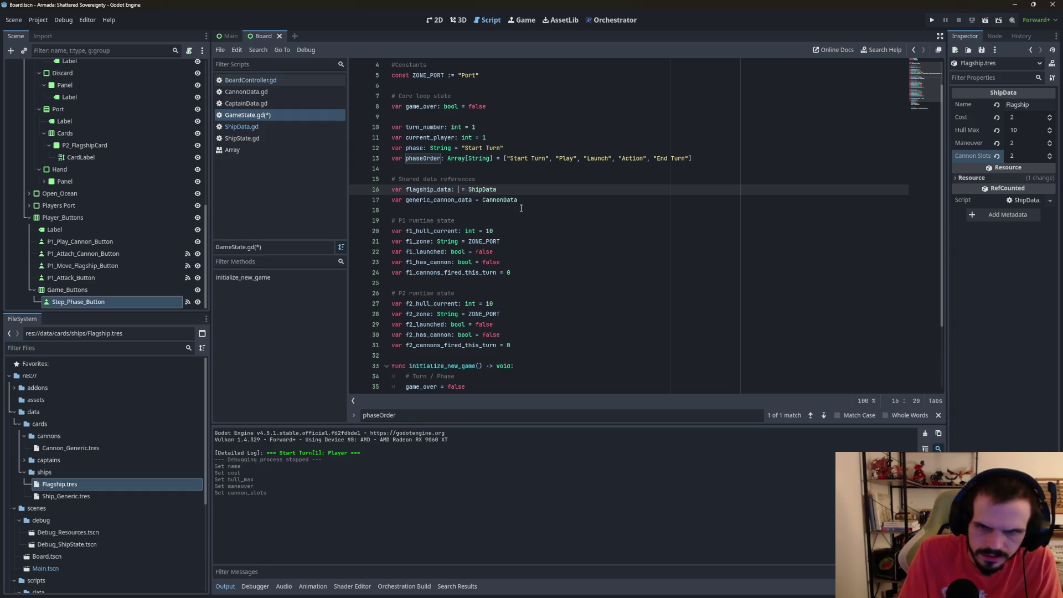
type("ipD")
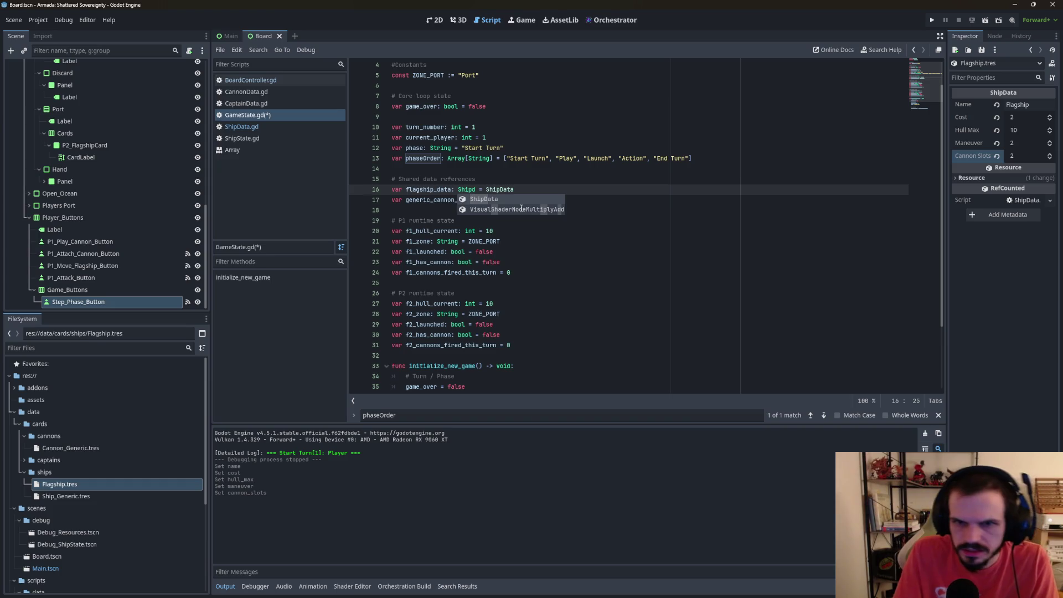
key("Return")
left_click(472, 200)
type(": ")
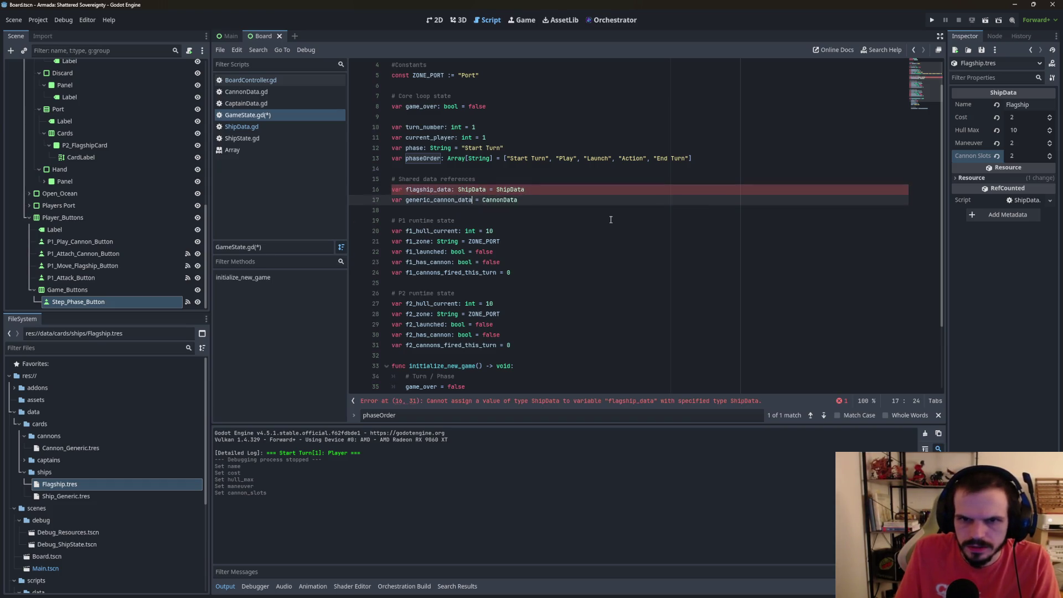
type("CannonData")
key("Return")
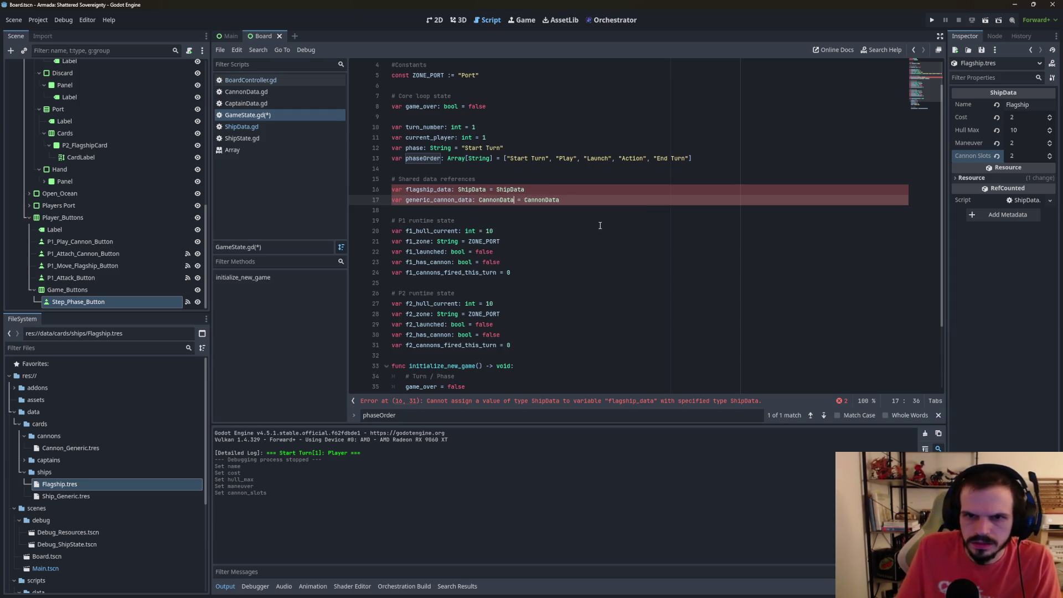
Step: Delete the '= ShipData' and '= CannonData' initial values from both declarations
left_click_drag(559, 200, 514, 200)
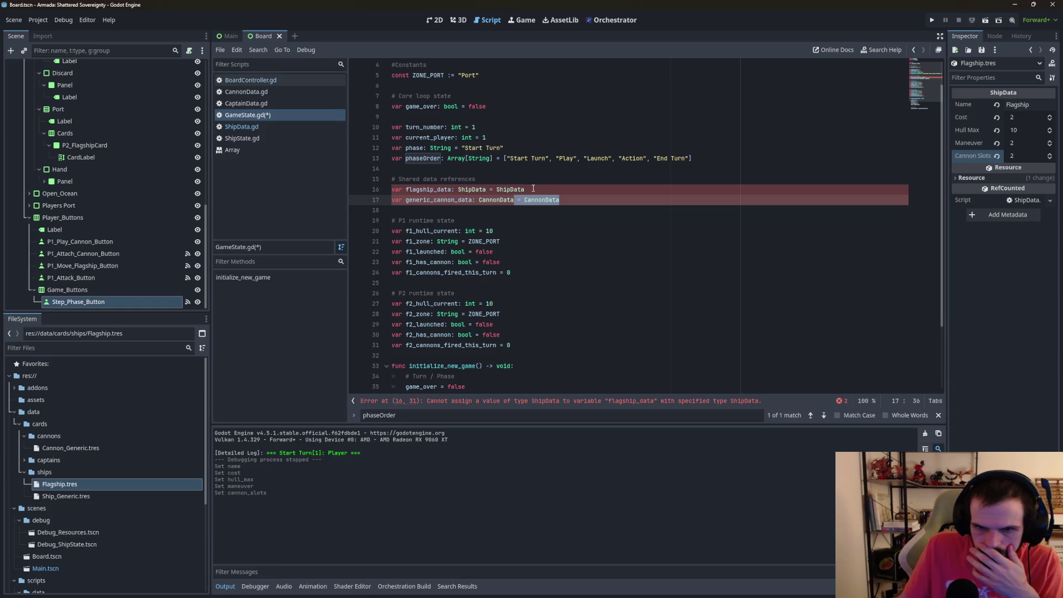
left_click(533, 189)
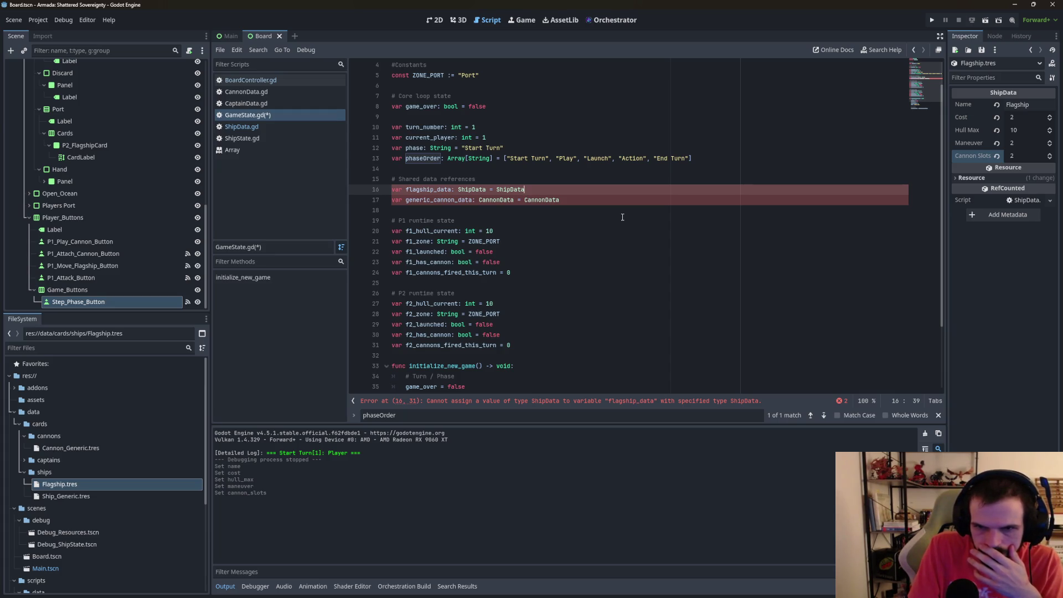
key("BackSpace")
key("BackSpace")
key("BackSpace")
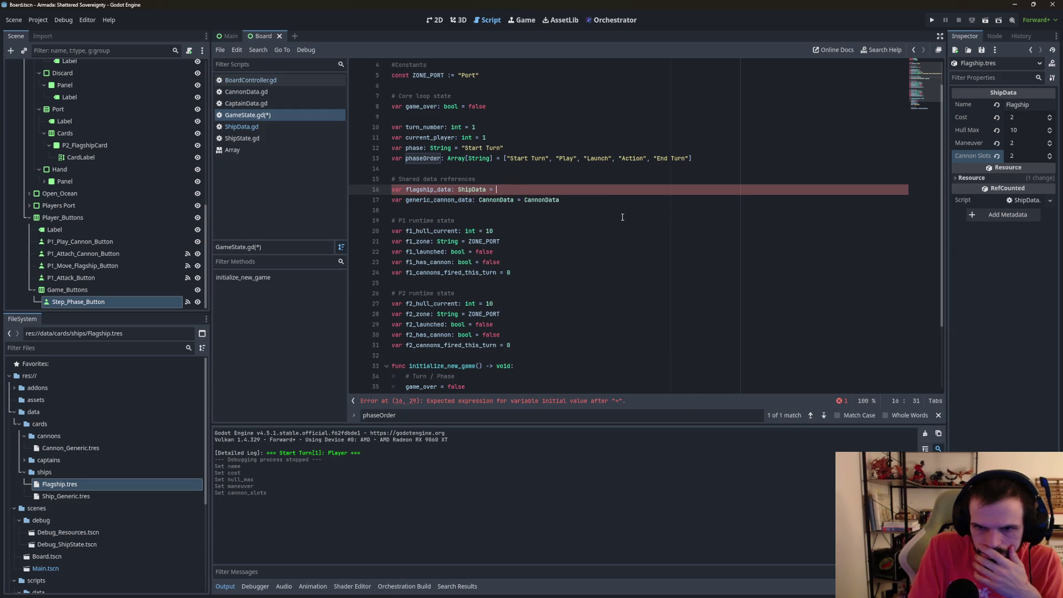
key("BackSpace")
key("BackSpace")
left_click_drag(565, 200, 515, 201)
key("BackSpace")
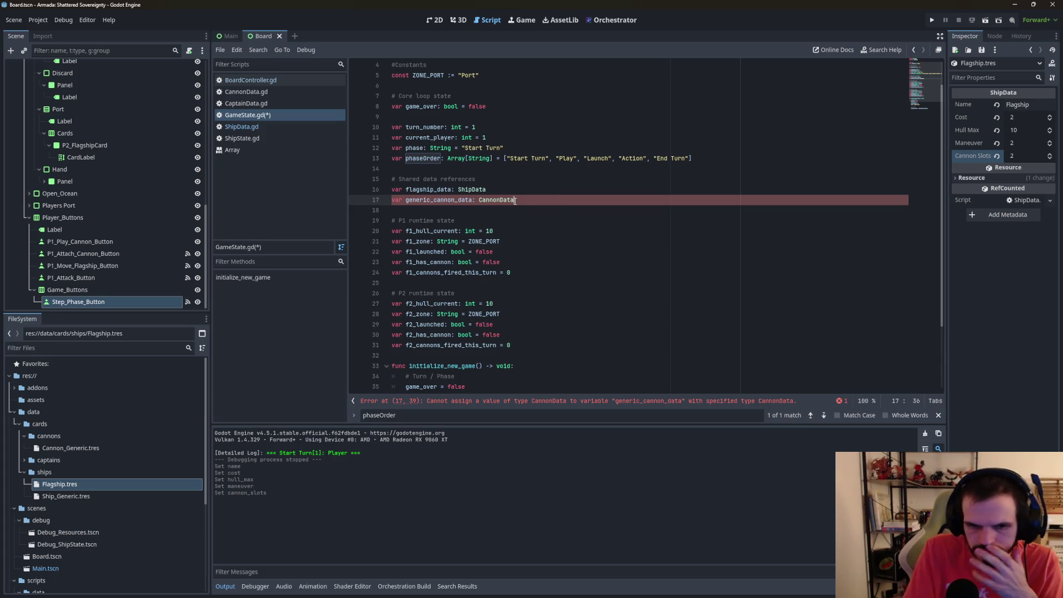
left_click(559, 246)
Step: Re-complete flagship_data.hull_max on the hull line and run the game with F5
scroll(574, 273, "down", 3)
left_click(558, 365)
key("BackSpace")
key("BackSpace")
key("BackSpace")
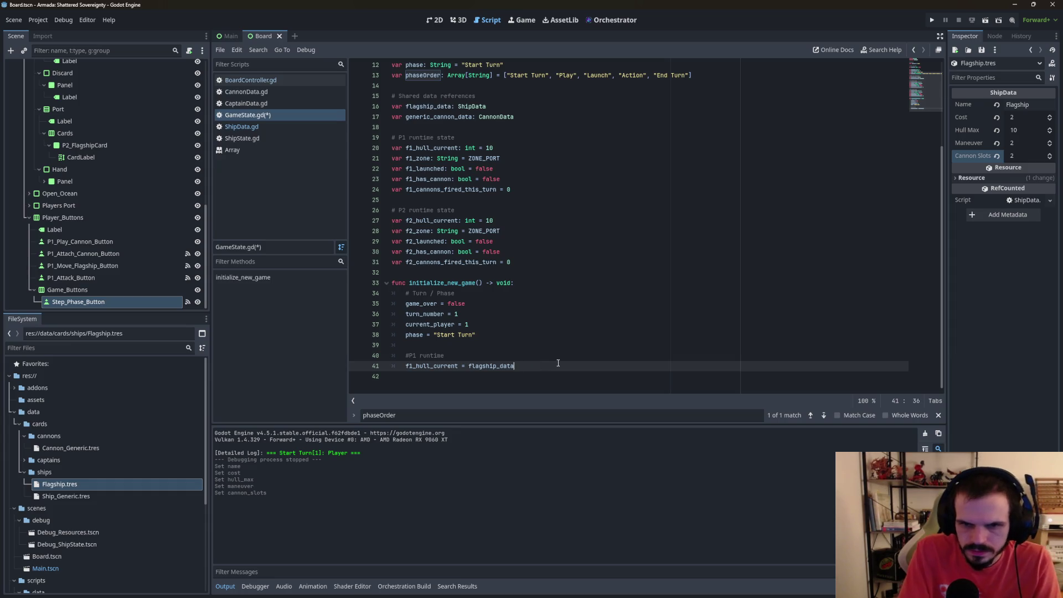
key("ctrl+space")
key("Return")
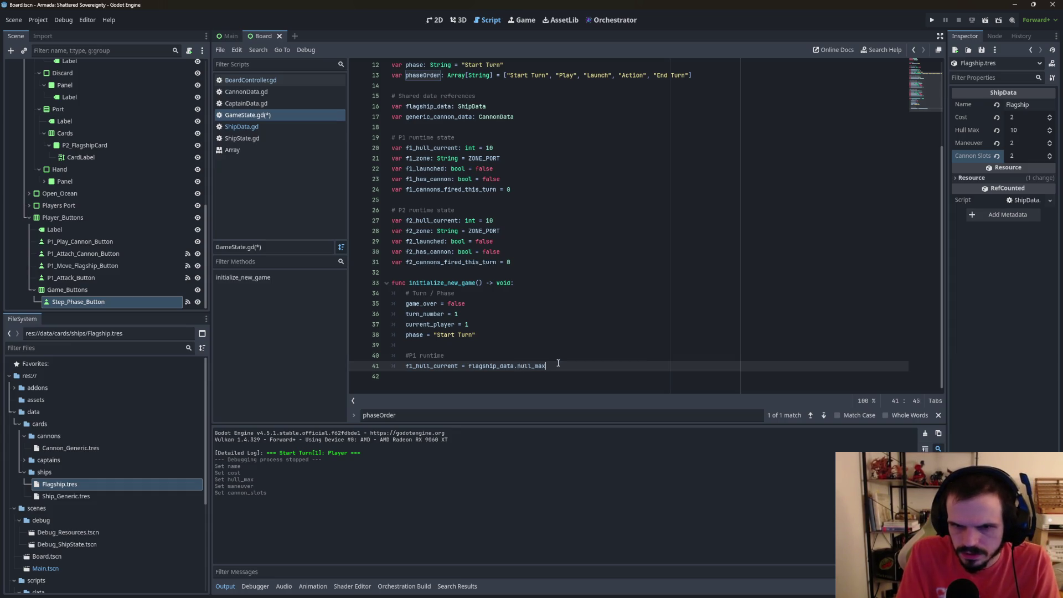
key("F5")
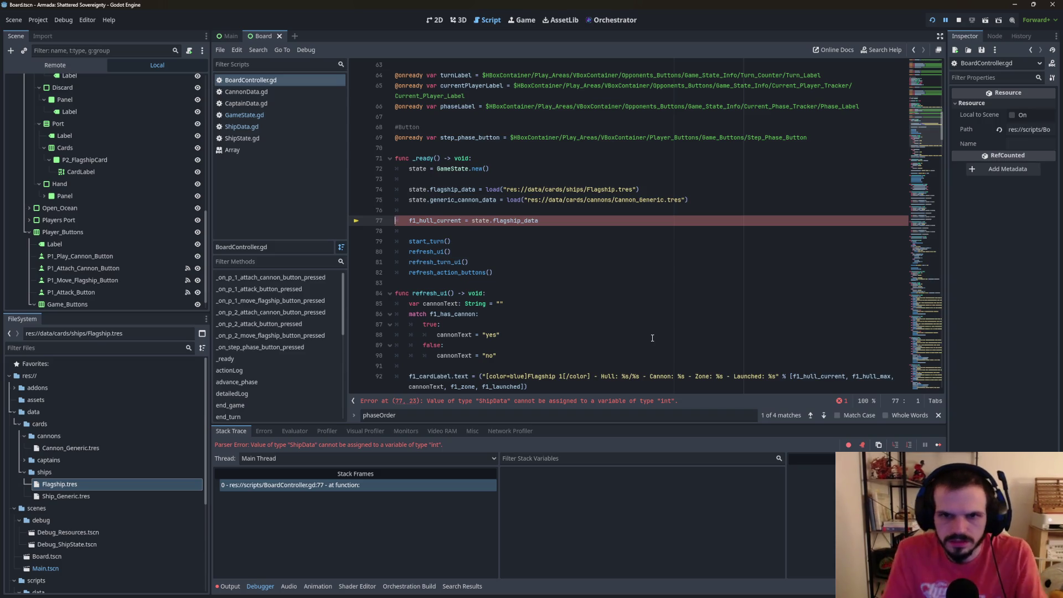
Step: Delete line 77's f1_hull_current assignment from _ready, rerun the game, then return to GameState.gd
left_click(388, 221)
key("BackSpace")
key("BackSpace")
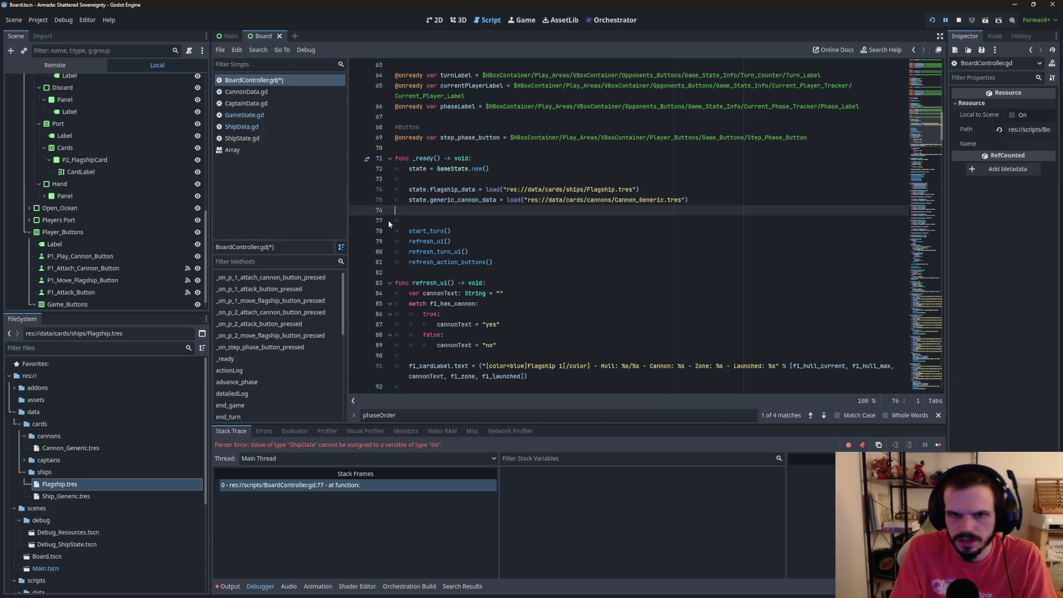
key("BackSpace")
key("BackSpace")
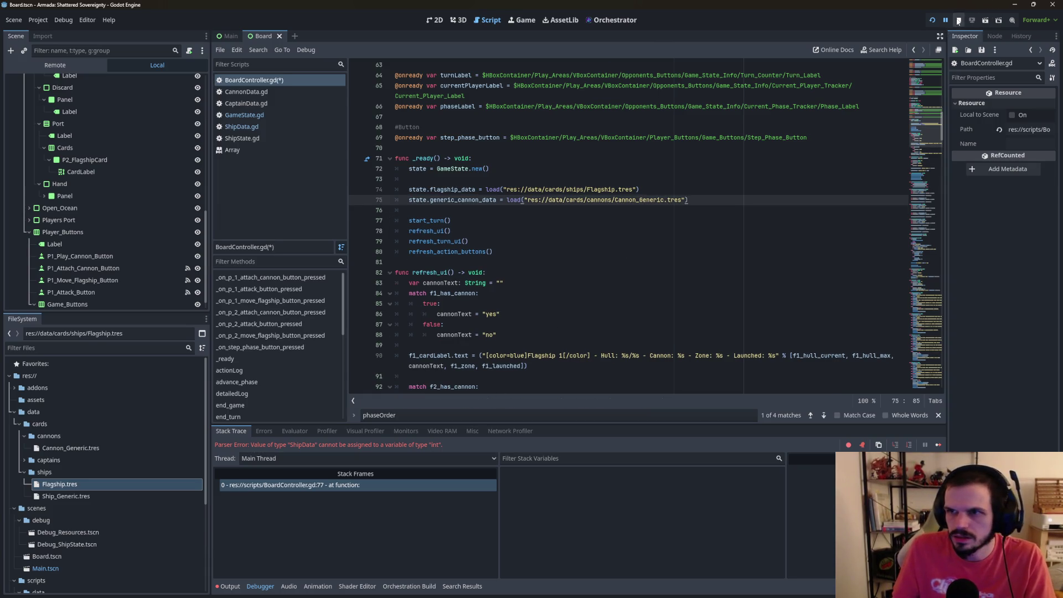
left_click(932, 20)
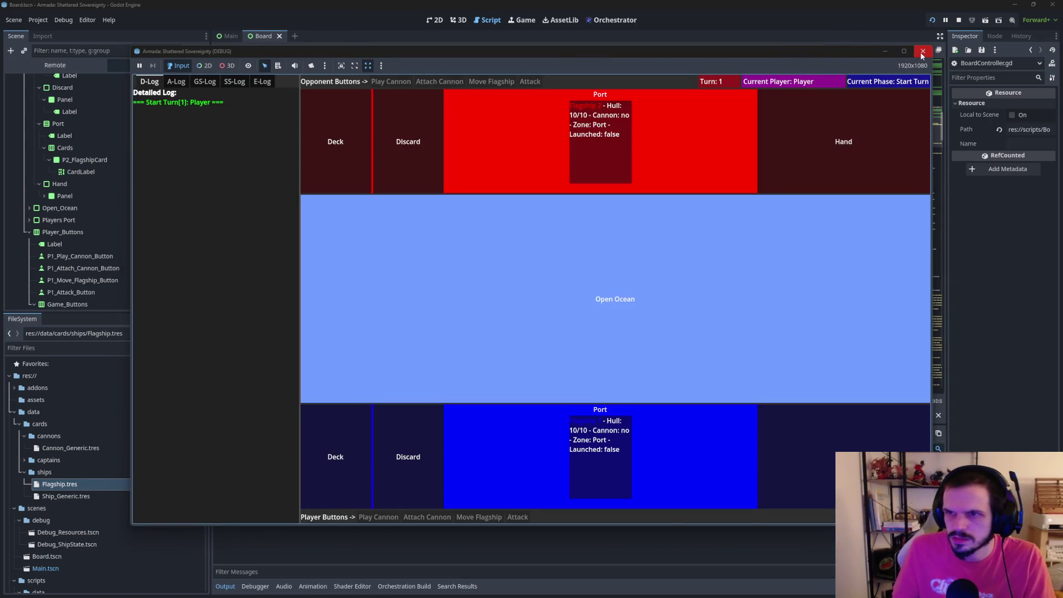
left_click(922, 51)
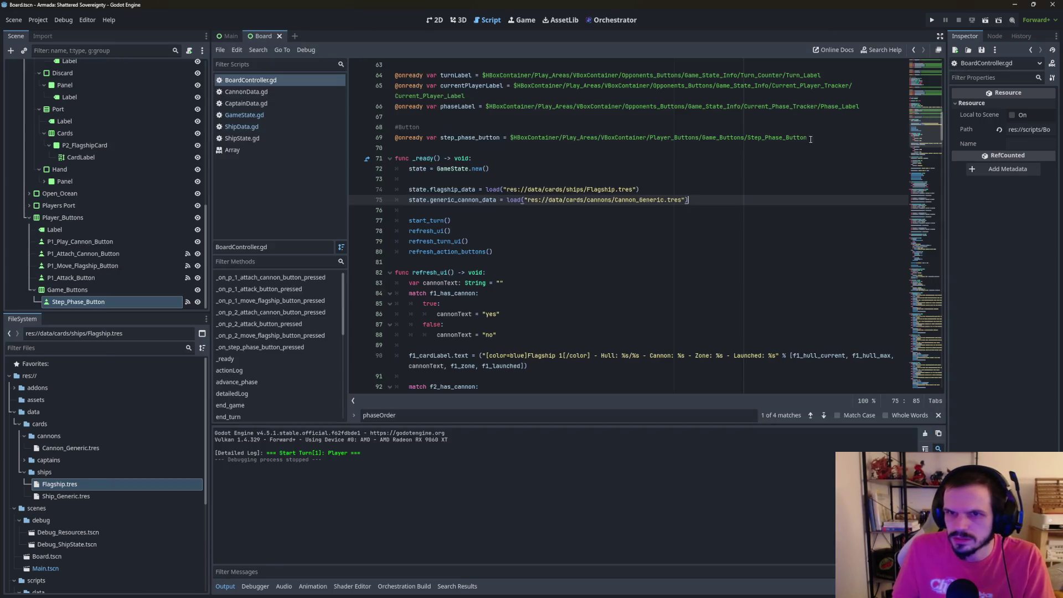
left_click(250, 127)
left_click(261, 114)
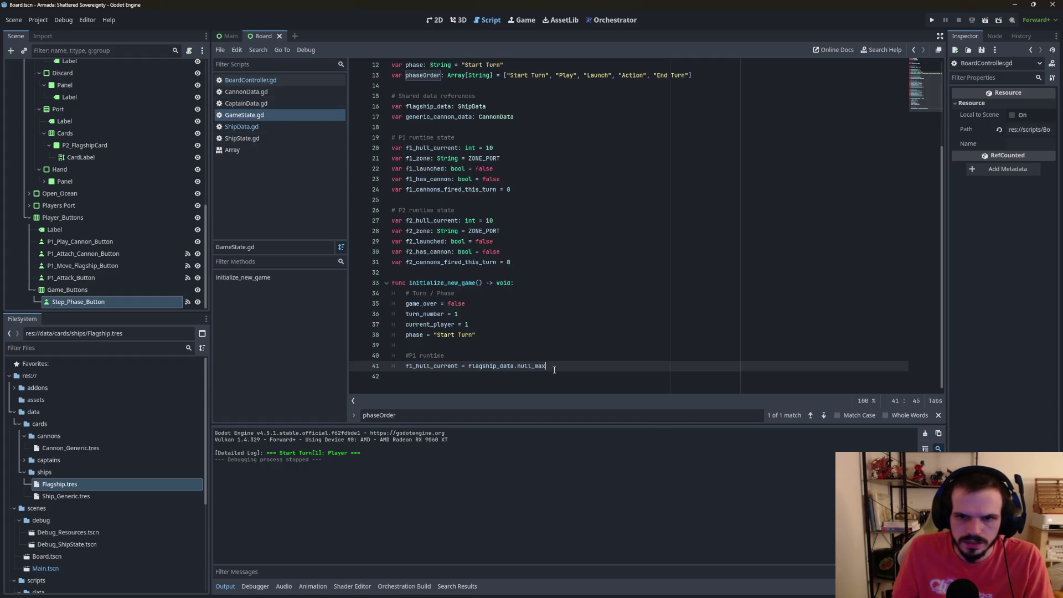
Step: Add f1_zone = "Port" and f1_launched = false lines to initialize_new_game()
key("Return")
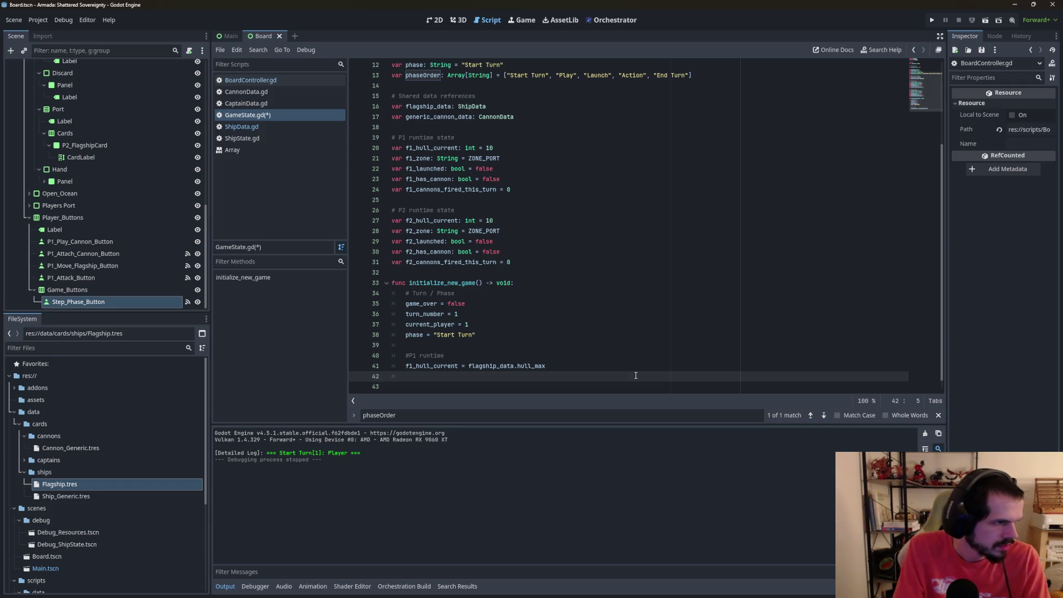
type("f1")
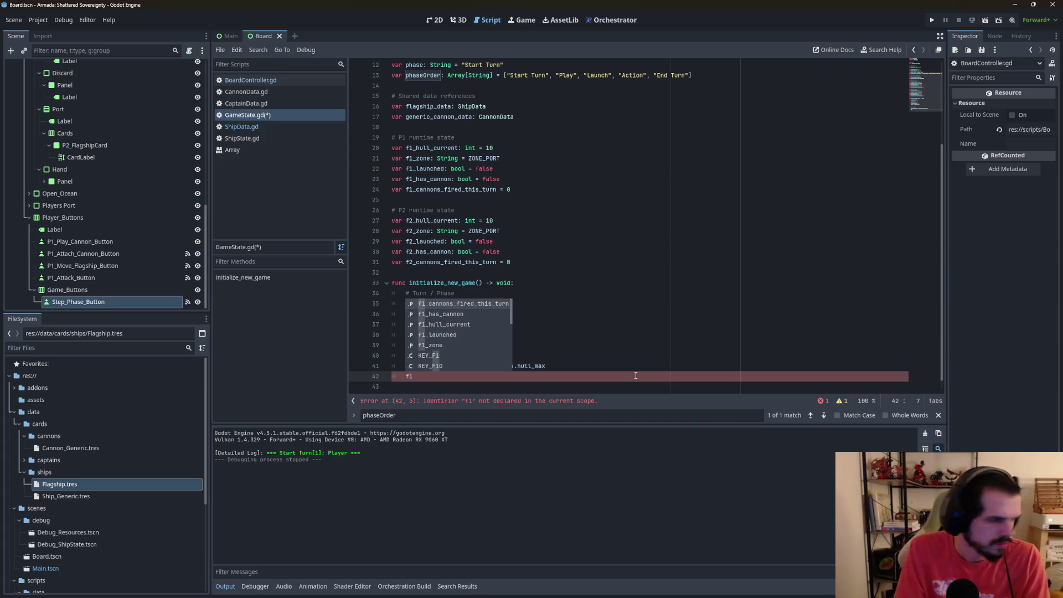
key("Down")
key("Down")
key("Down")
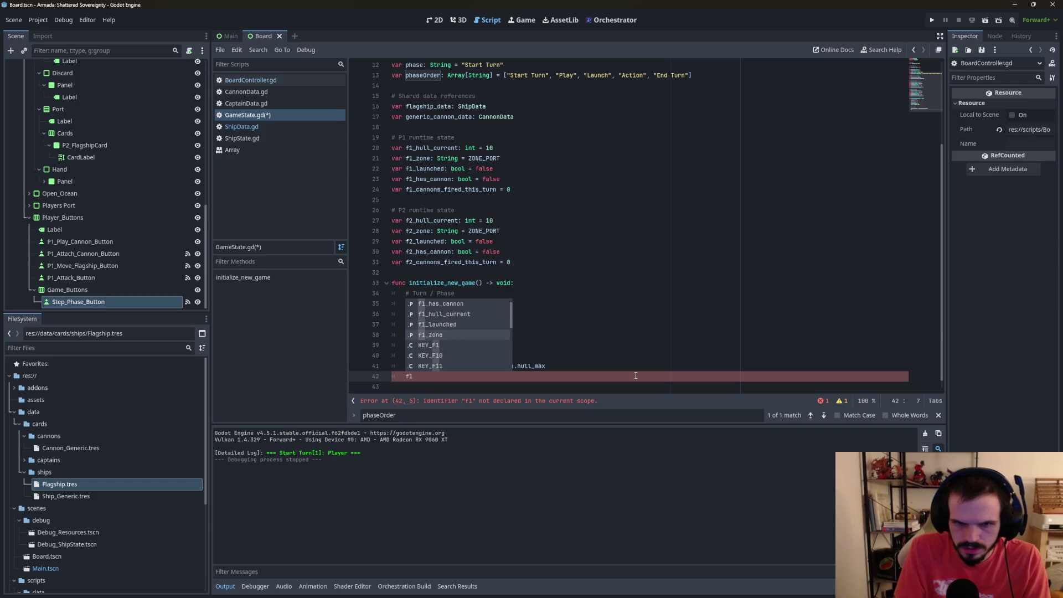
key("Return")
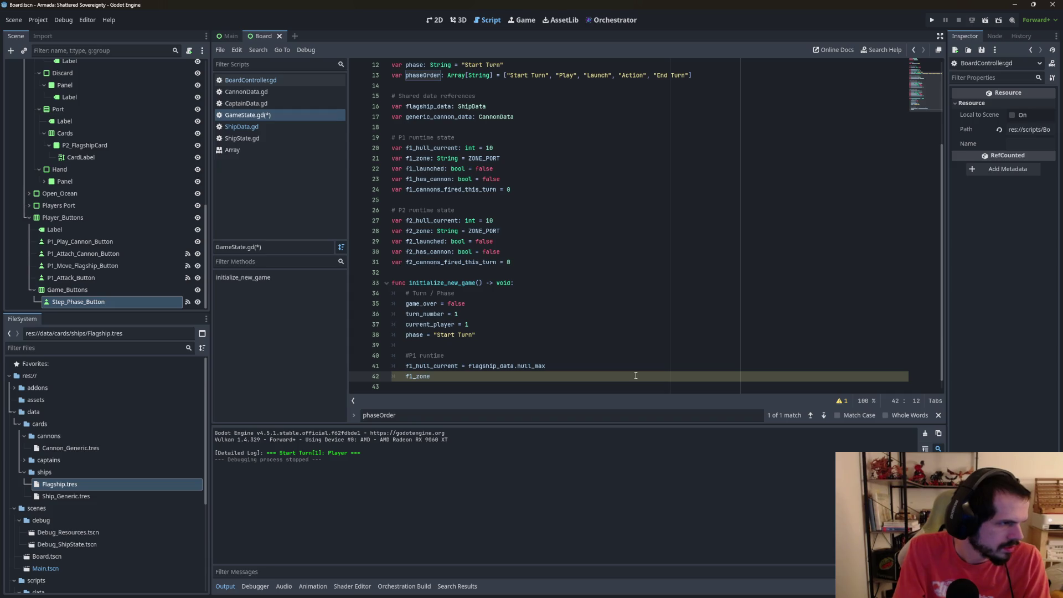
type("\"")
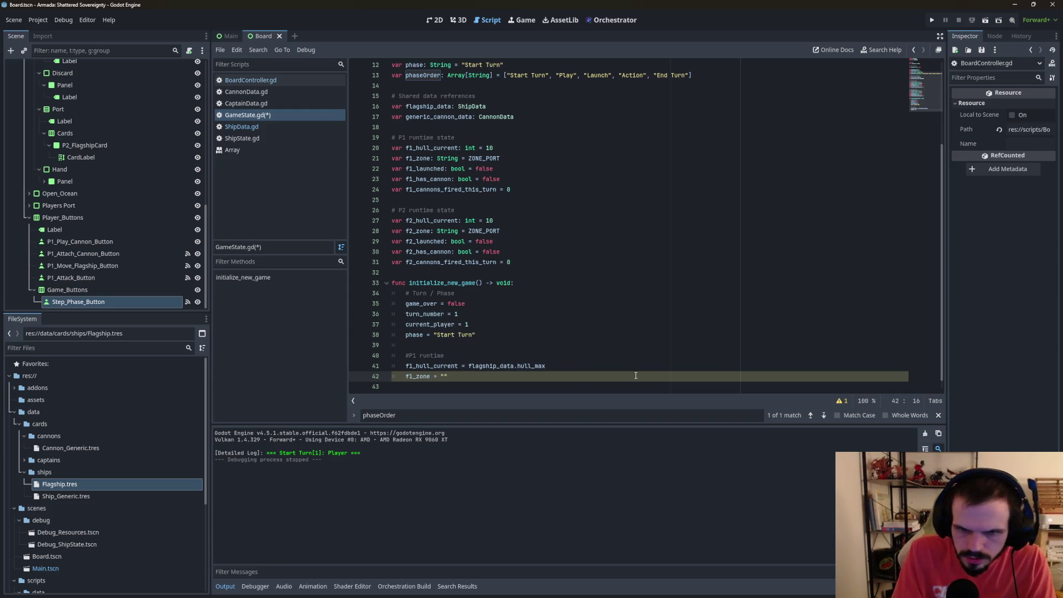
type("Port\"")
key("Return")
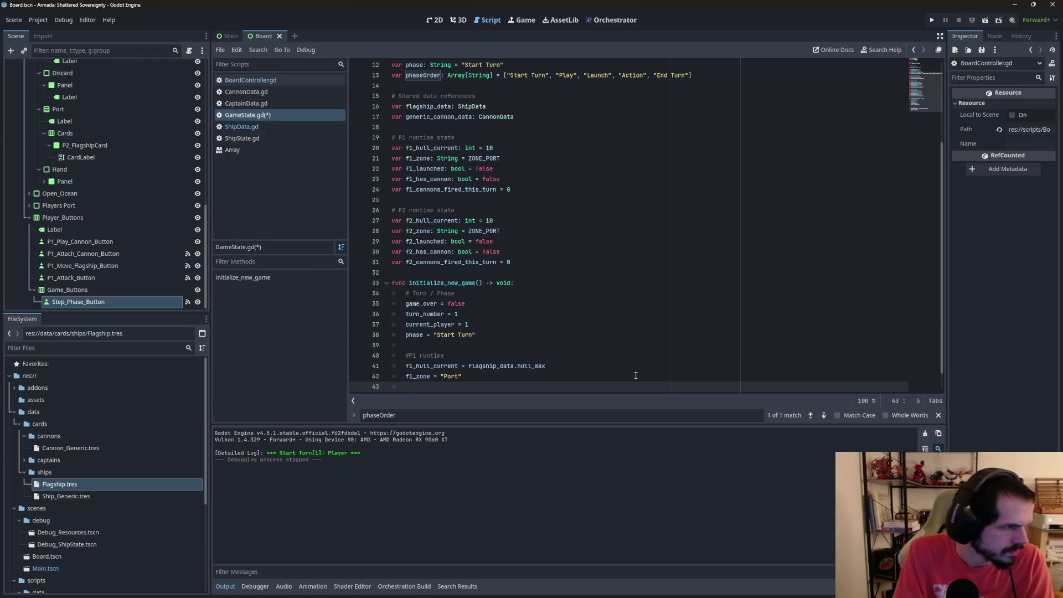
type("f1_")
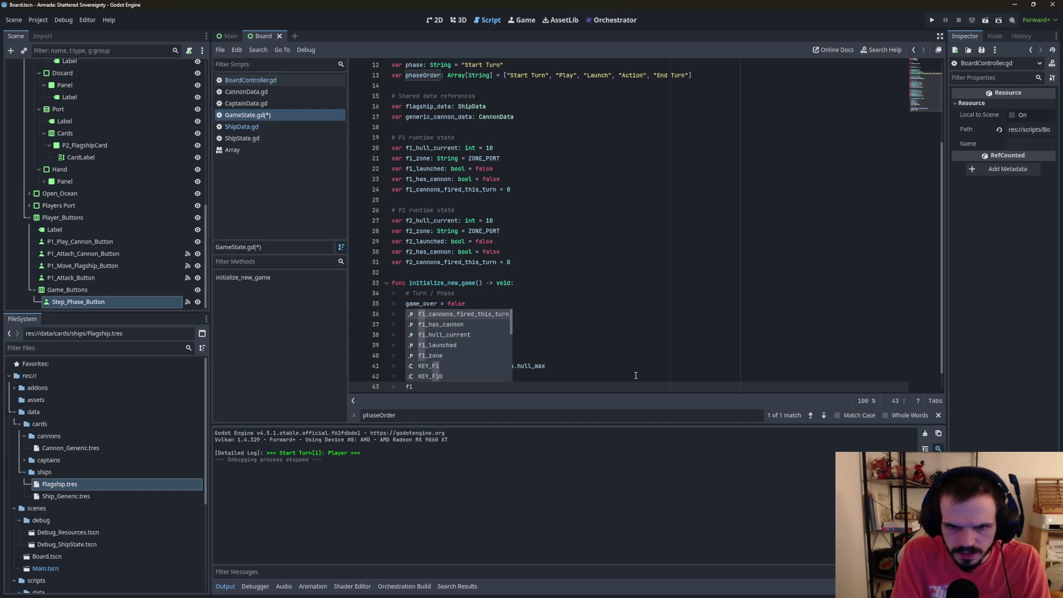
key("Down")
key("Down")
key("Down")
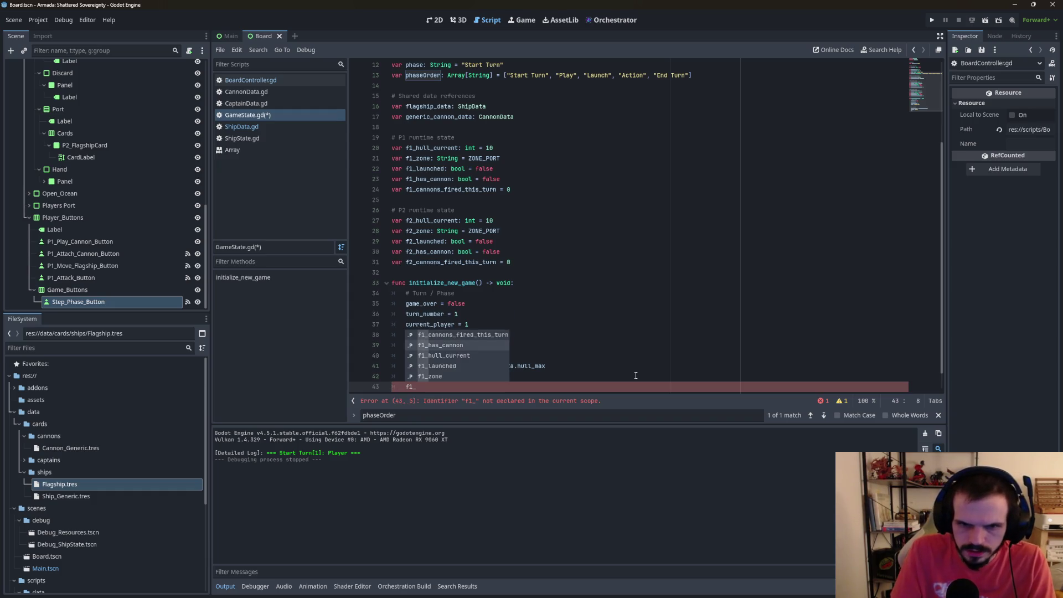
key("Return")
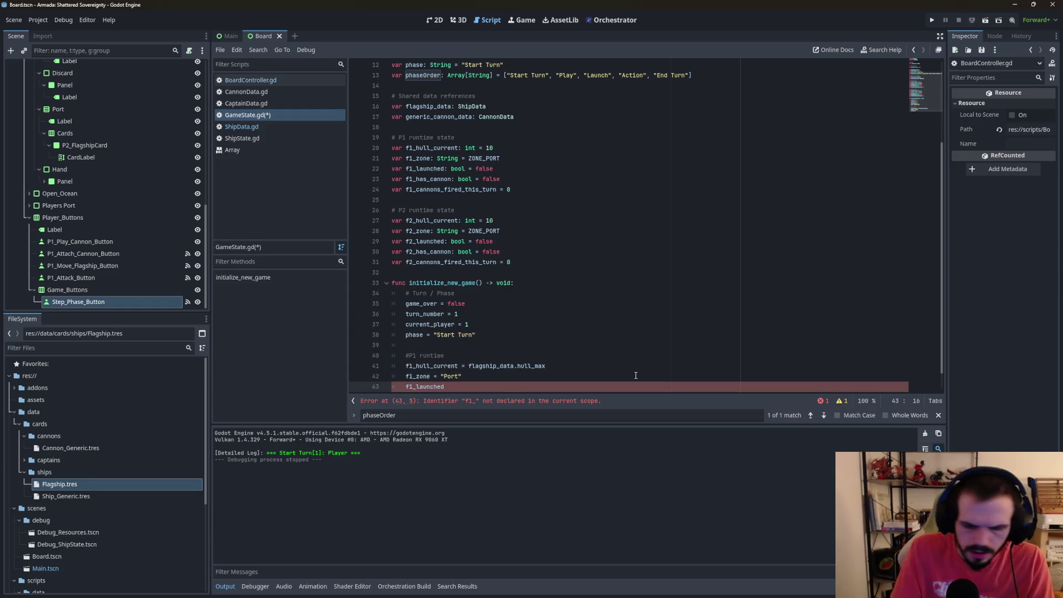
type("false")
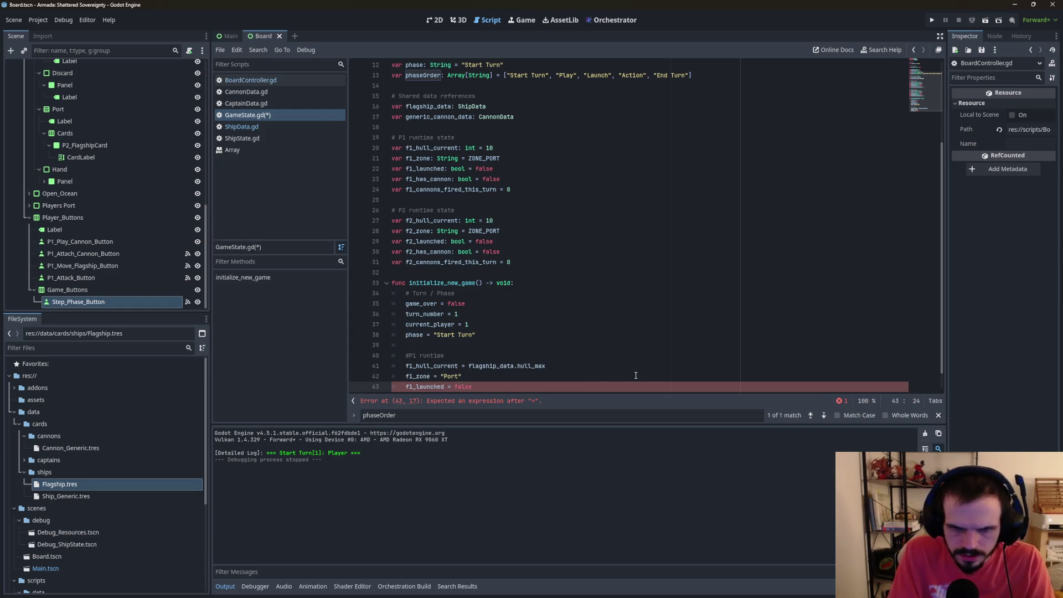
key("Return")
Step: Add f1_has_cannon = false and f1_cannons_fired_this_turn = 0 to the P1 block
type("f1_")
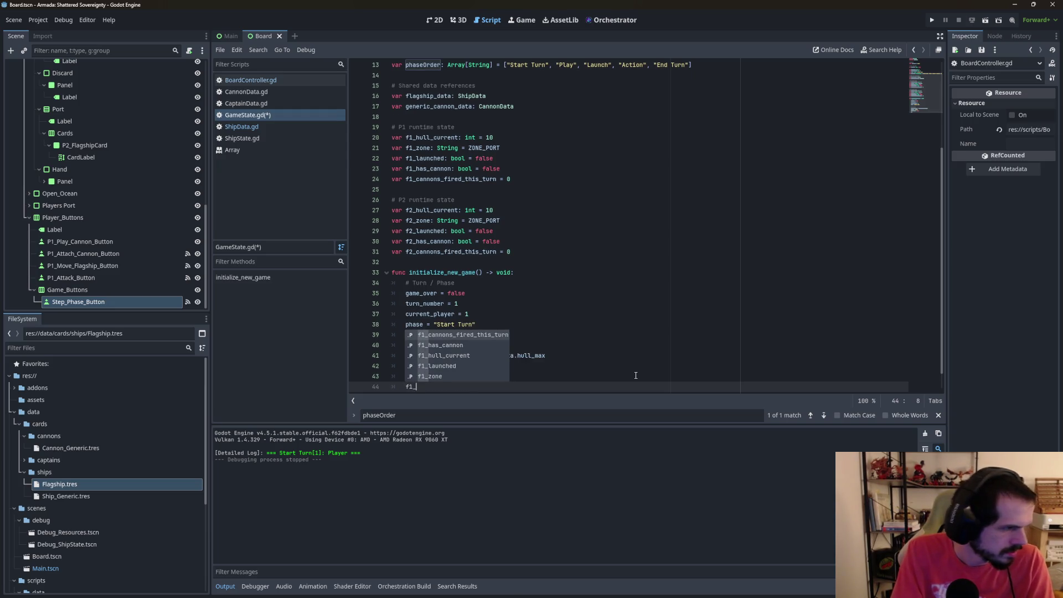
key("Down")
key("Return")
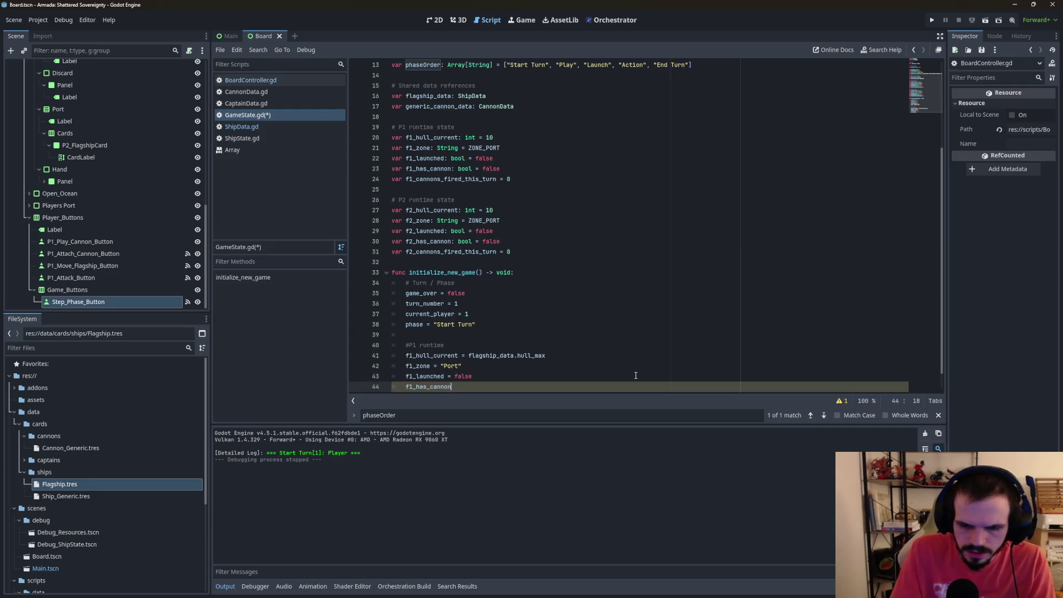
type("fal")
key("Return")
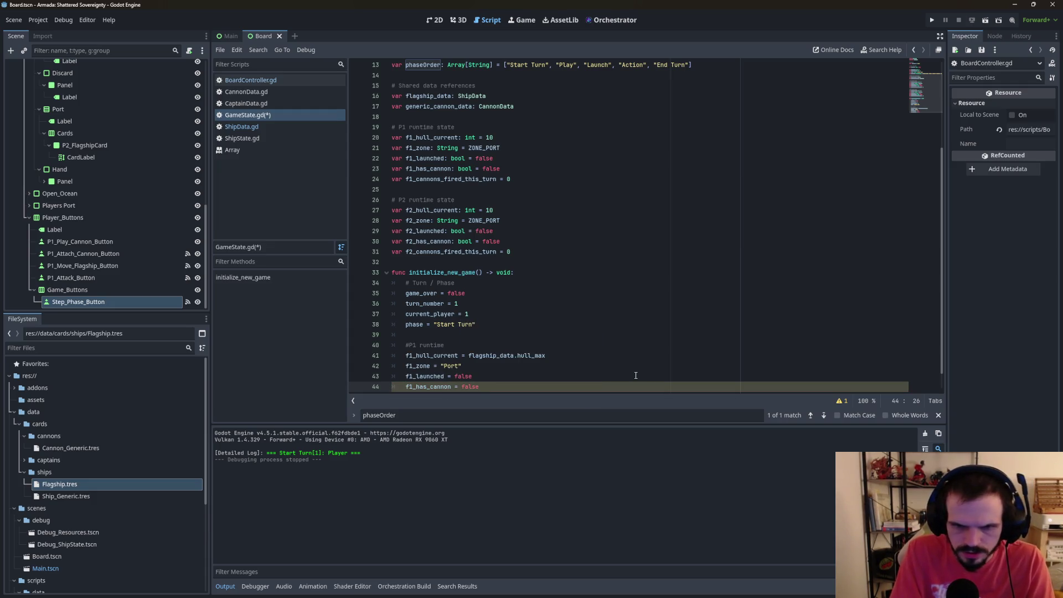
key("Return")
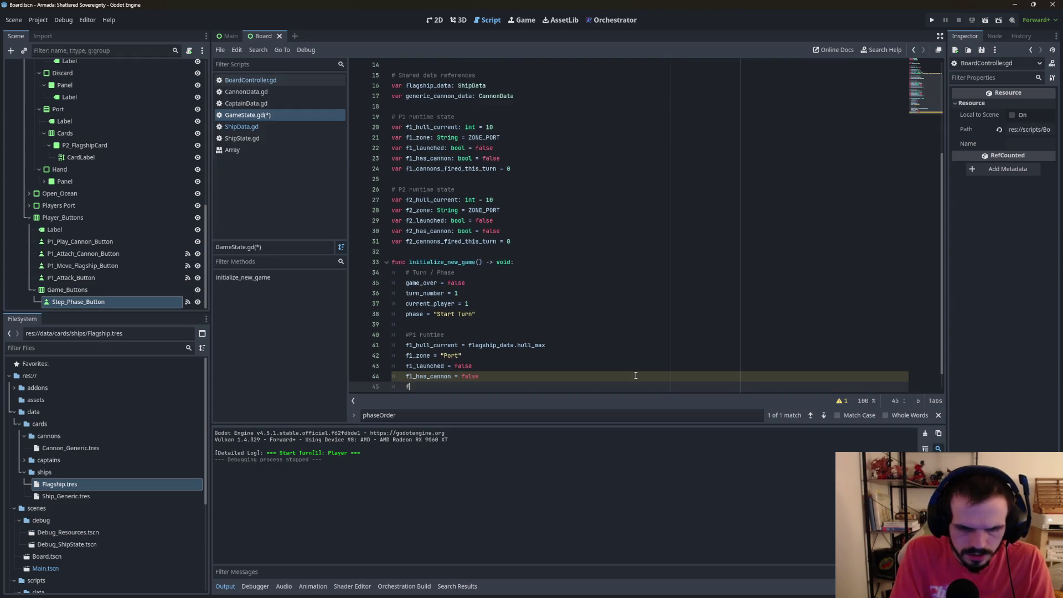
type("1_")
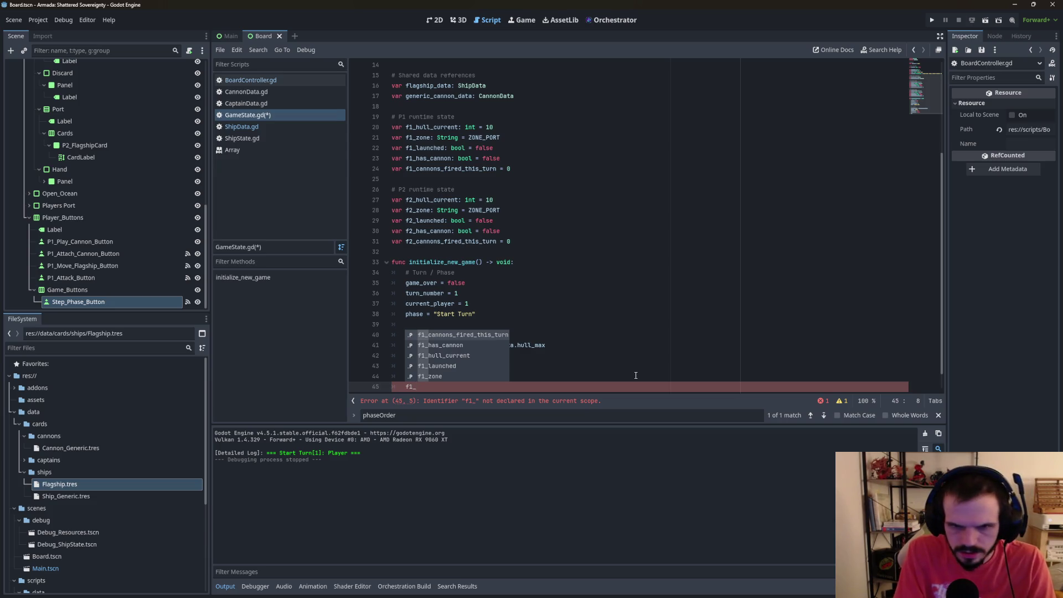
key("Return")
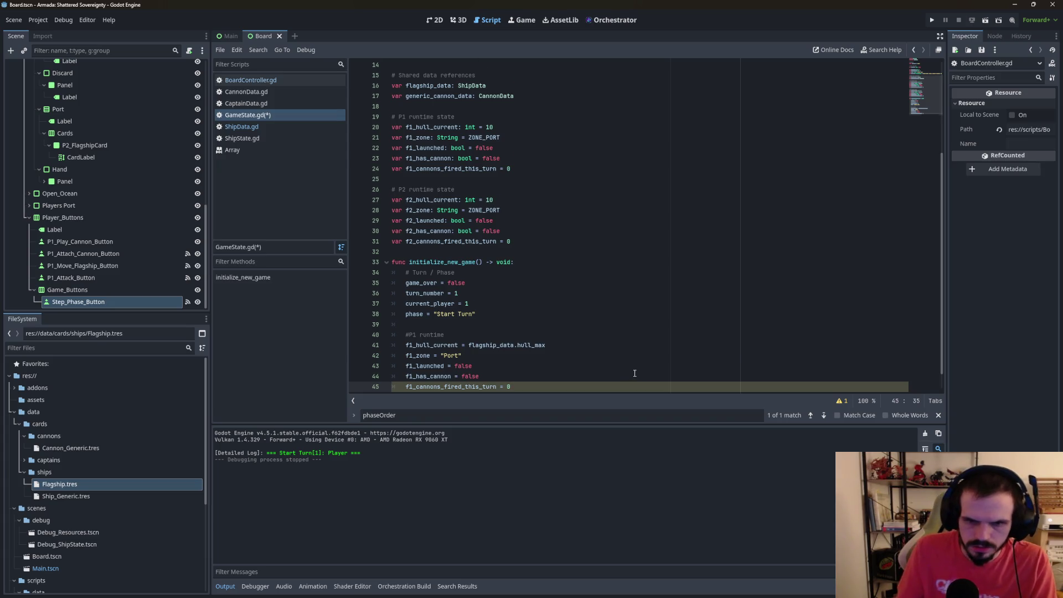
scroll(635, 374, "down", 1)
left_click_drag(520, 365, 347, 314)
key("ctrl+c")
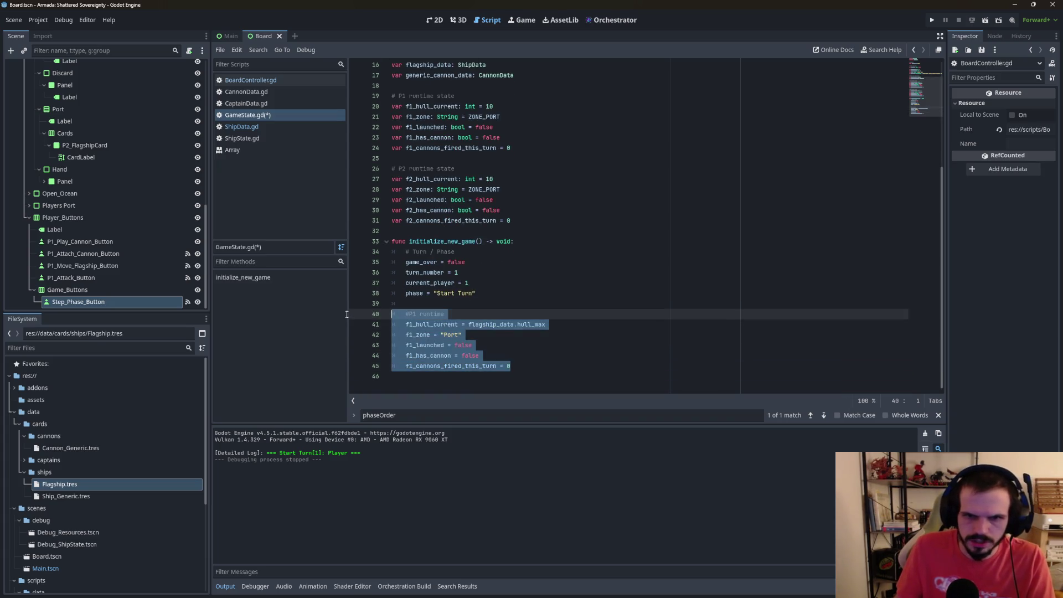
Step: Paste a copy of the P1 block below it and retitle its comment '# P2'
left_click(529, 366)
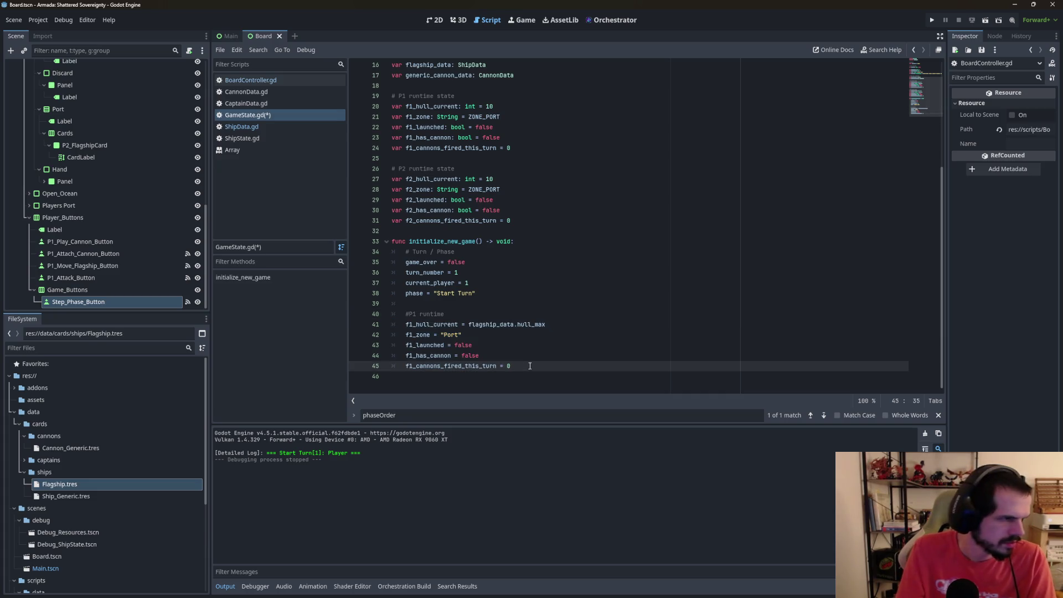
key("Return")
key("ctrl+v")
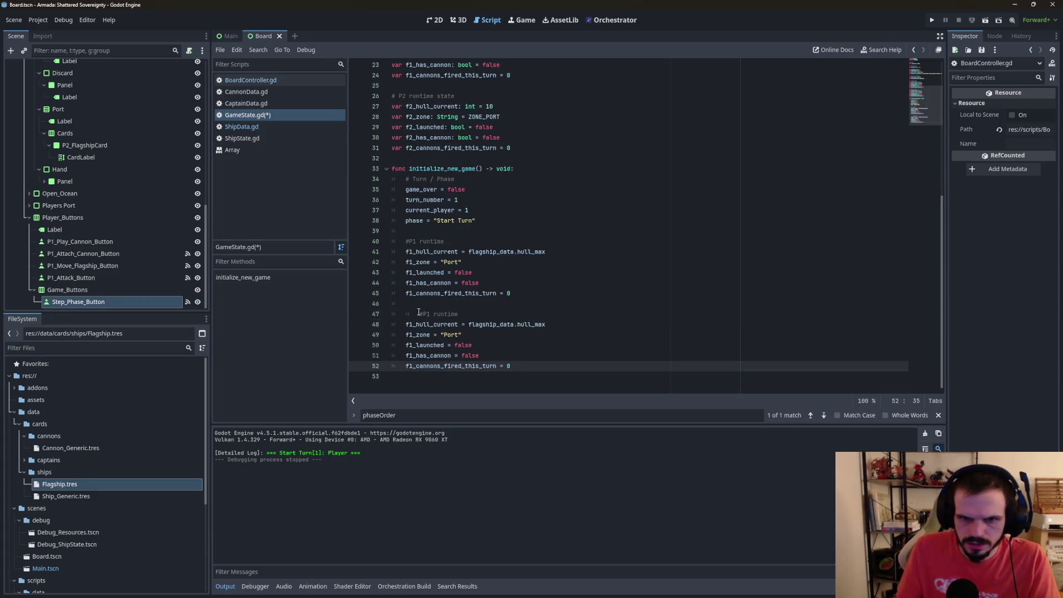
left_click(418, 314)
key("BackSpace")
left_click(417, 314)
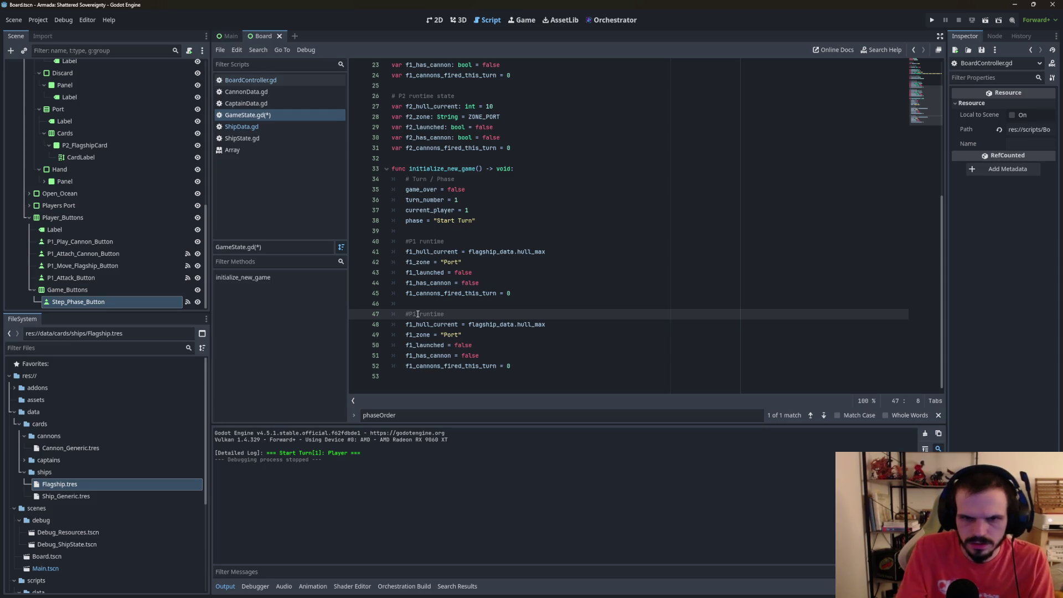
key("BackSpace")
key("BackSpace")
key("BackSpace")
type("# P2")
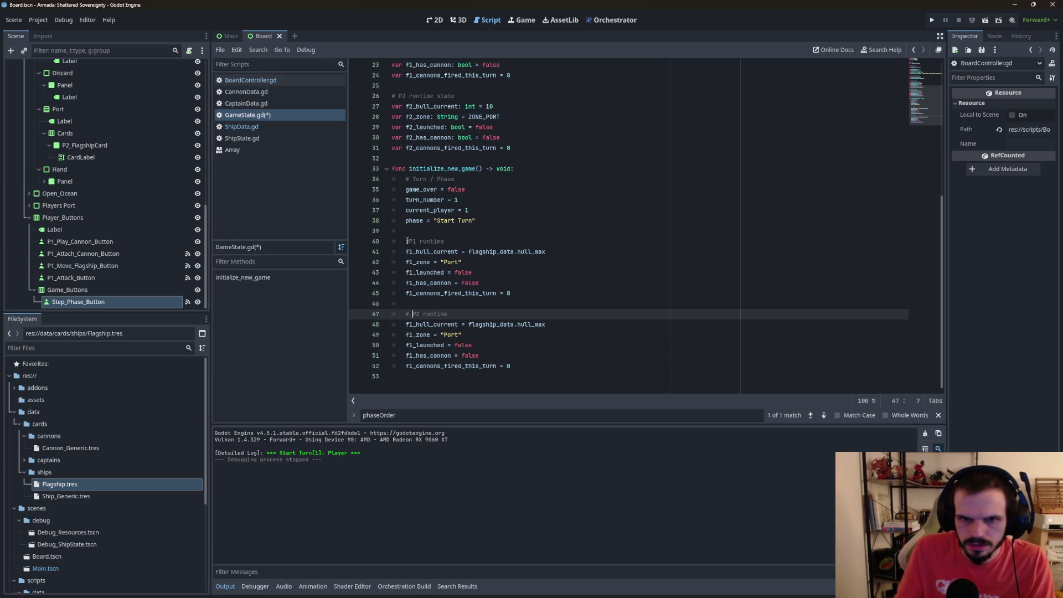
left_click(408, 241)
Step: Change the copied hull and zone lines to f2_hull_current and f2_zone
left_click(415, 325)
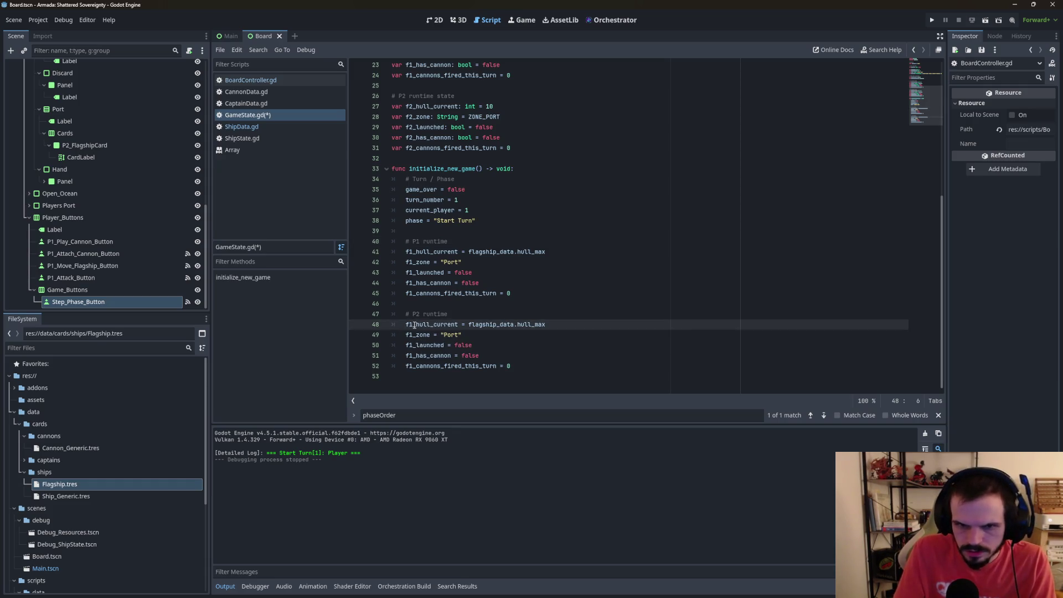
key("Delete")
type("2")
key("Down")
key("Delete")
type("2")
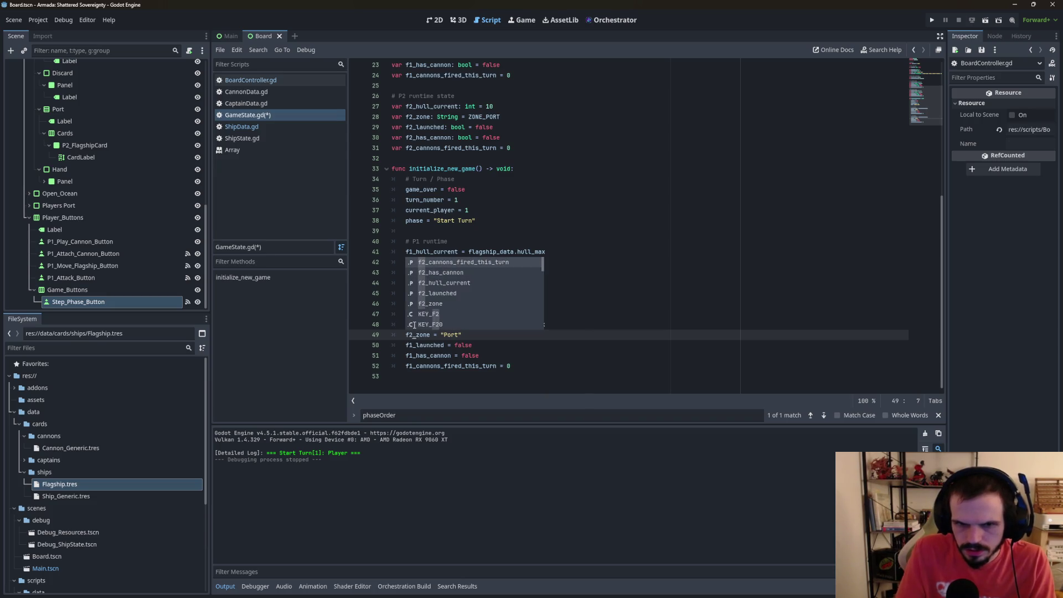
key("Escape")
key("Escape")
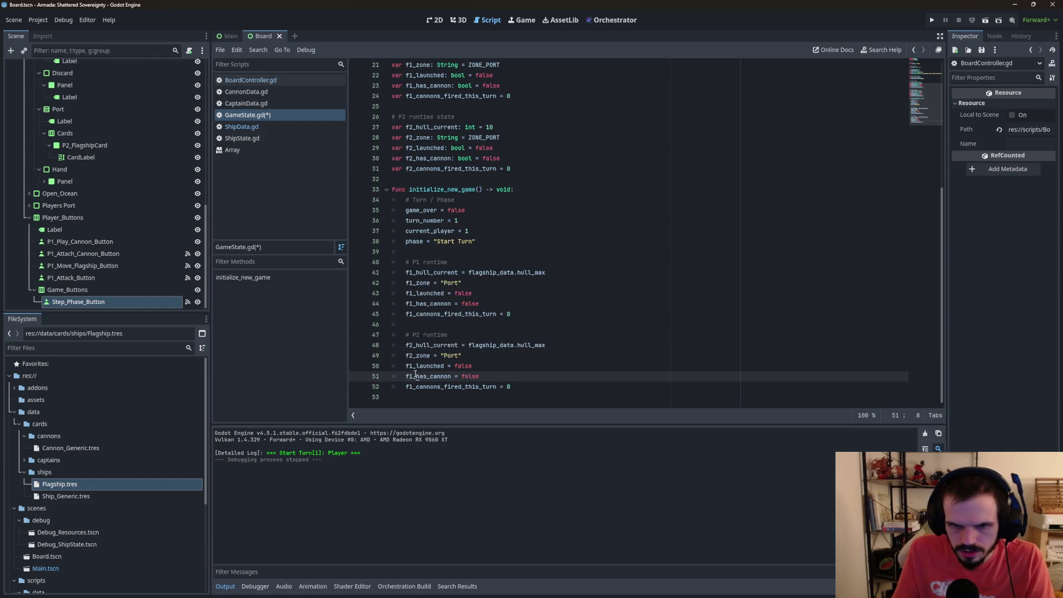
Step: Rename the copied f1_launched, f1_has_cannon and f1_cannons_fired_this_turn to their f2_ versions
left_click(412, 365)
left_click(408, 366)
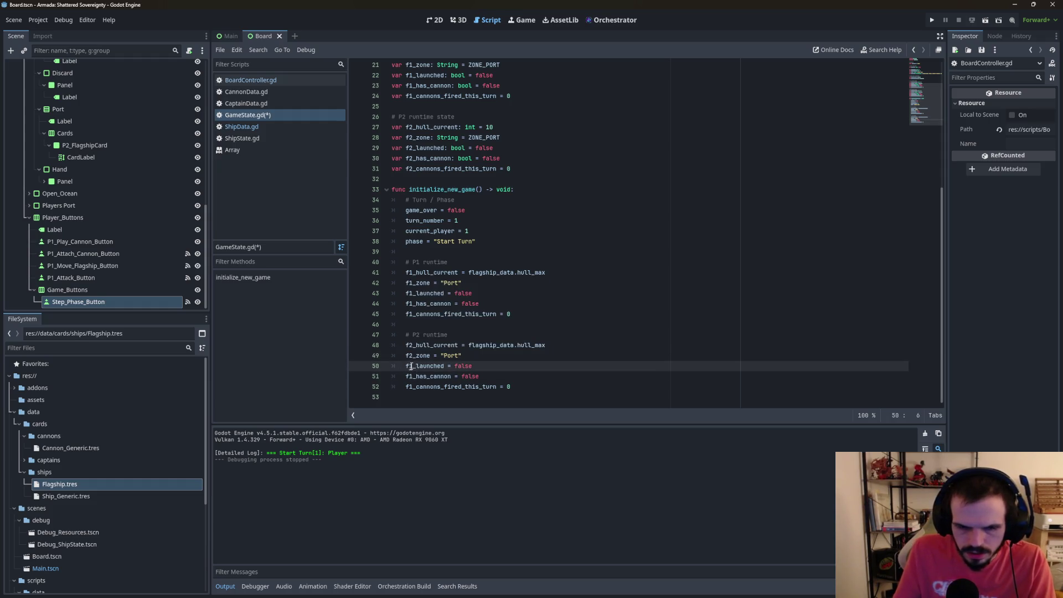
key("Delete")
type("2")
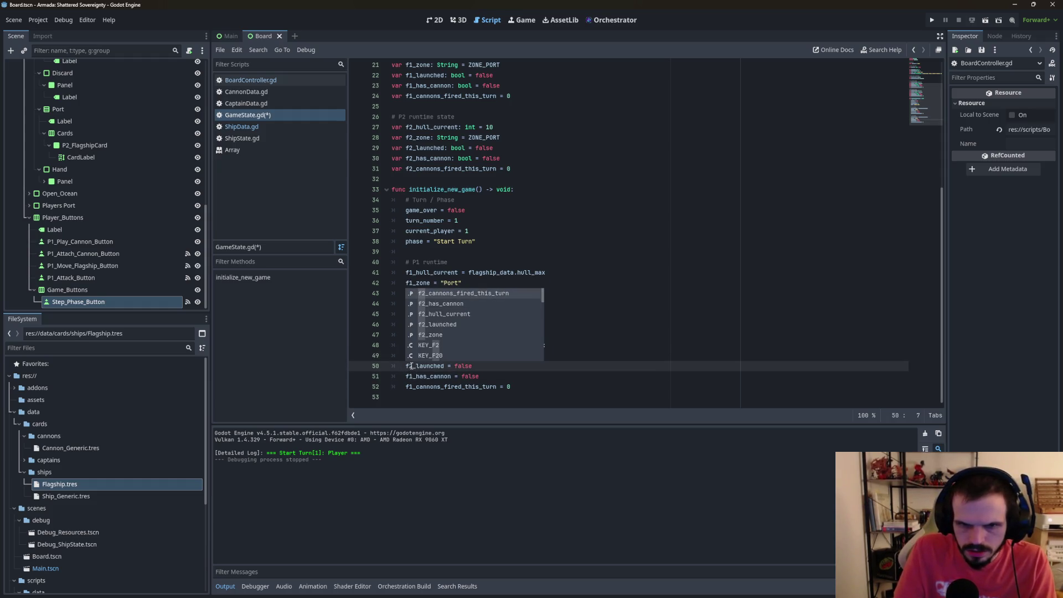
key("Left")
key("Down")
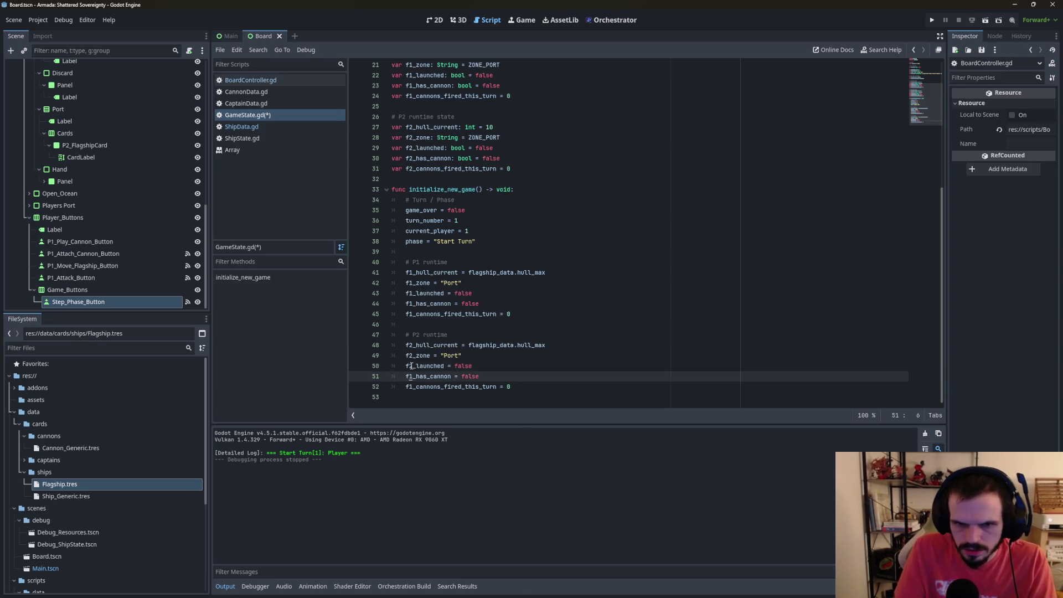
key("Delete")
type("2")
key("Left")
key("Down")
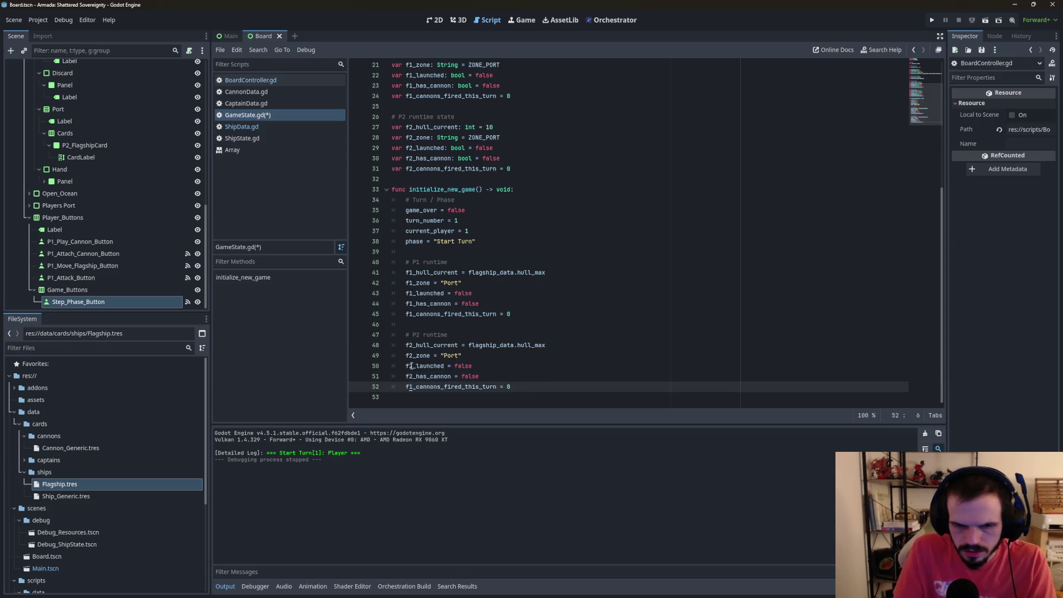
key("Delete")
type("2")
left_click(712, 118)
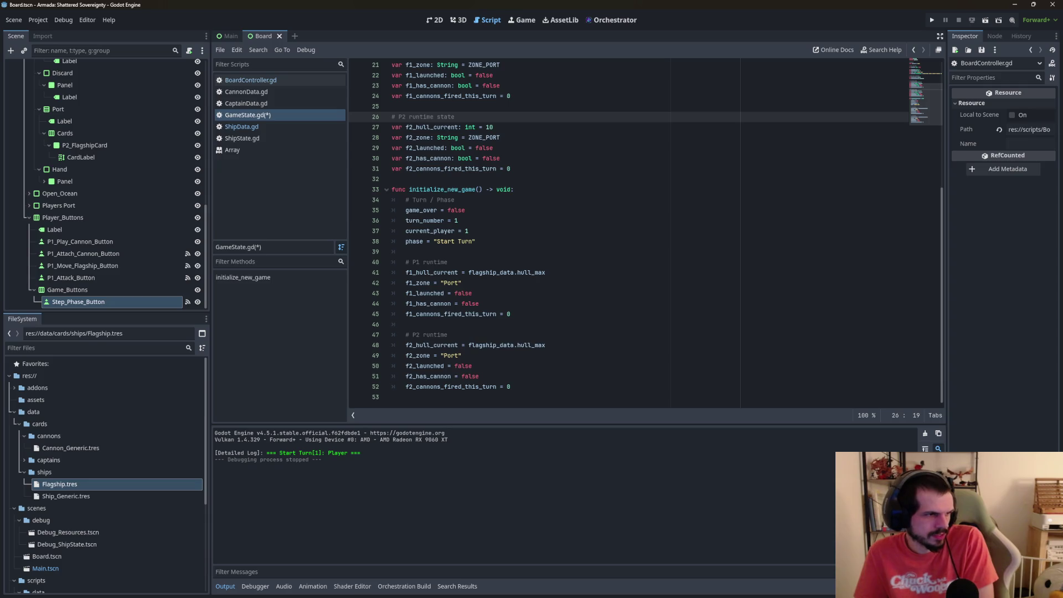
Step: Switch to BoardController.gd in the script list to view its _ready() function
left_click(274, 80)
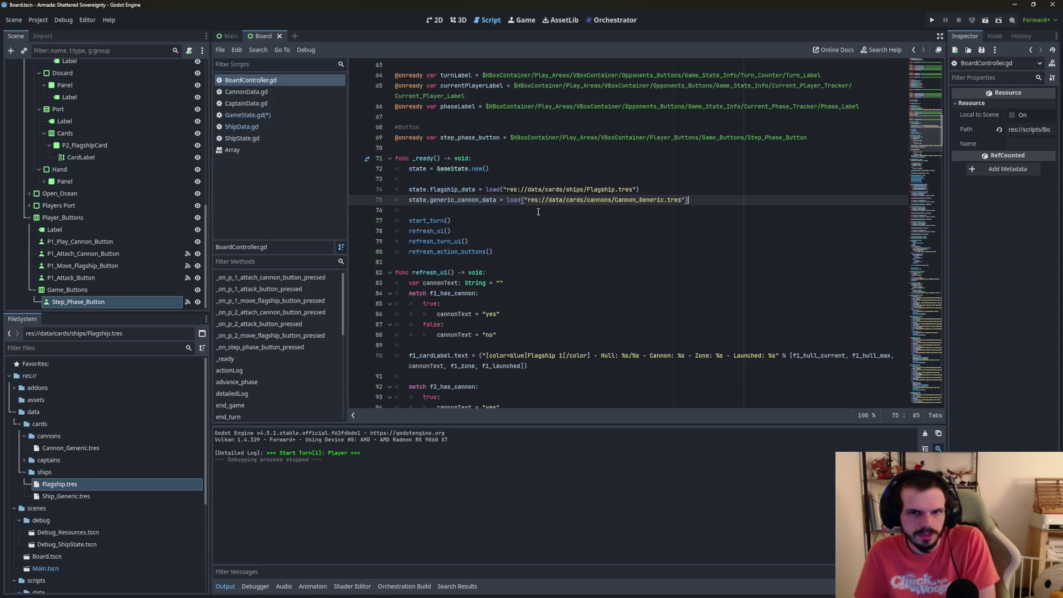
Step: Insert a state.initialize_new_game() call after the cannon data load on line 75
key("Down")
key("Down")
key("Down")
left_click(696, 200)
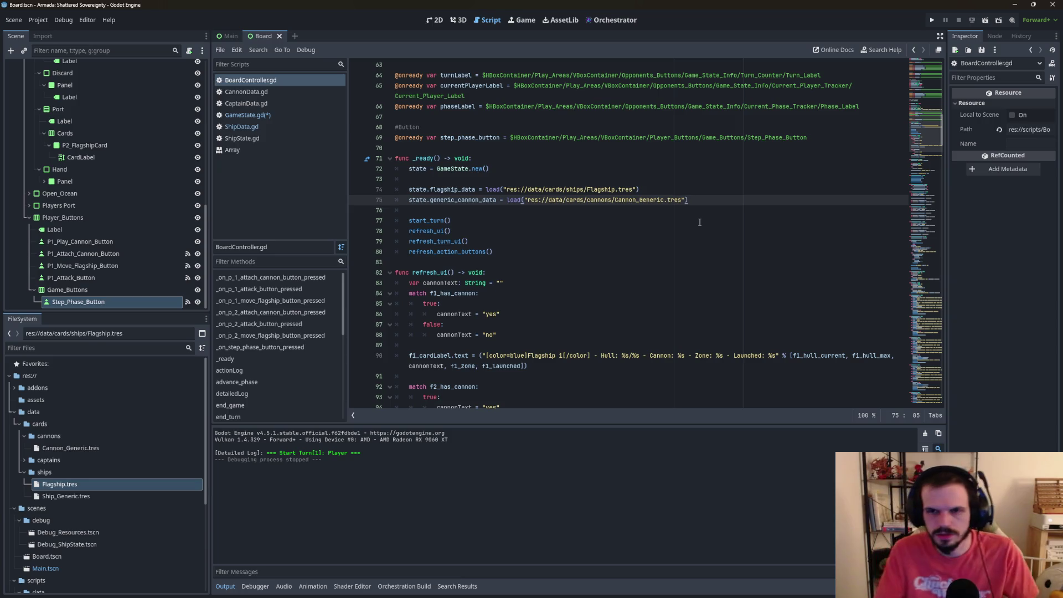
key("Return")
key("Return")
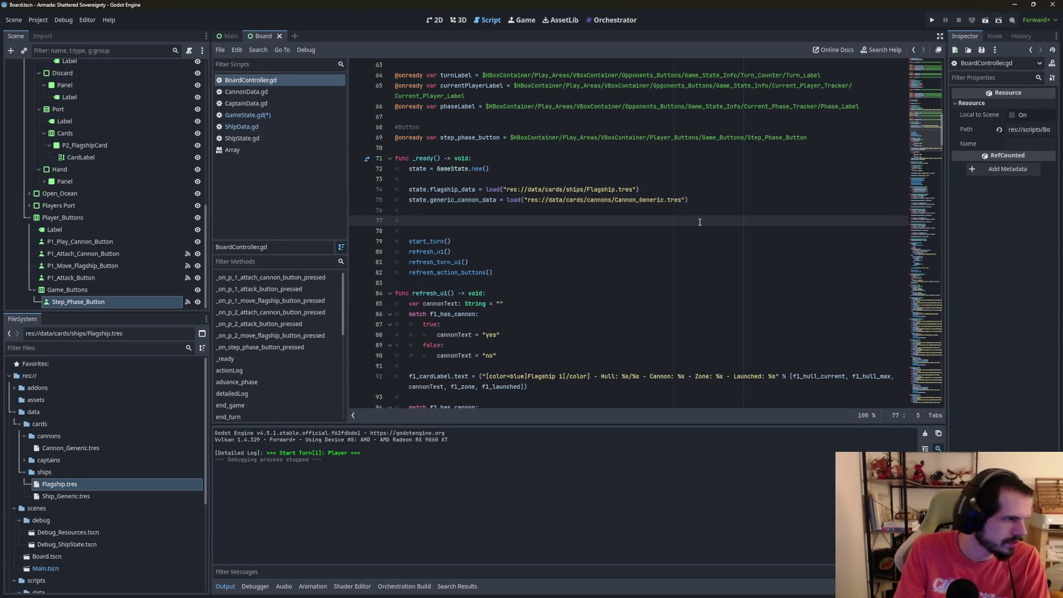
type("st")
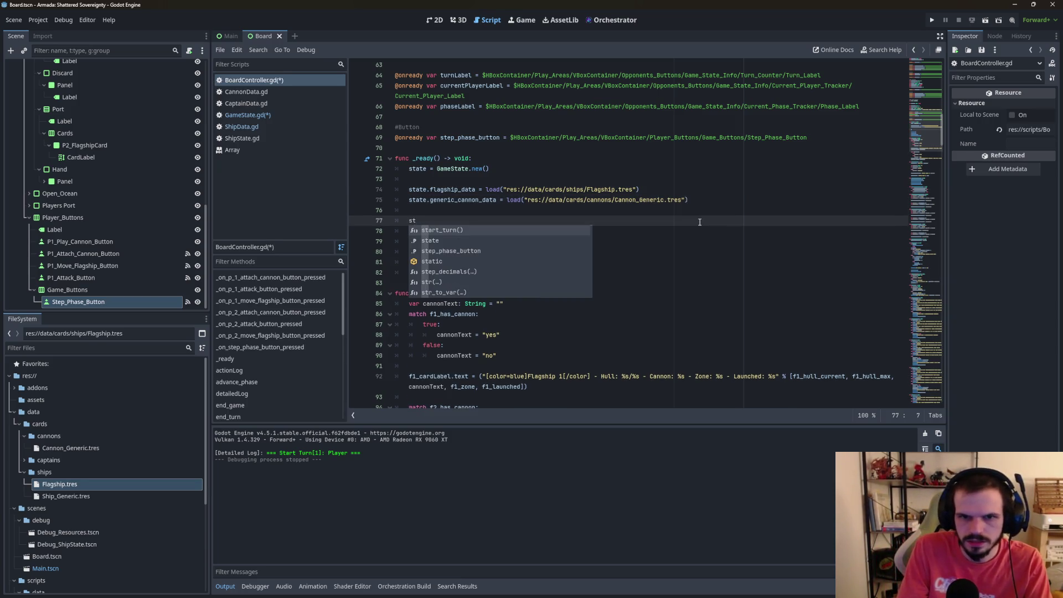
type("ate.in")
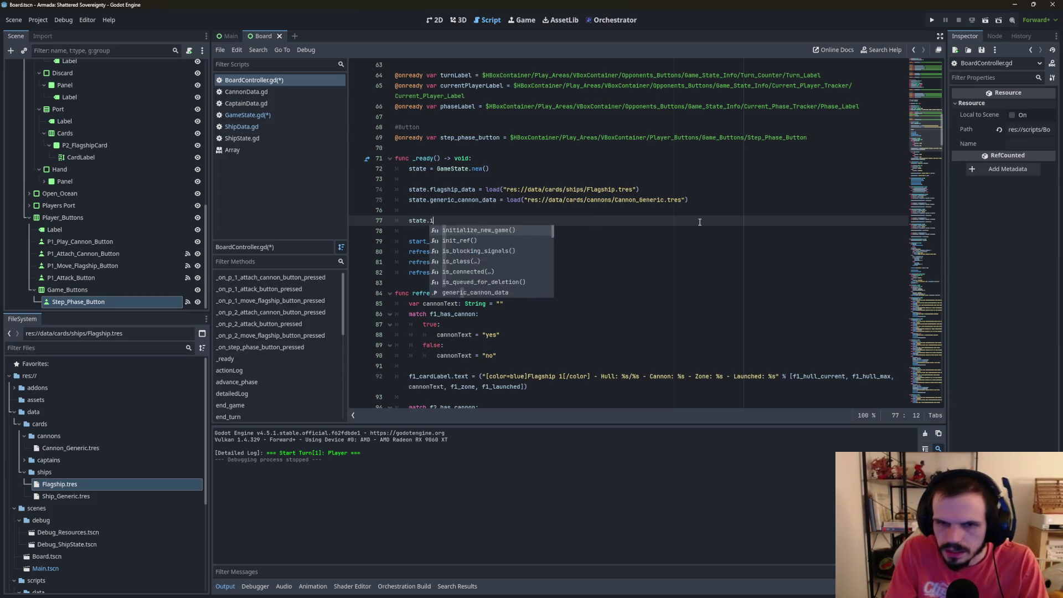
key("Return")
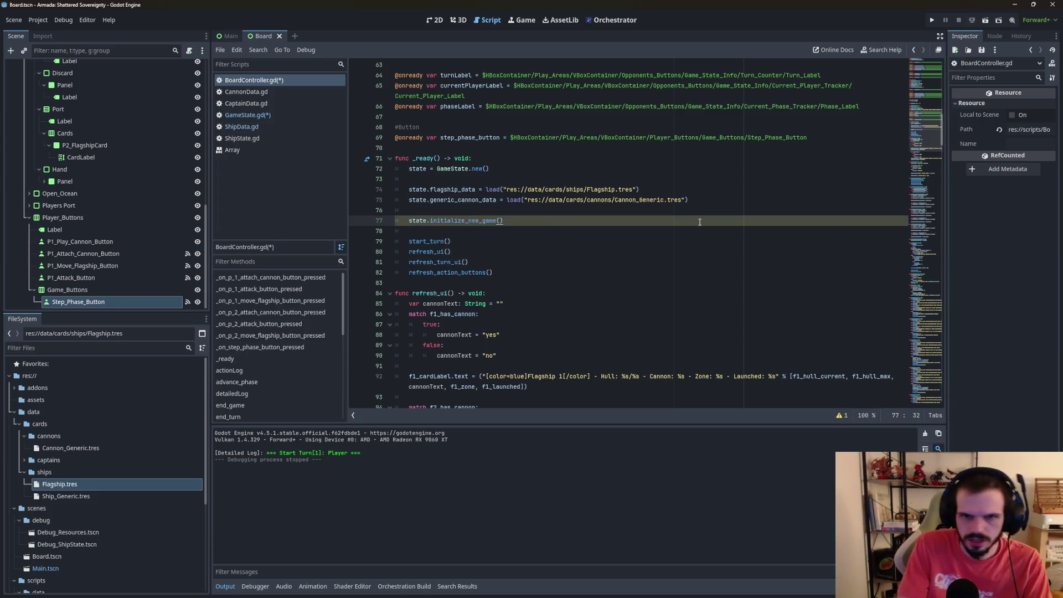
left_click(548, 241)
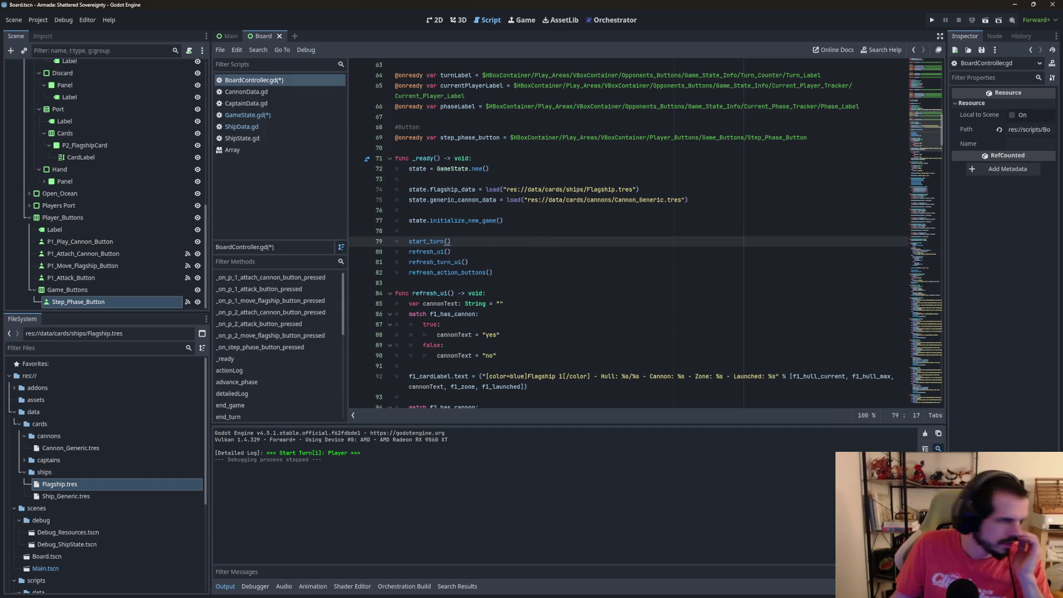
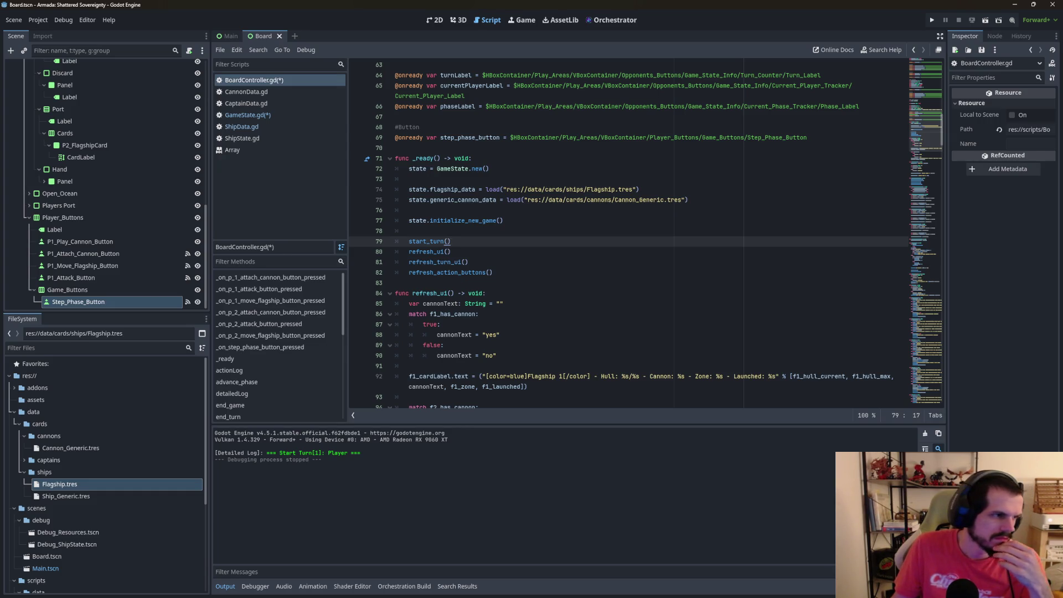
Step: Change the Flagship.tres ship data's Hull Max from 10 to 12 in the Inspector
left_click(72, 484)
left_click(1018, 130)
type("12")
Step: Test-run the game once with the new hull value, then stop it
left_click(932, 21)
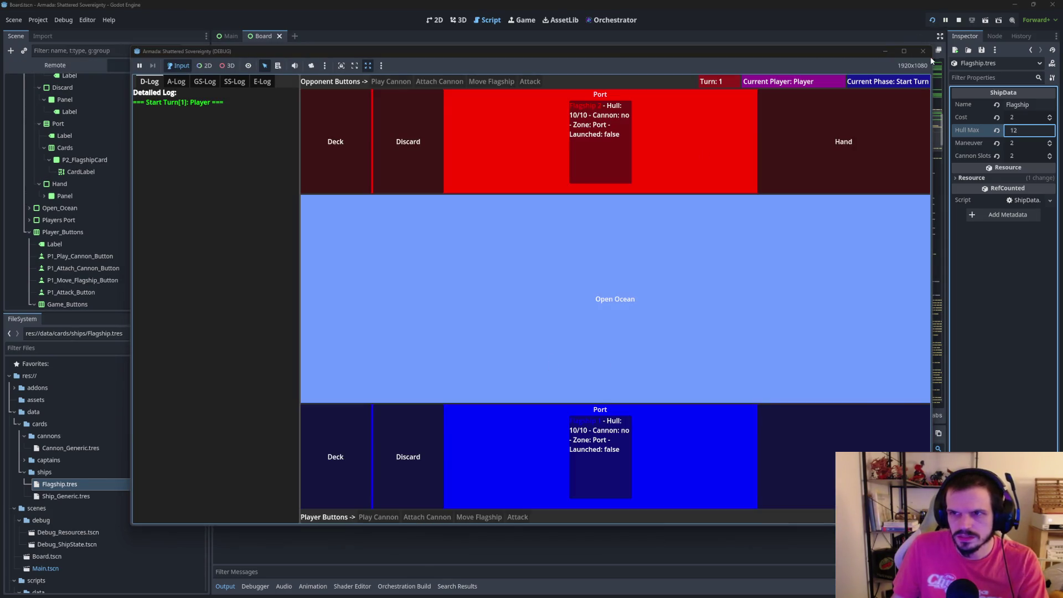
left_click(922, 51)
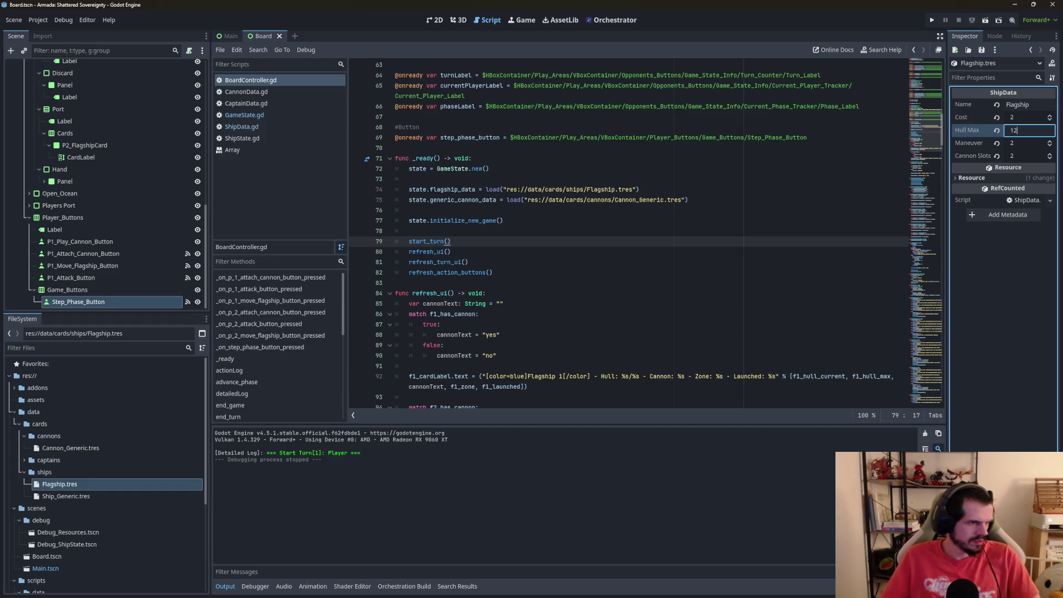
key("alt+Tab")
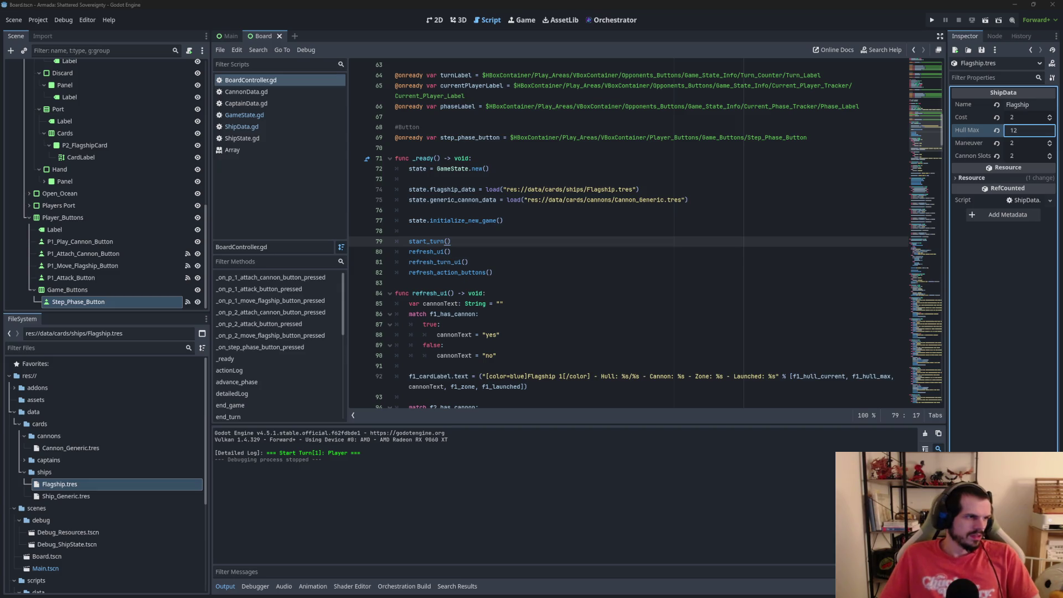
scroll(281, 341, "down", 10)
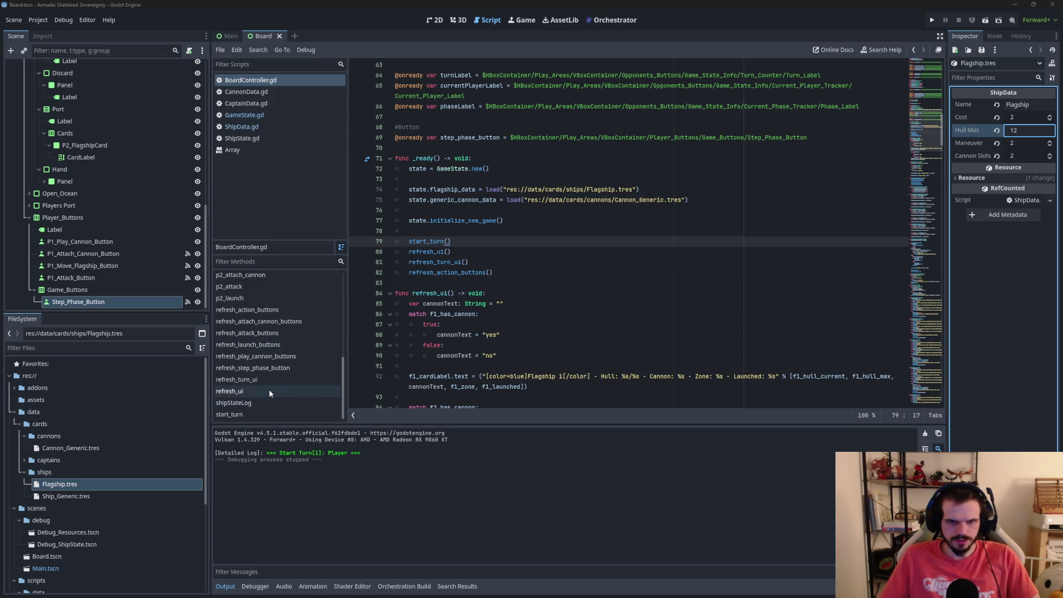
Step: Jump to refresh_ui and prefix f1_has_cannon on line 86 with 'state.'
left_click(287, 391)
left_click(514, 252)
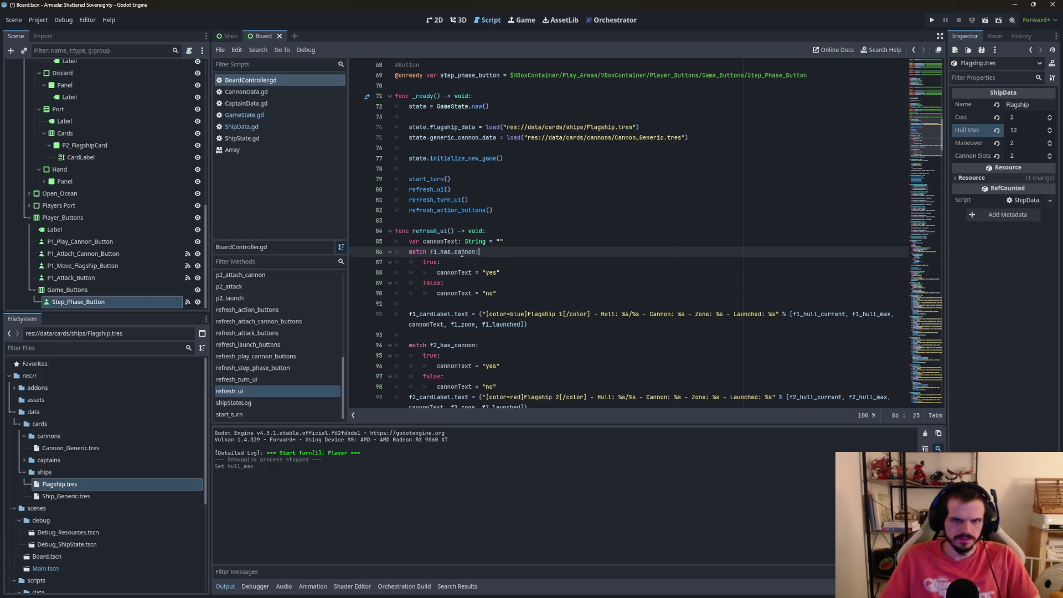
left_click(430, 252)
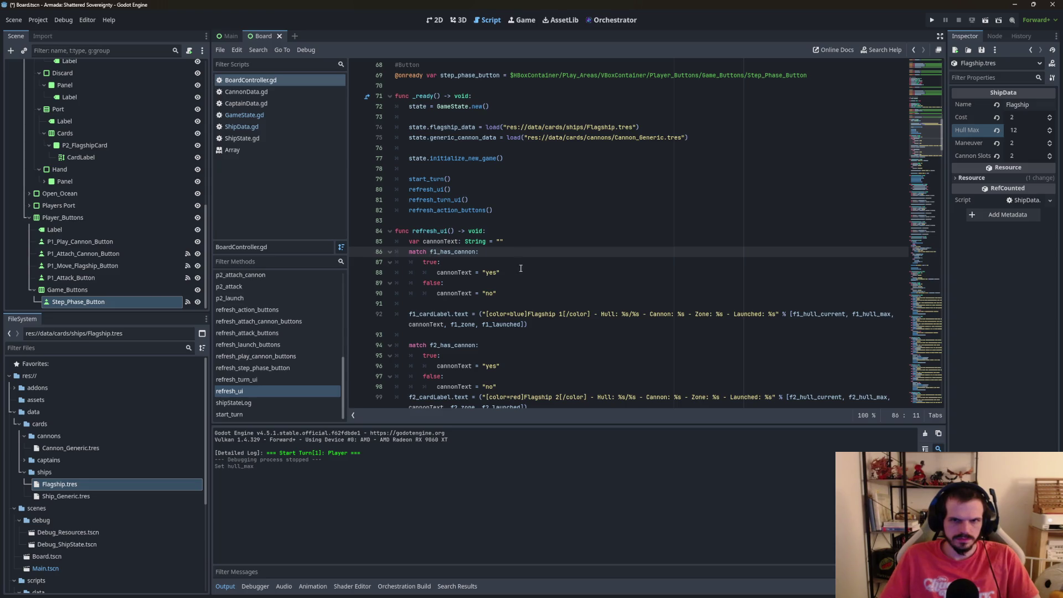
mouse_move(455, 251)
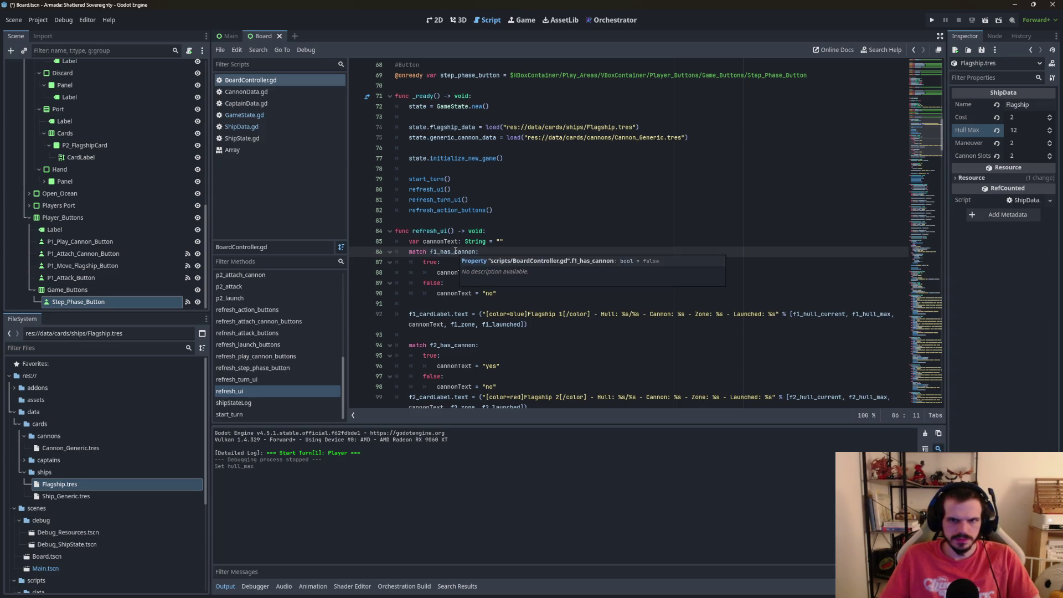
left_click(426, 292)
double_click(445, 253)
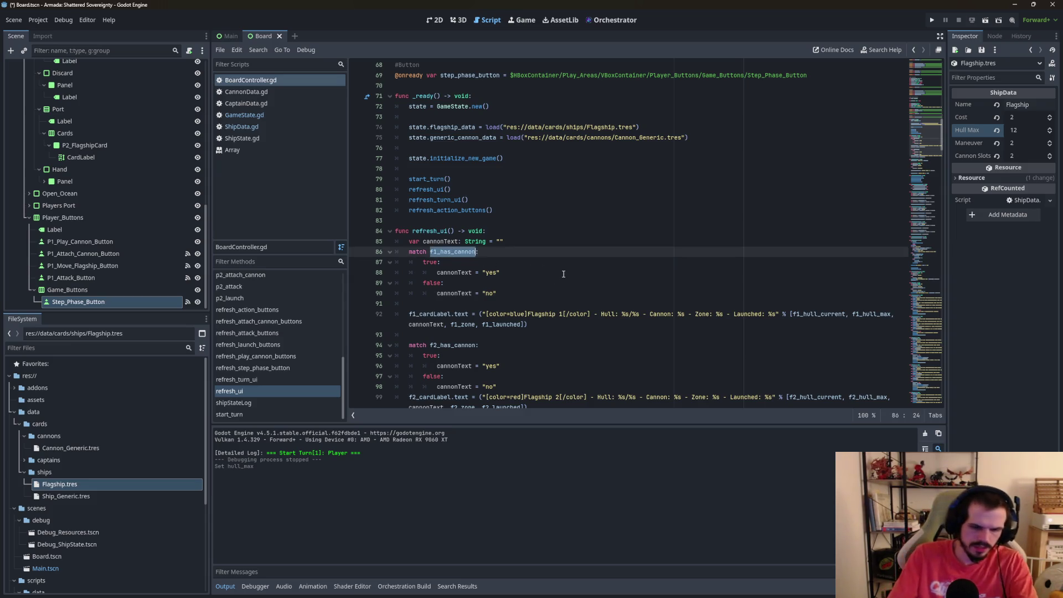
type("state")
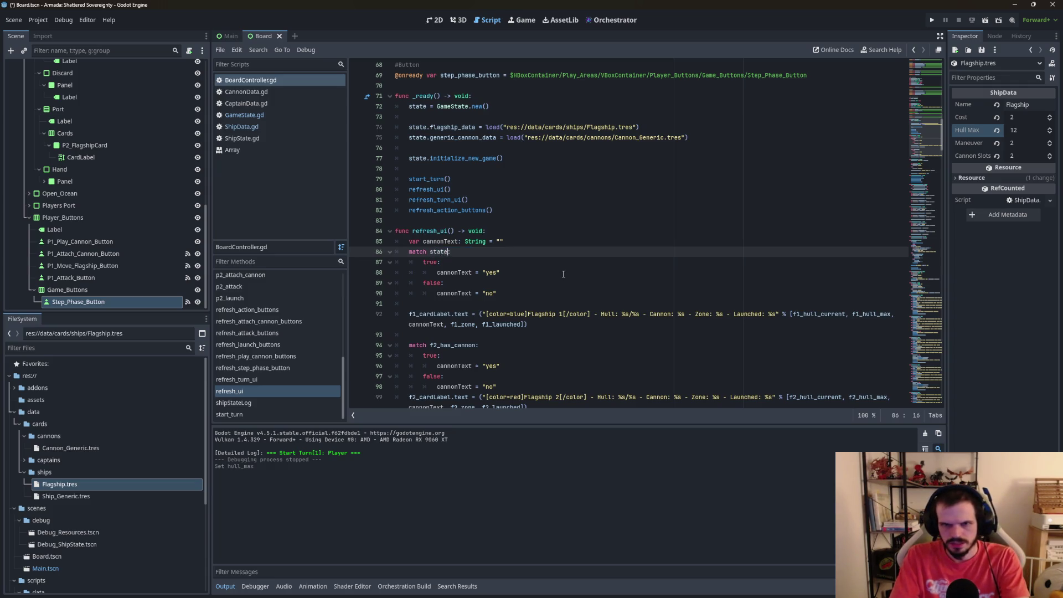
type(".")
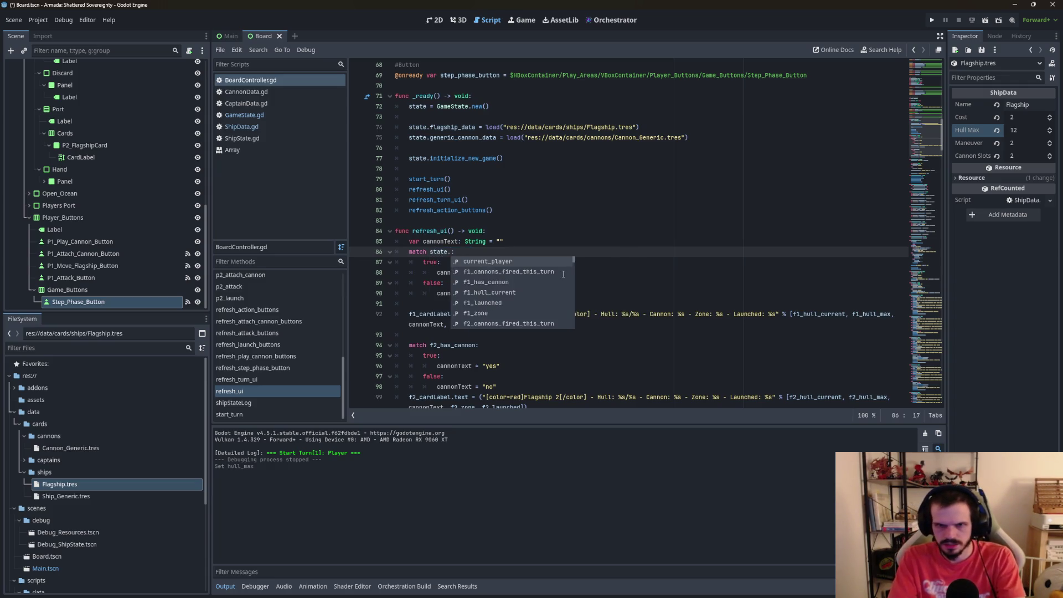
left_click(551, 282)
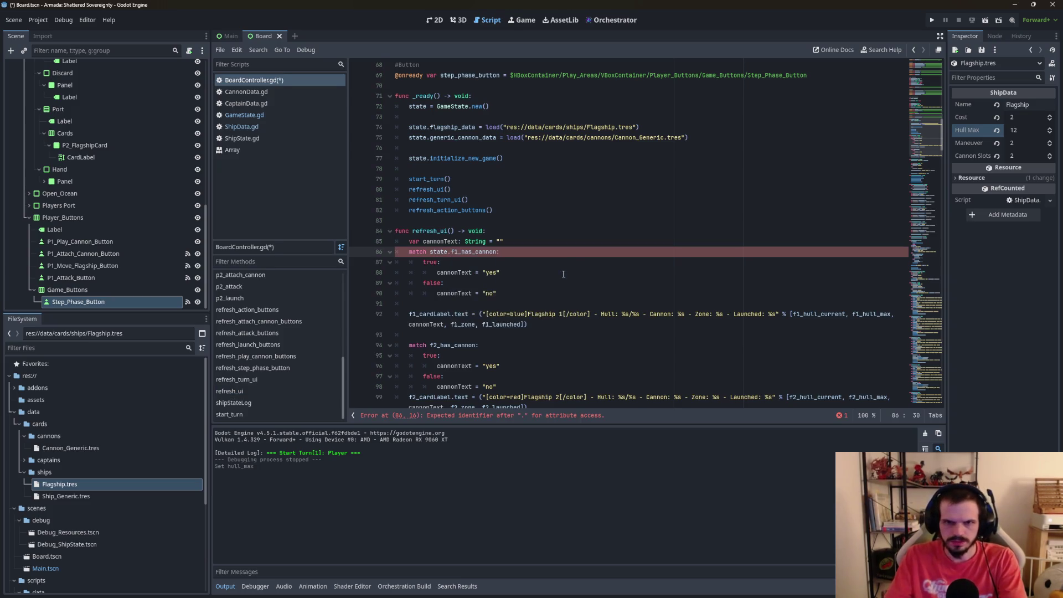
scroll(552, 285, "down", 1)
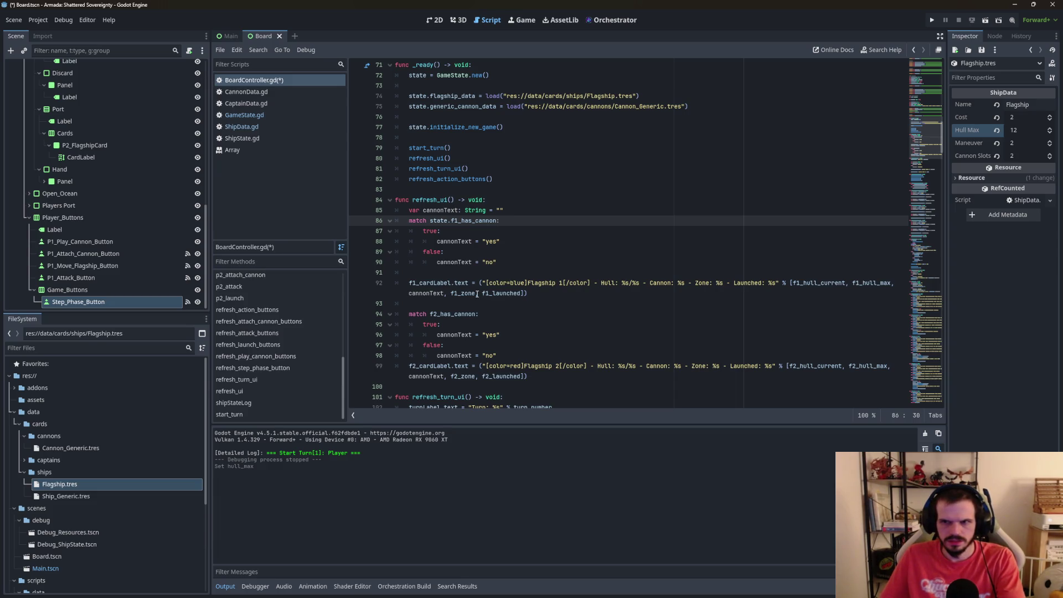
Step: Prefix f1_hull_current, f1_hull_max, f1_zone and f1_launched on line 92 with 'state.'
left_click(796, 286)
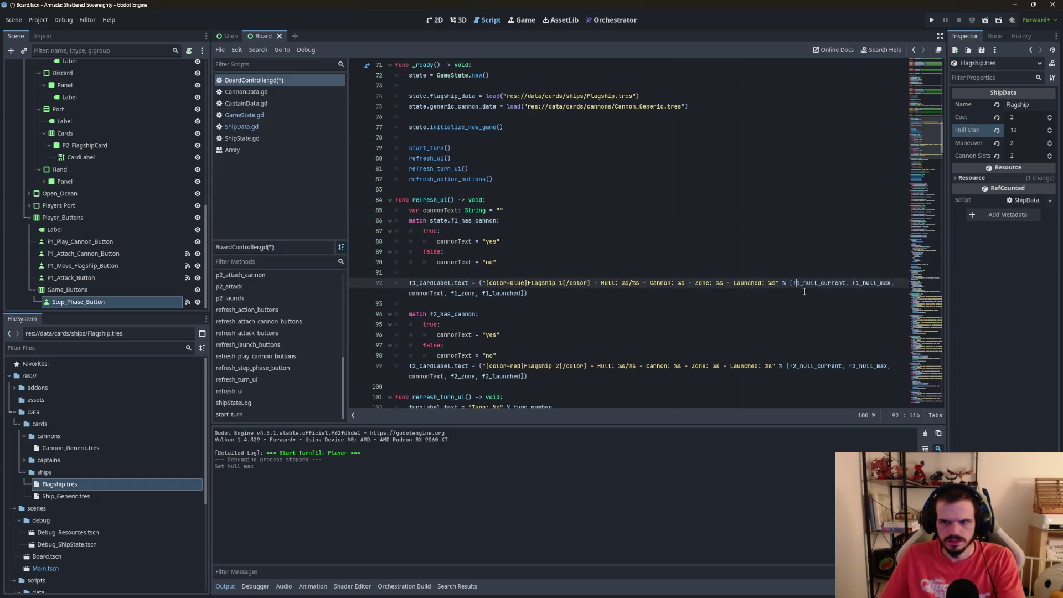
type("s")
type("tate.")
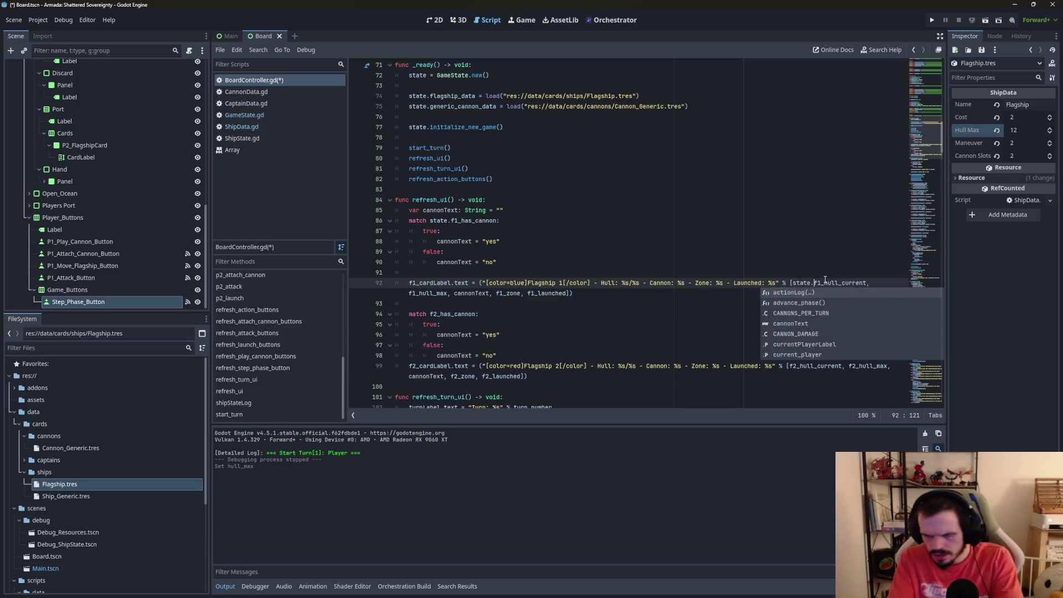
left_click(840, 277)
left_click(409, 293)
type("state.")
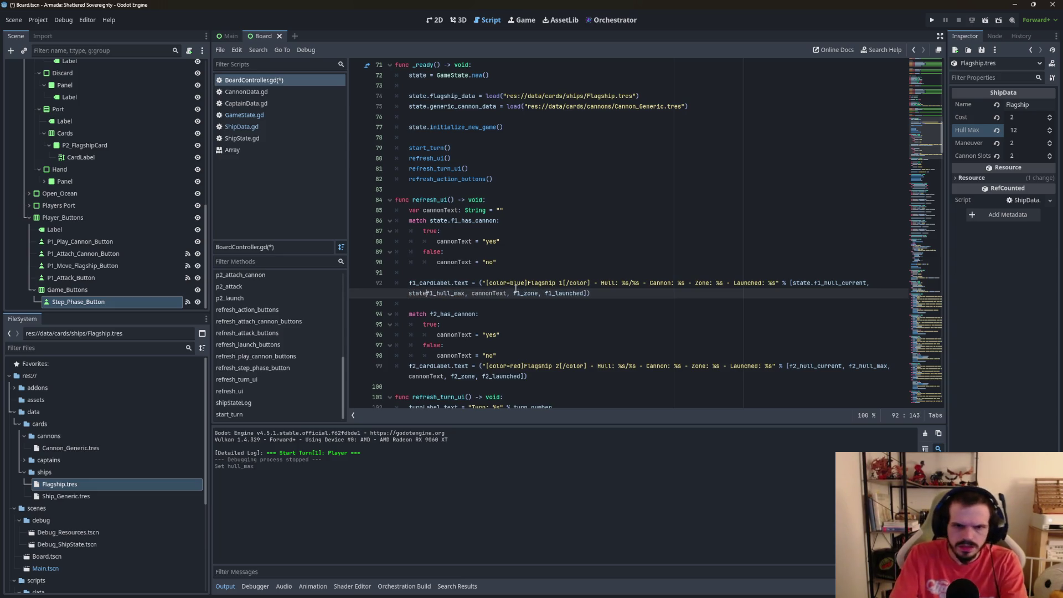
type(".")
left_click(478, 283)
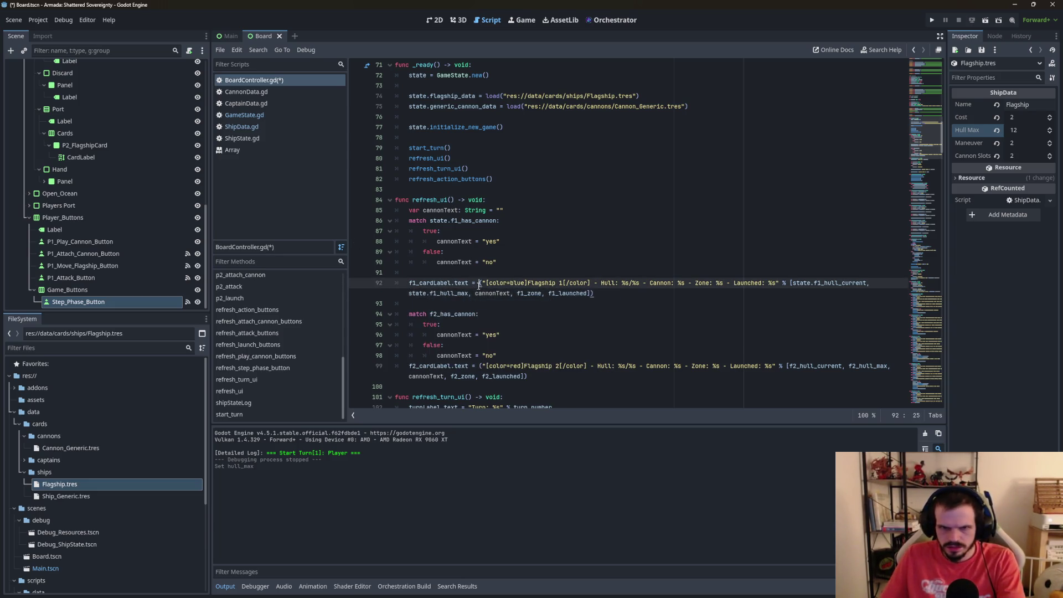
left_click(513, 293)
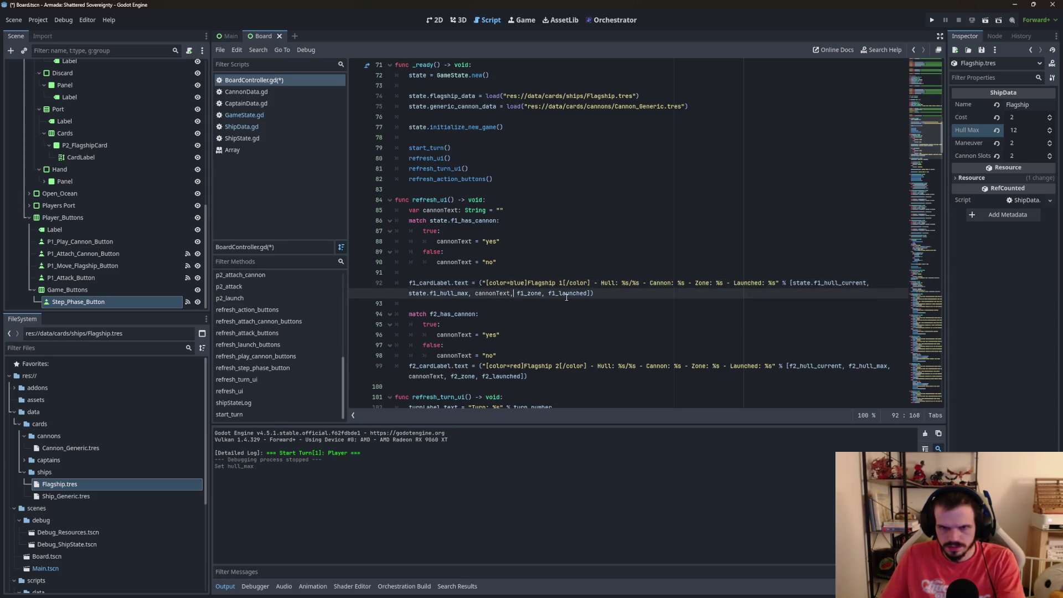
left_click(517, 293)
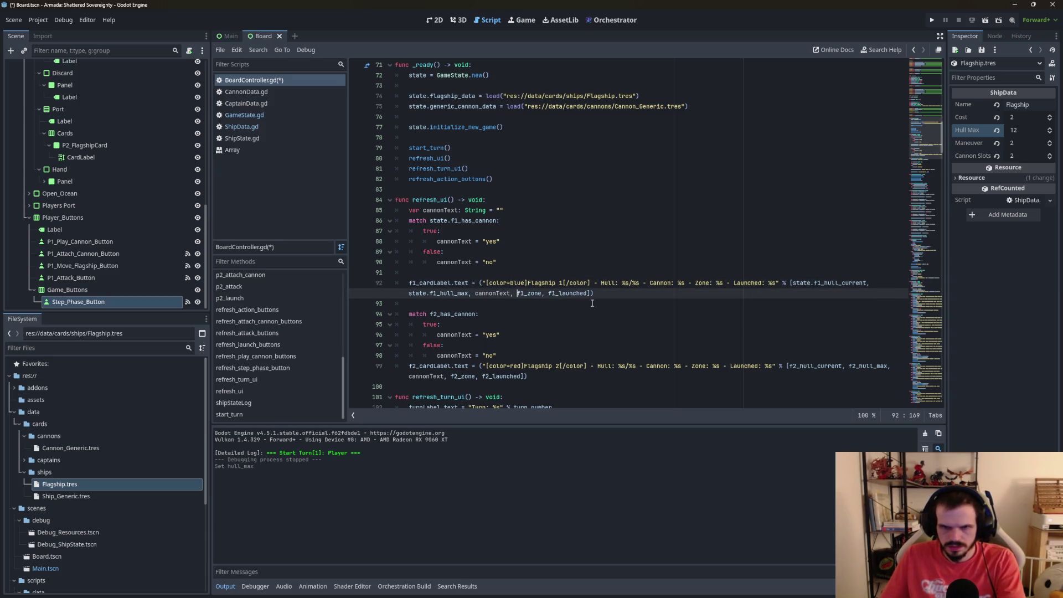
type("state")
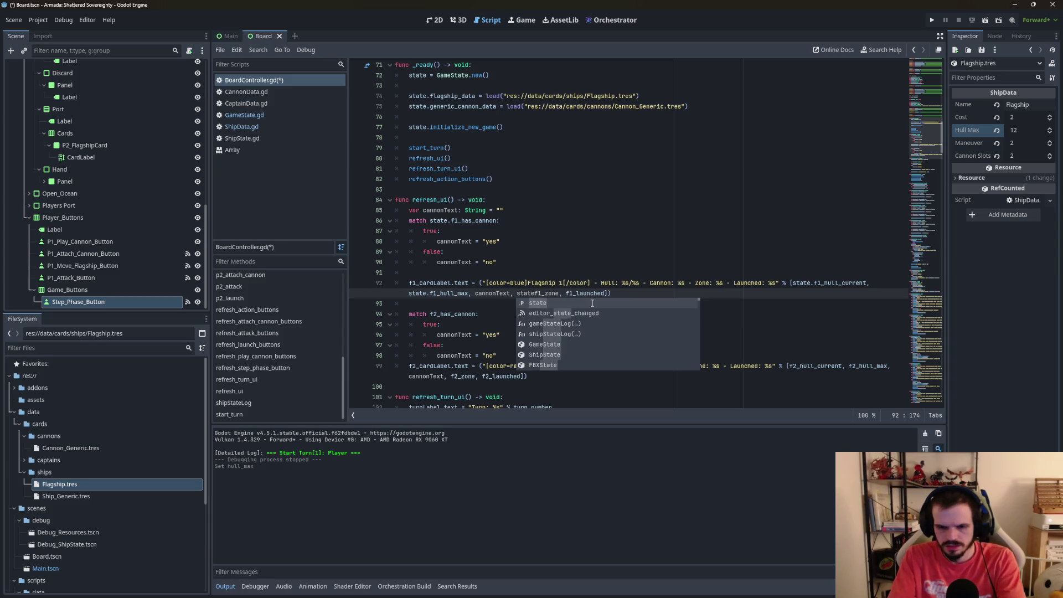
type(".")
left_click(572, 293)
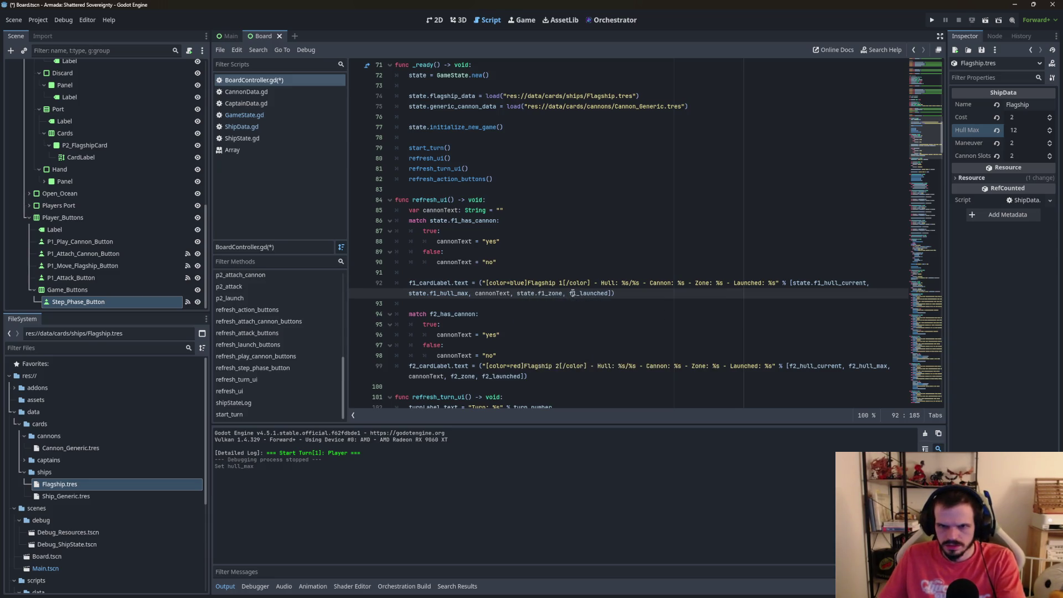
type("state")
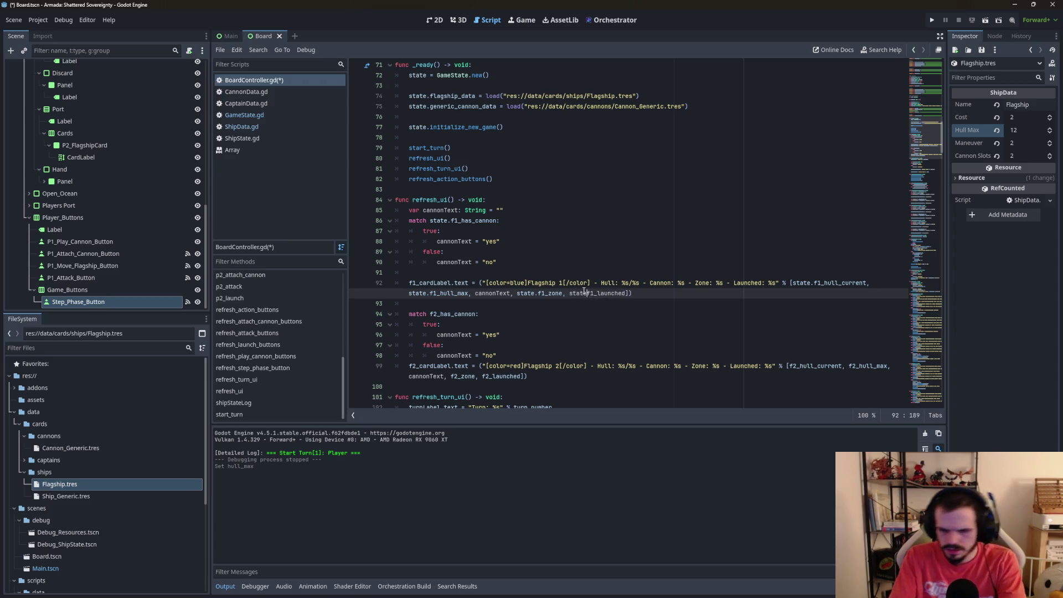
type(".")
left_click(555, 320)
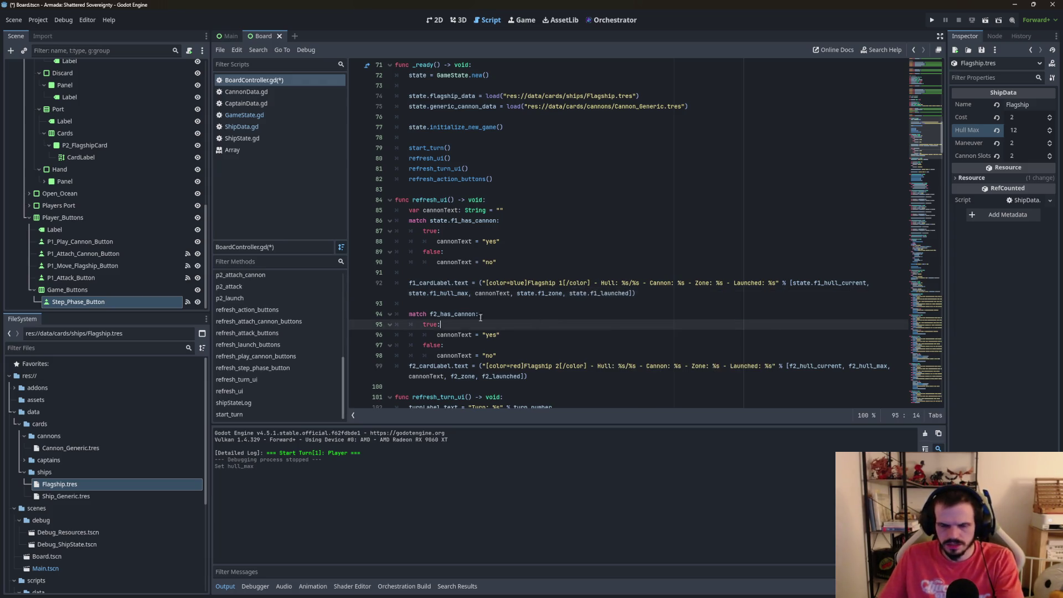
Step: Prefix f2_has_cannon on line 94 and f2 hull, zone and launched values on line 99 with 'state.'
left_click(429, 314)
type("state.")
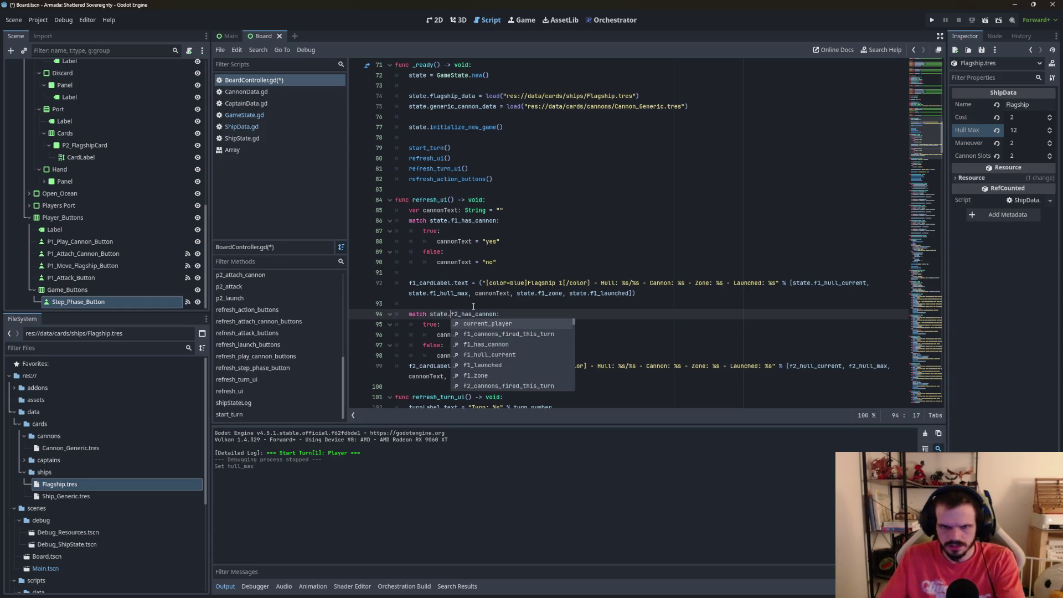
left_click(473, 306)
left_click(791, 366)
type("state.")
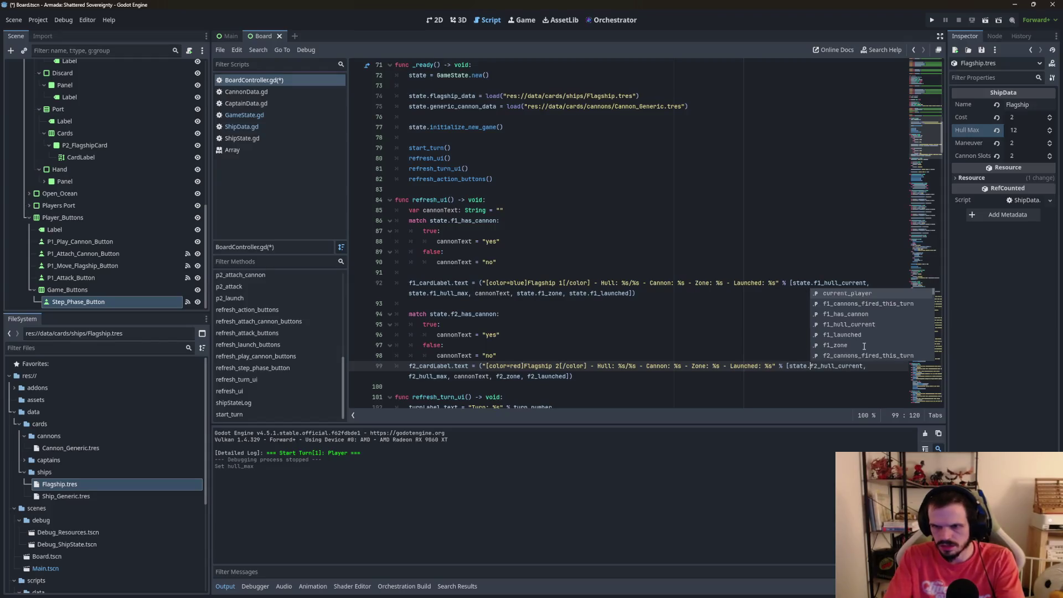
left_click(408, 377)
type("state.")
left_click(516, 377)
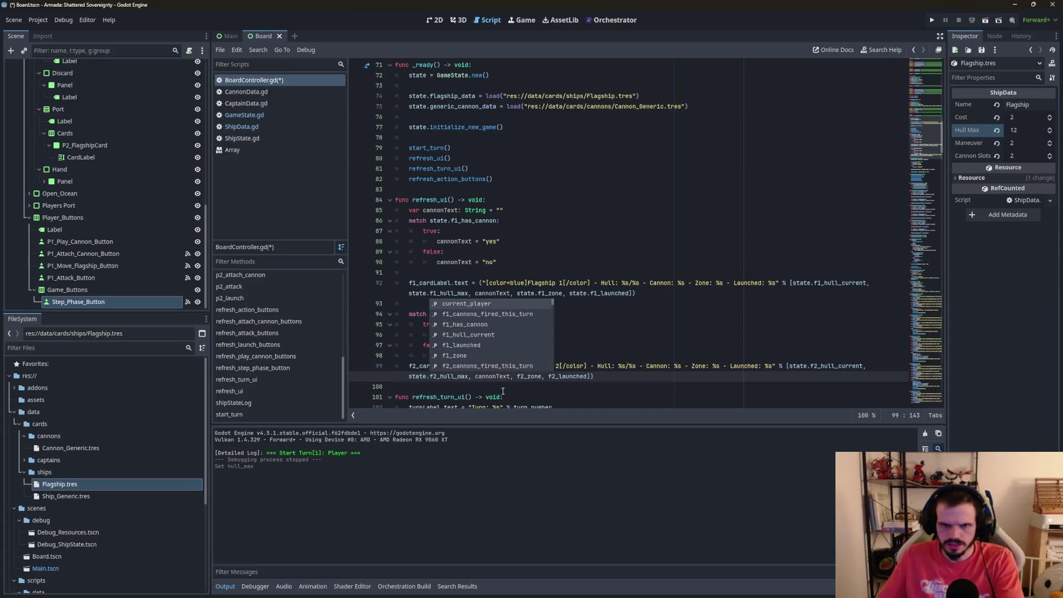
type("state.")
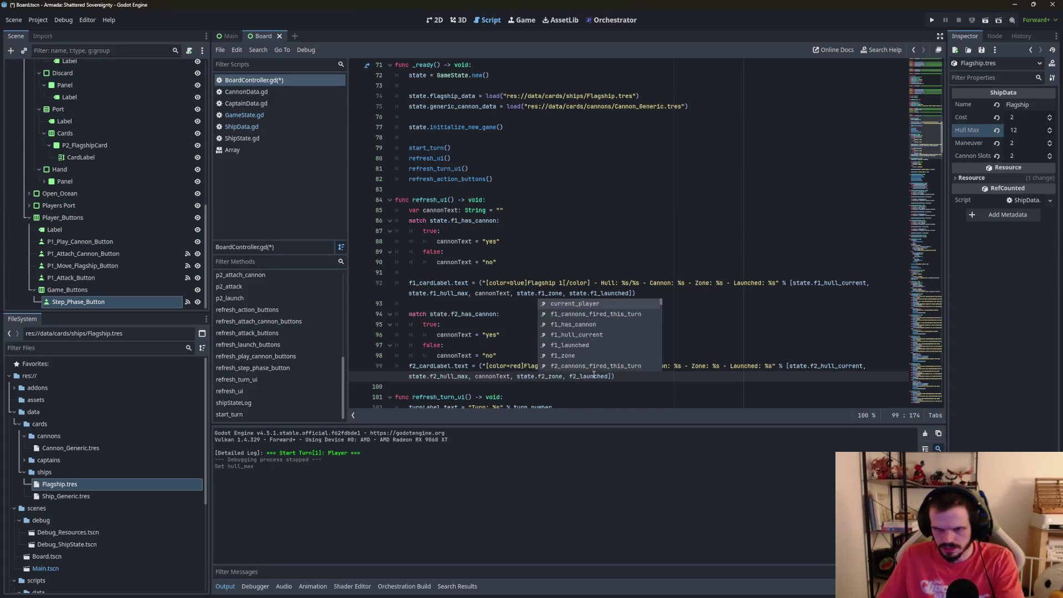
left_click(570, 376)
type("state.")
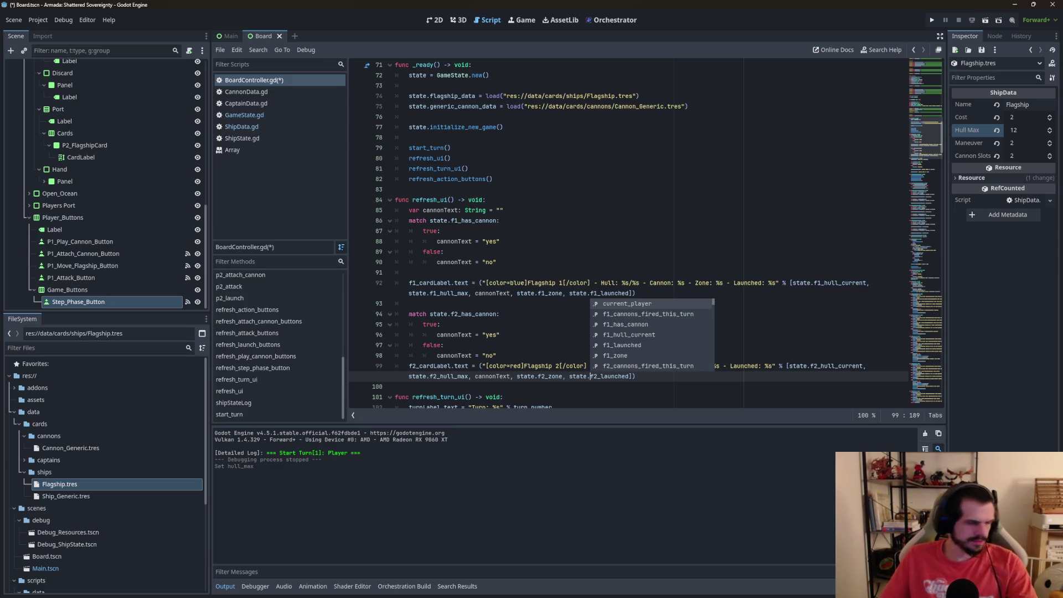
left_click(562, 345)
scroll(562, 347, "down", 2)
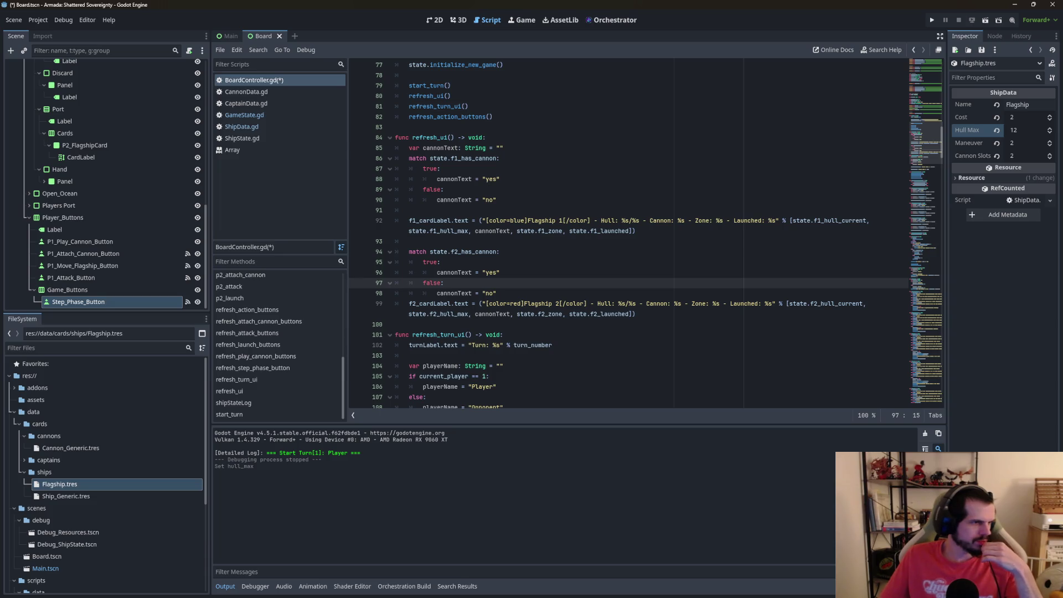
Step: Save and run with F5, hit the missing f1_hull_max error at line 92, then open GameState.gd
key("F5")
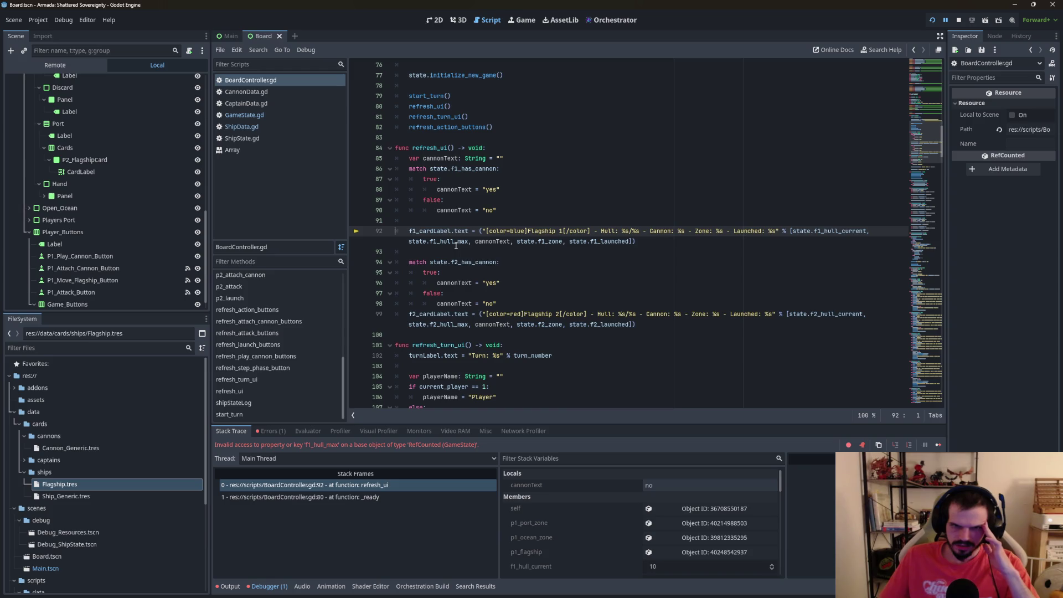
mouse_move(457, 241)
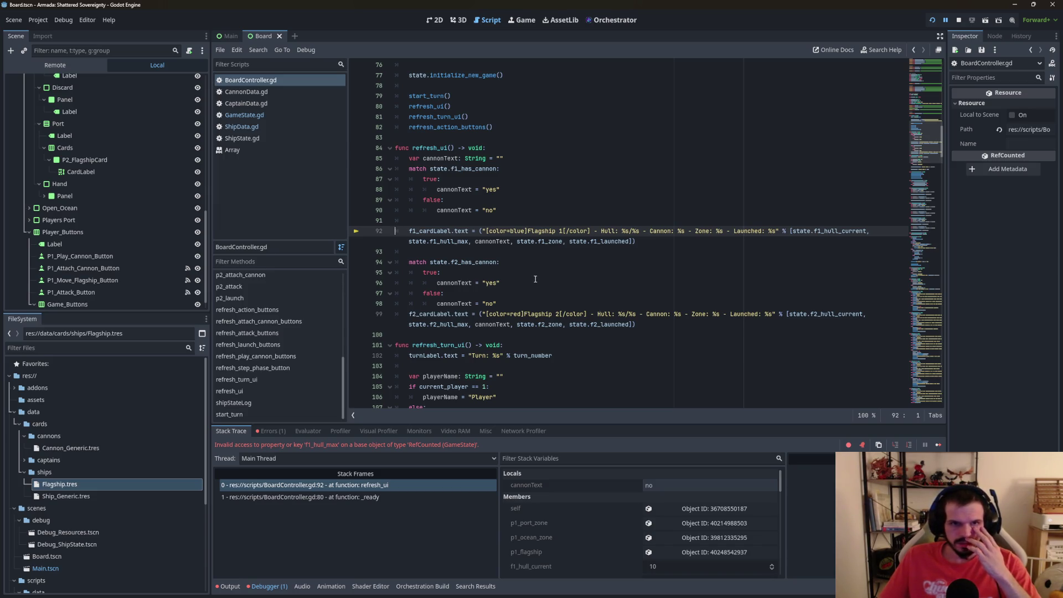
left_click(268, 113)
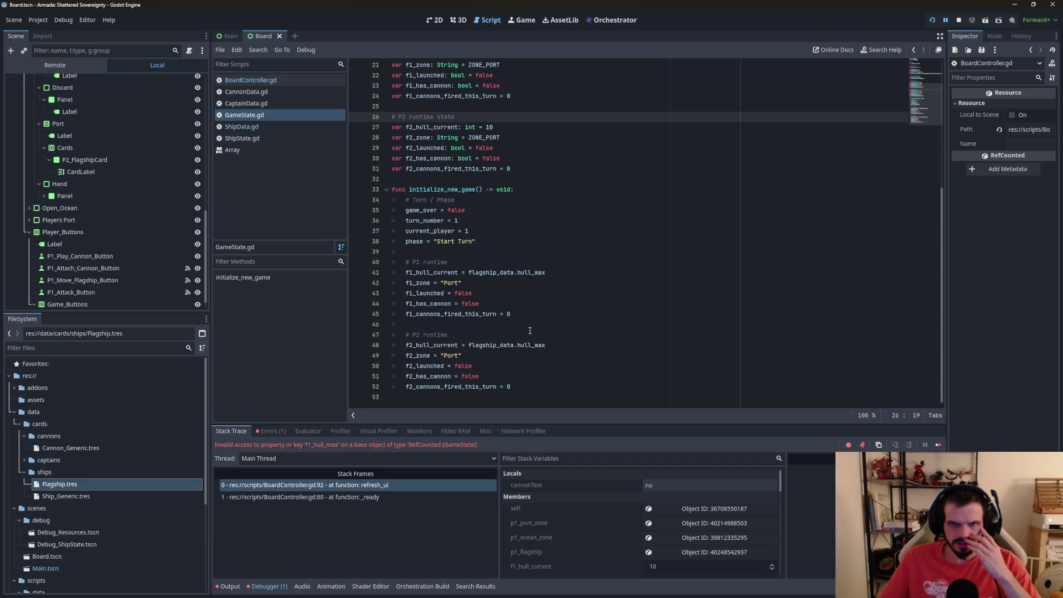
scroll(529, 331, "up", 1)
scroll(530, 331, "down", 1)
scroll(530, 330, "up", 1)
scroll(530, 330, "down", 1)
scroll(529, 331, "up", 1)
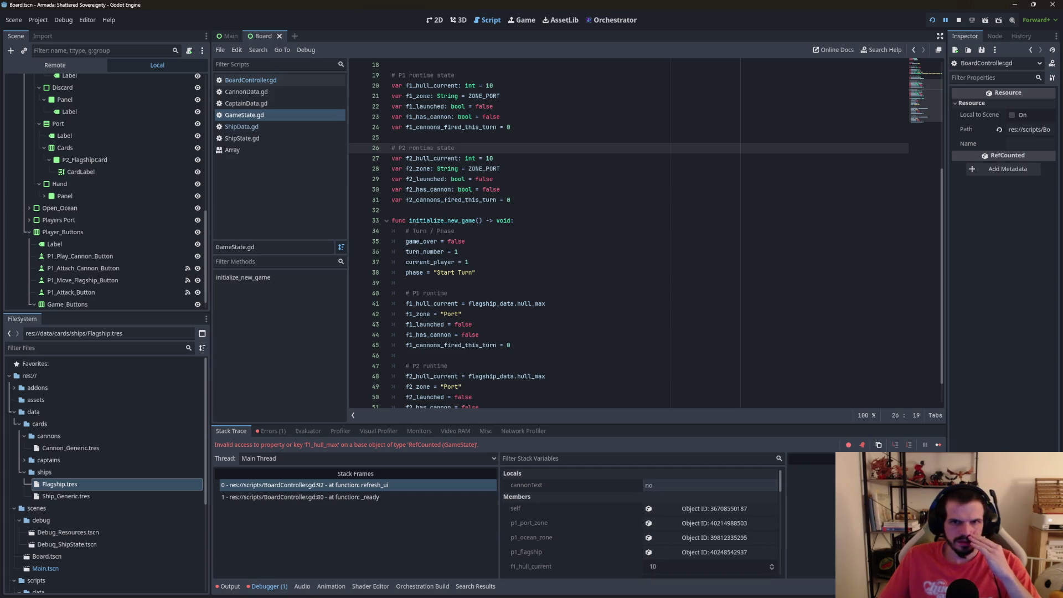
scroll(546, 307, "down", 2)
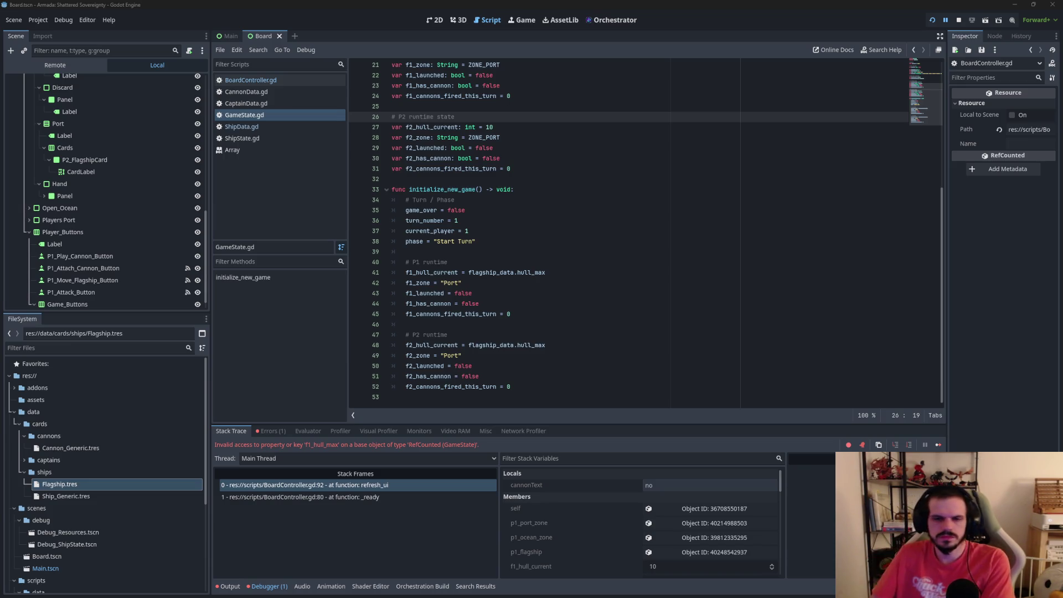
Step: Return to BoardController.gd at line 92 and select the failing f1_hull_max reference
scroll(598, 281, "up", 4)
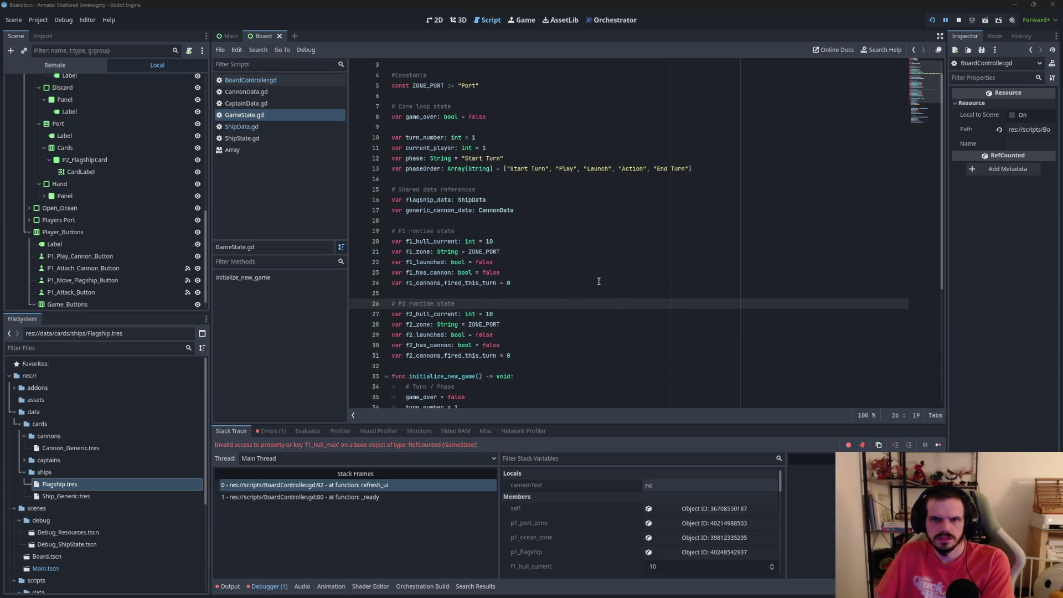
scroll(584, 275, "up", 3)
scroll(569, 253, "down", 4)
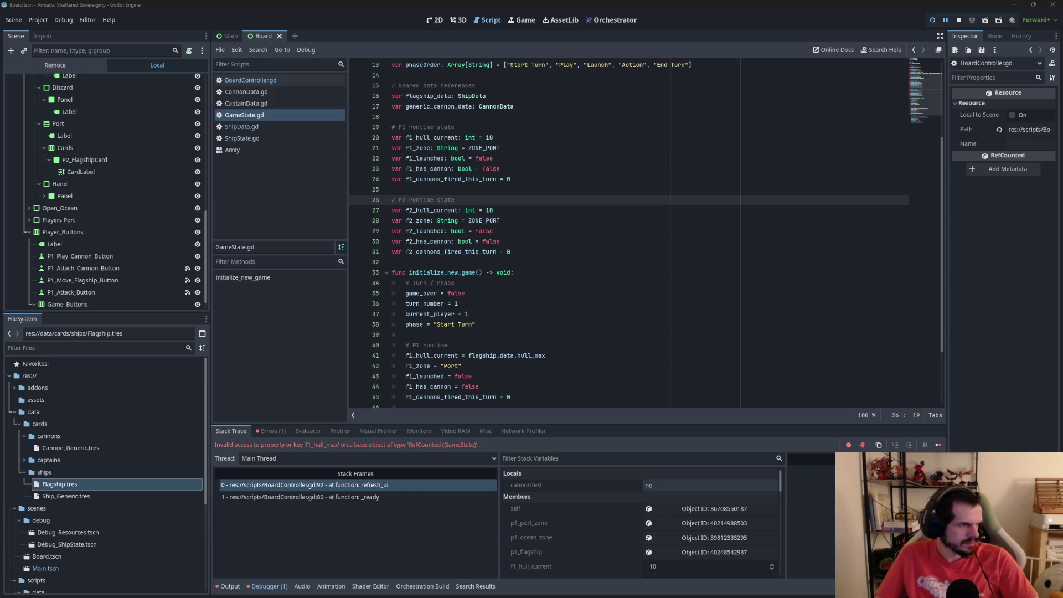
scroll(685, 282, "up", 2)
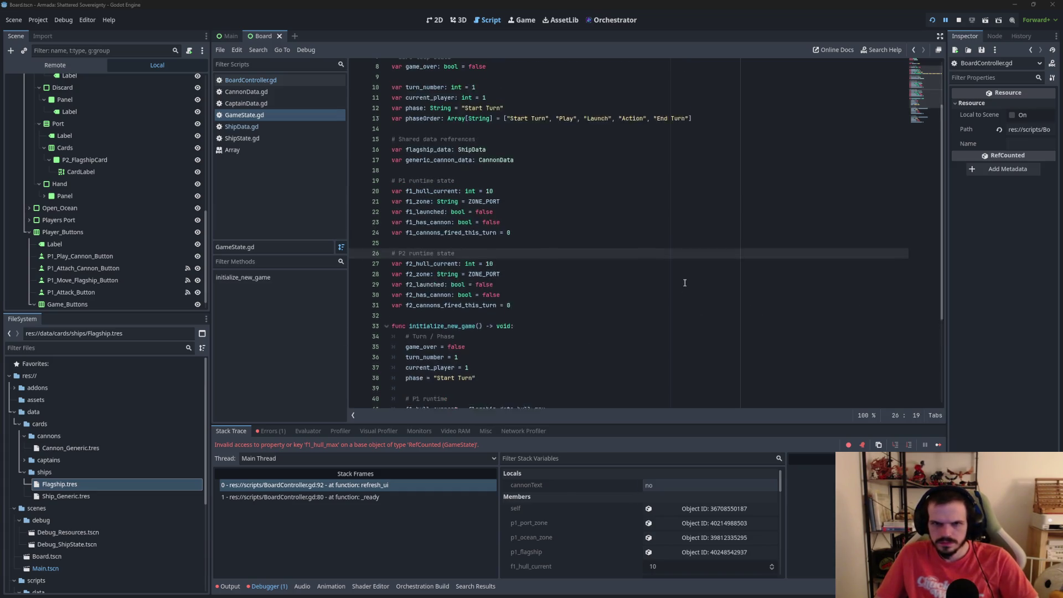
left_click(275, 86)
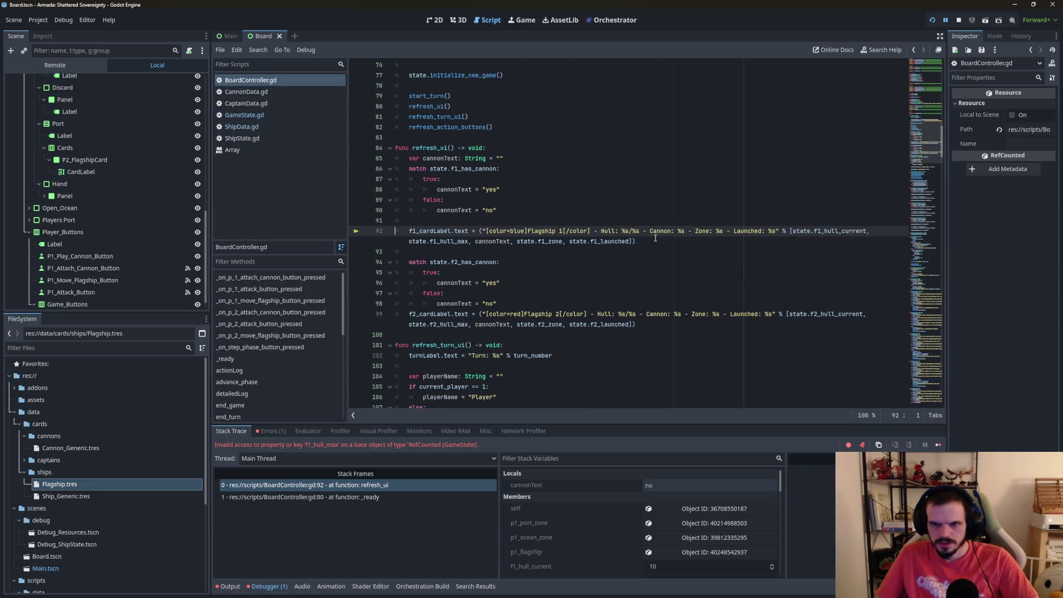
double_click(431, 242)
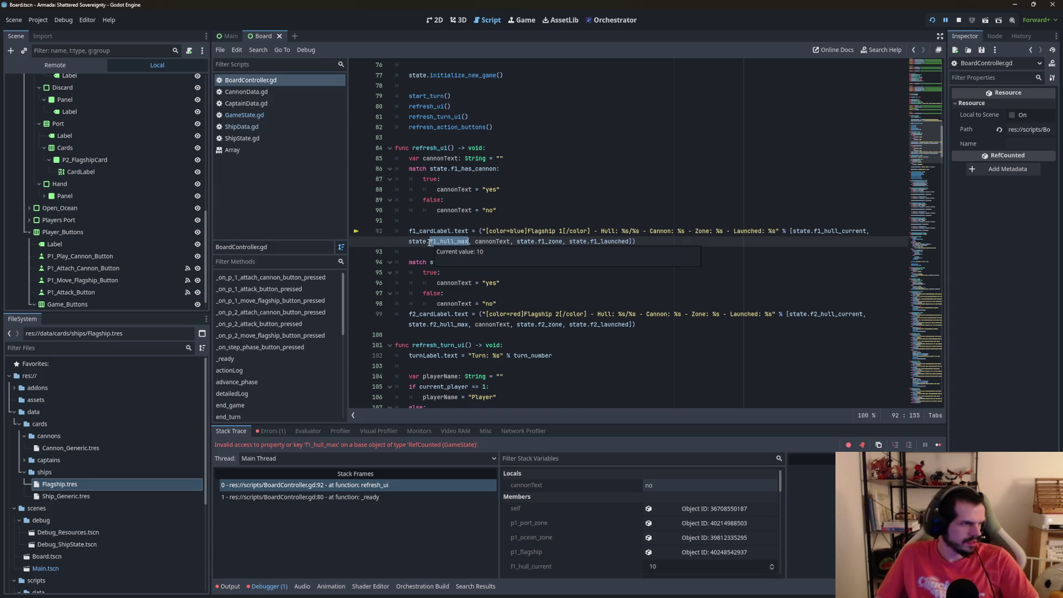
Step: Replace f1_hull_max on line 92 with flagship_data.hull_max using autocomplete
left_click(469, 242)
left_click_drag(469, 241, 432, 244)
mouse_move(431, 243)
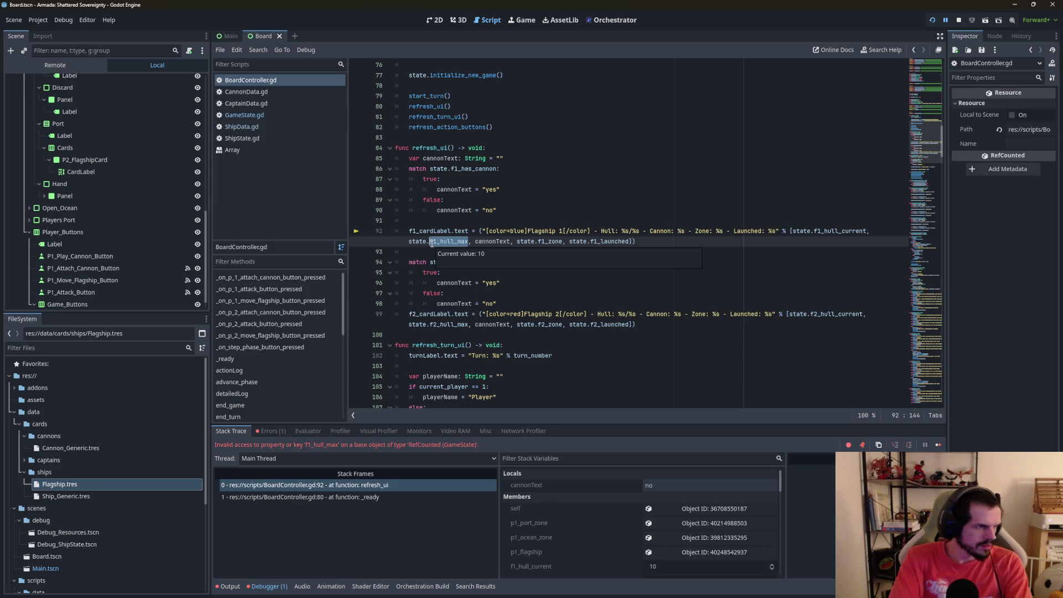
type("f1")
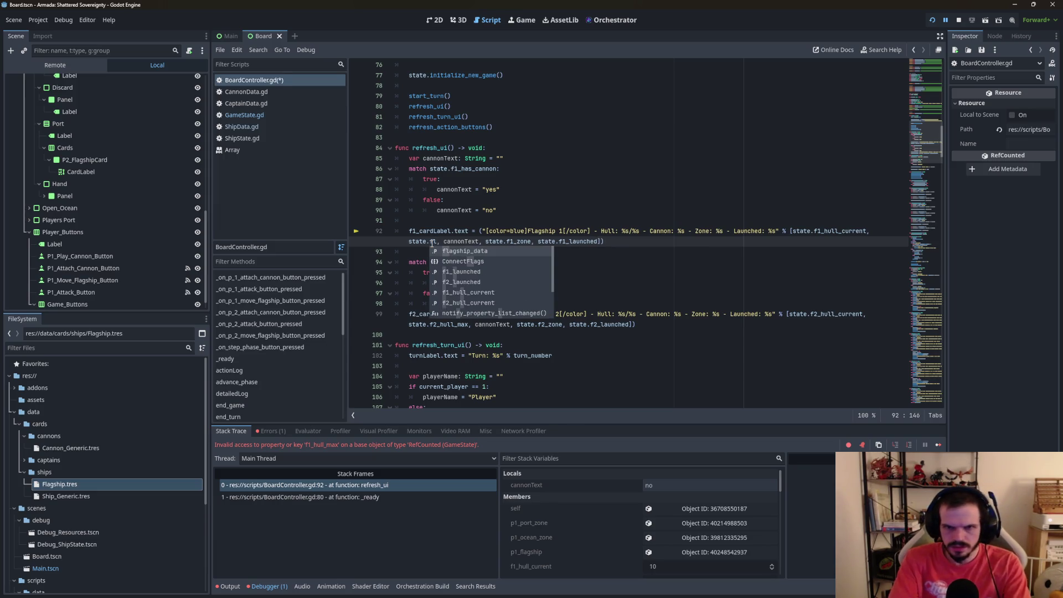
key("Return")
type(".")
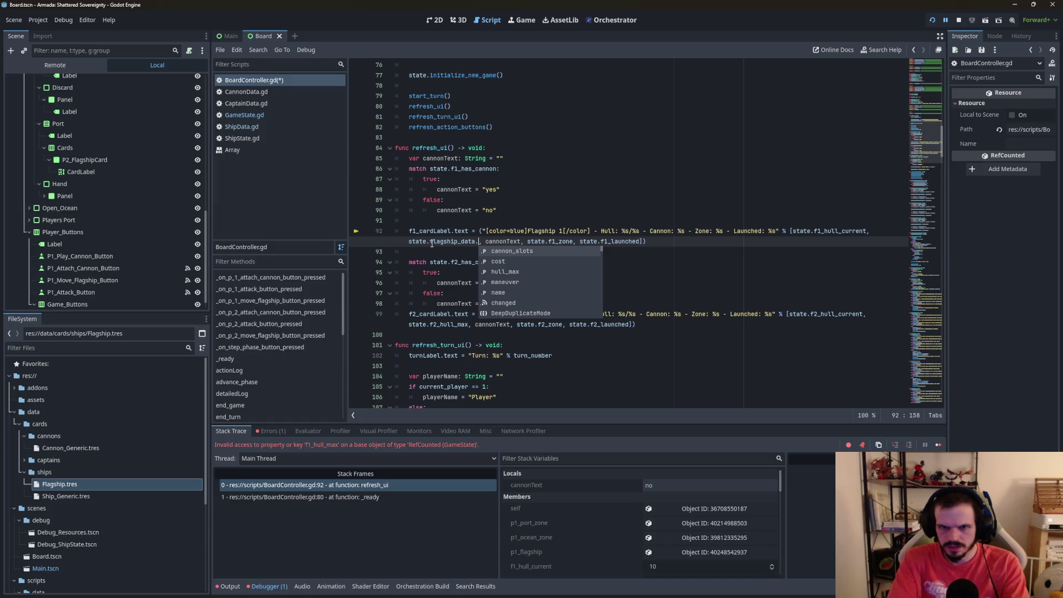
key("Down")
key("Down")
key("Return")
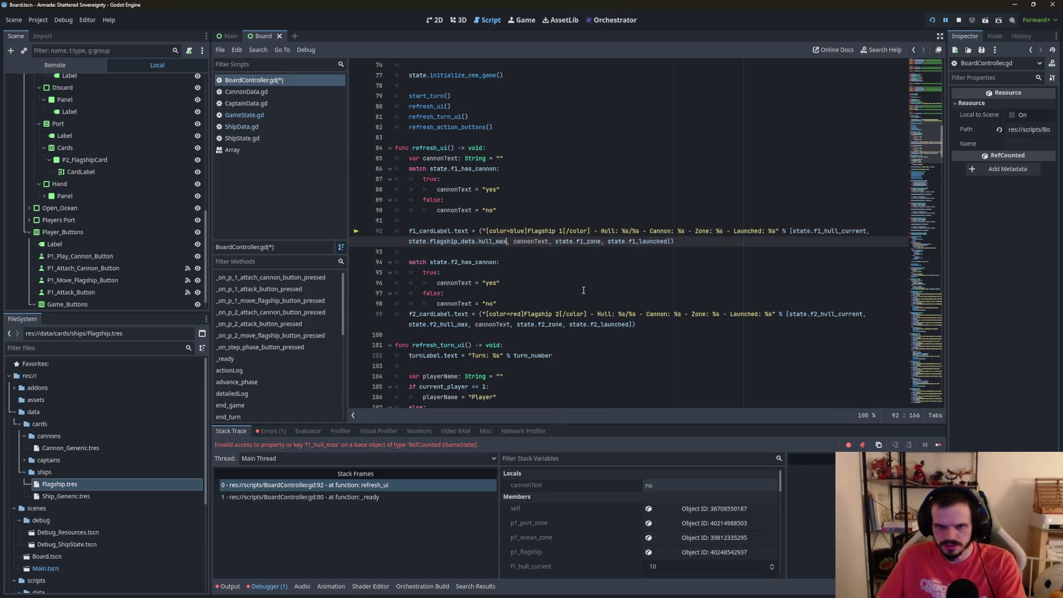
left_click(591, 297)
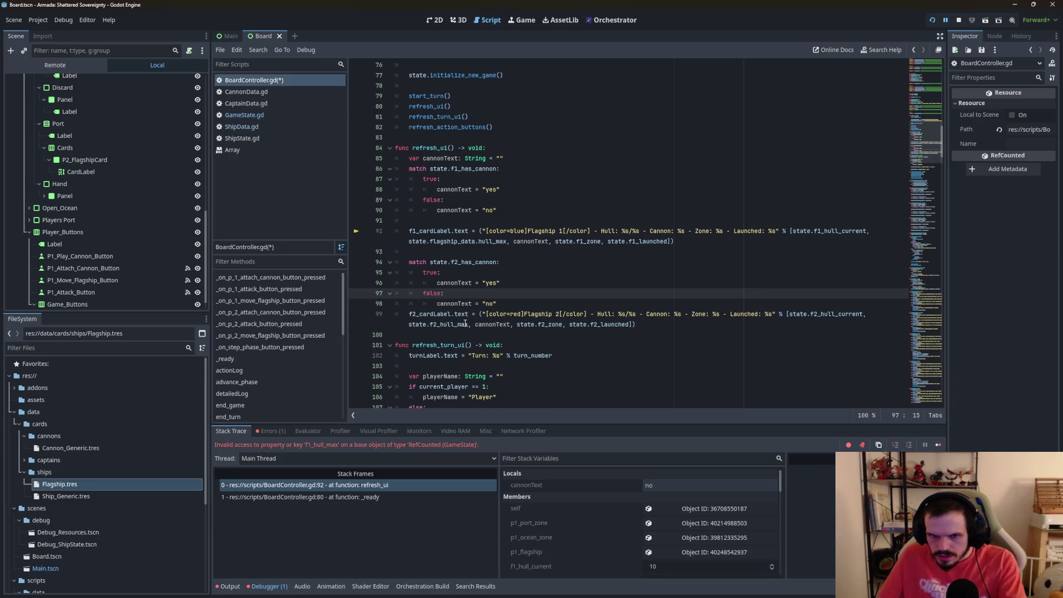
Step: Replace f2_hull_max on line 99 with flagship_data.hull_max, then rerun the game with F5
left_click_drag(470, 324, 432, 322)
type("fl")
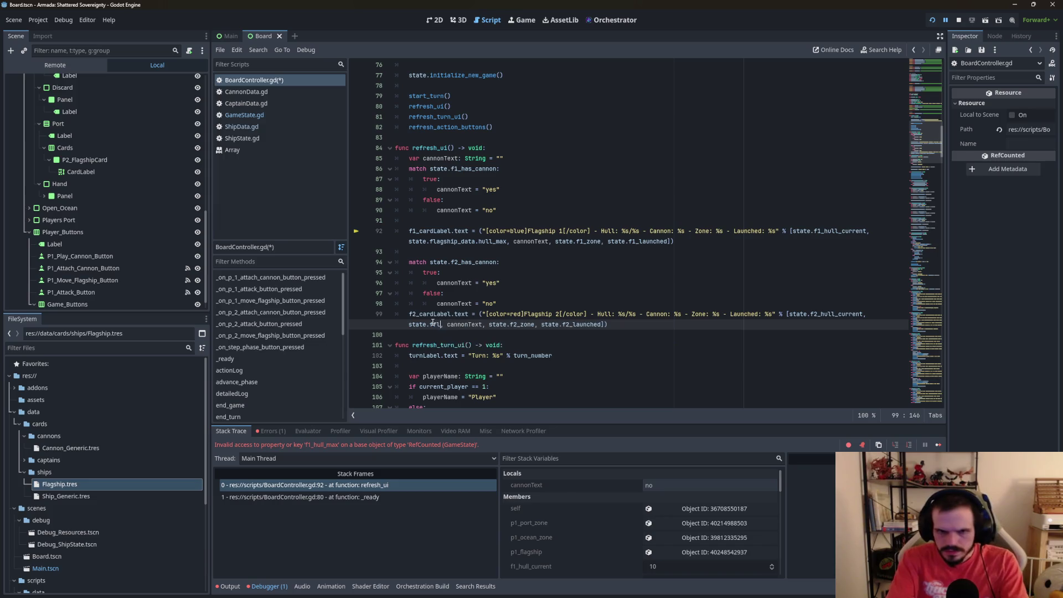
key("BackSpace")
key("BackSpace")
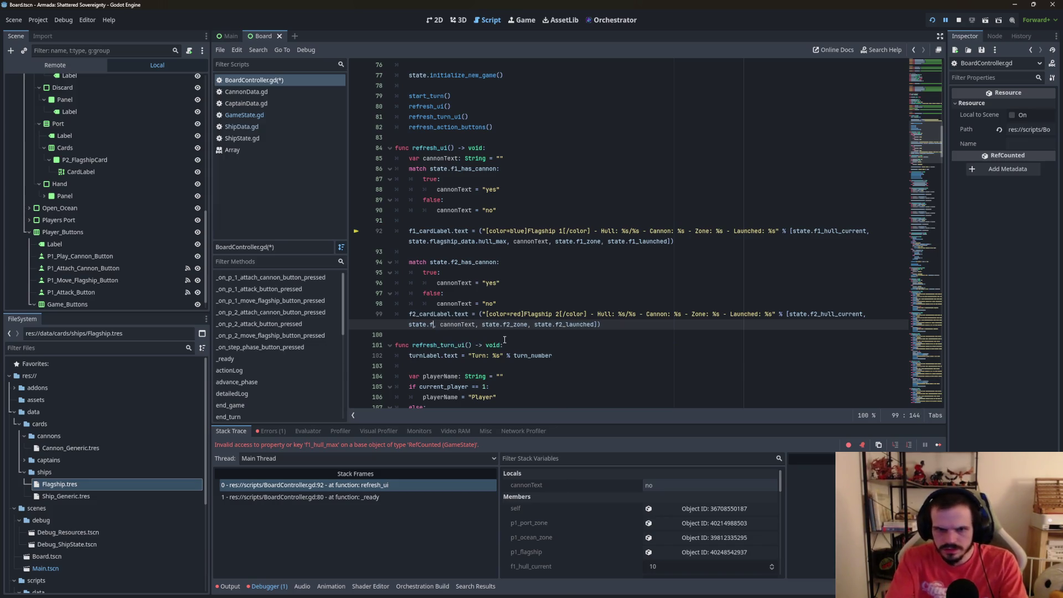
type("la")
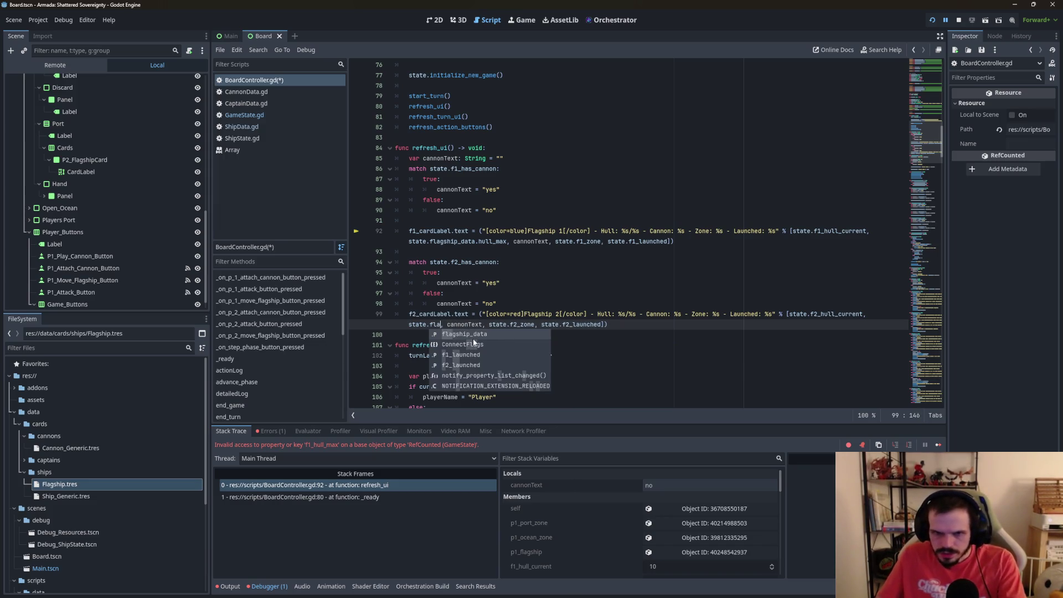
key("Return")
type(".hul")
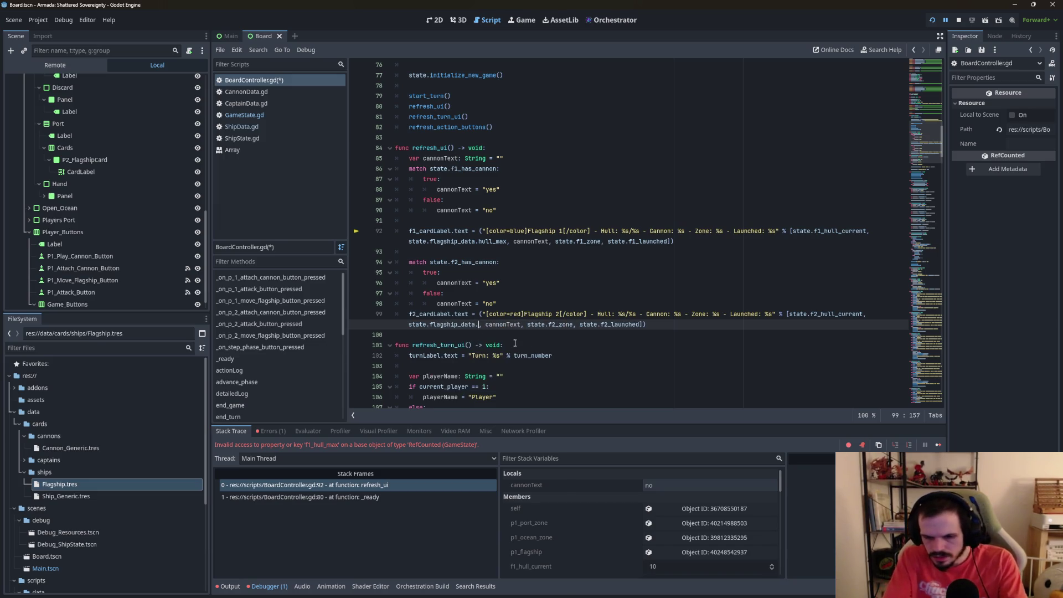
left_click(515, 334)
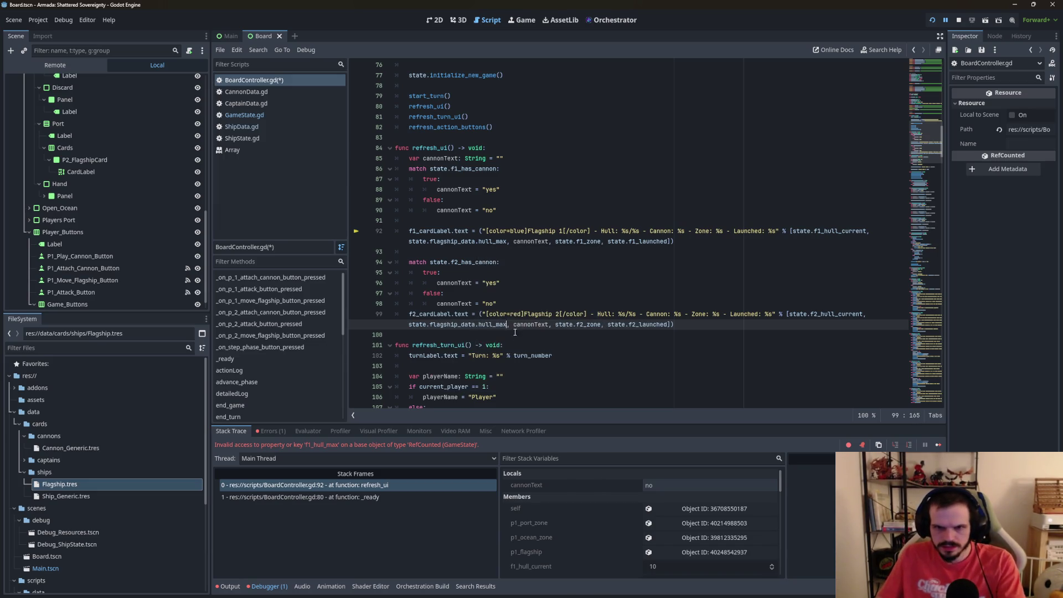
left_click(603, 352)
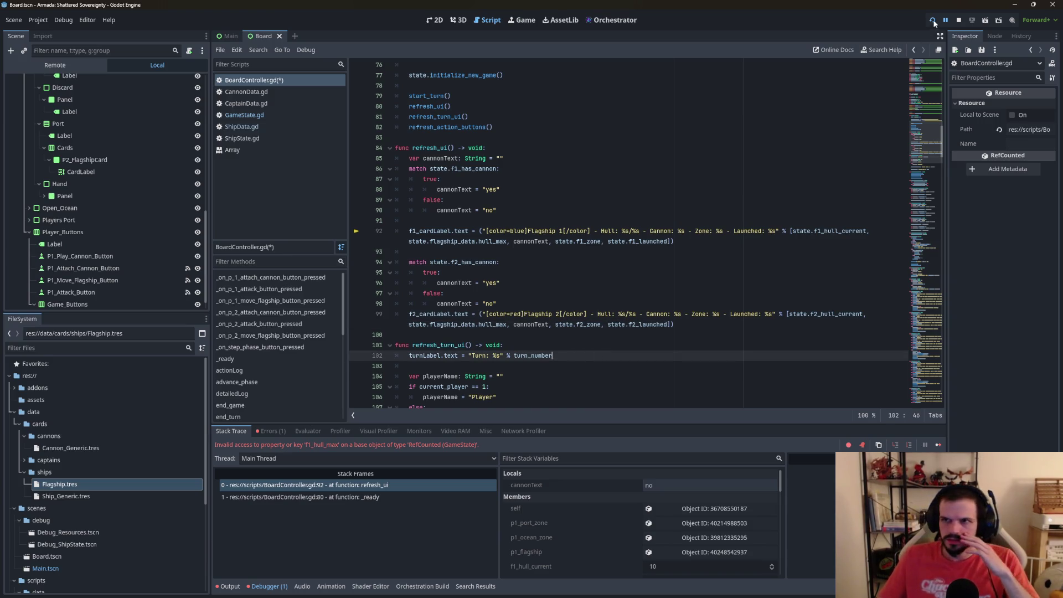
key("F5")
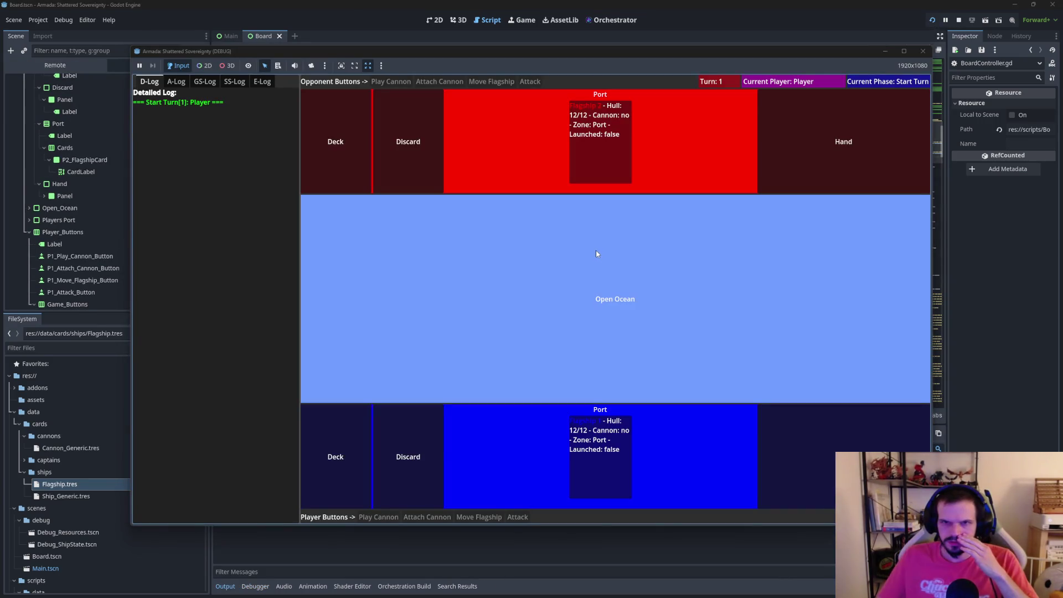
Step: Close the error-free test run after seeing both flagships at Hull 12/12
left_click(923, 51)
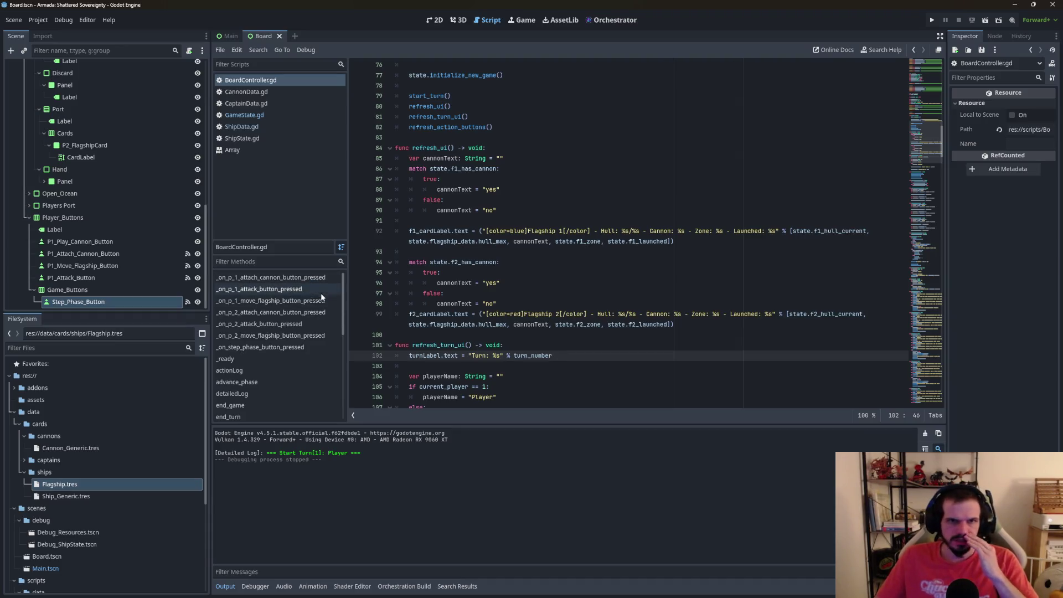
Step: Go to p1_attack, highlight CANNON_DAMAGE, and add a blank line after else: on line 307
scroll(474, 173, "down", 3)
scroll(291, 372, "down", 5)
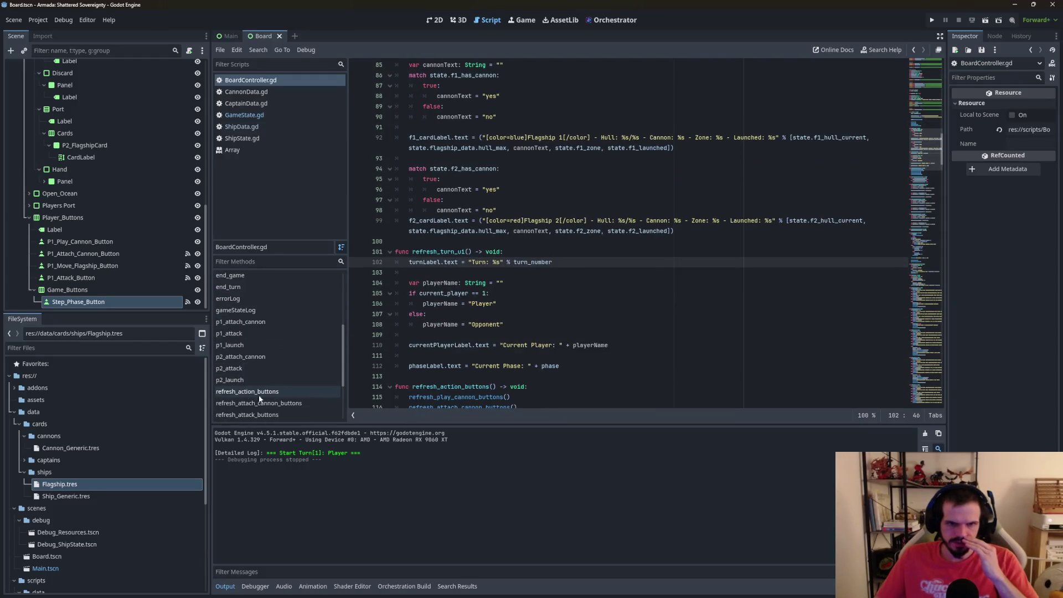
left_click(268, 336)
scroll(545, 281, "down", 5)
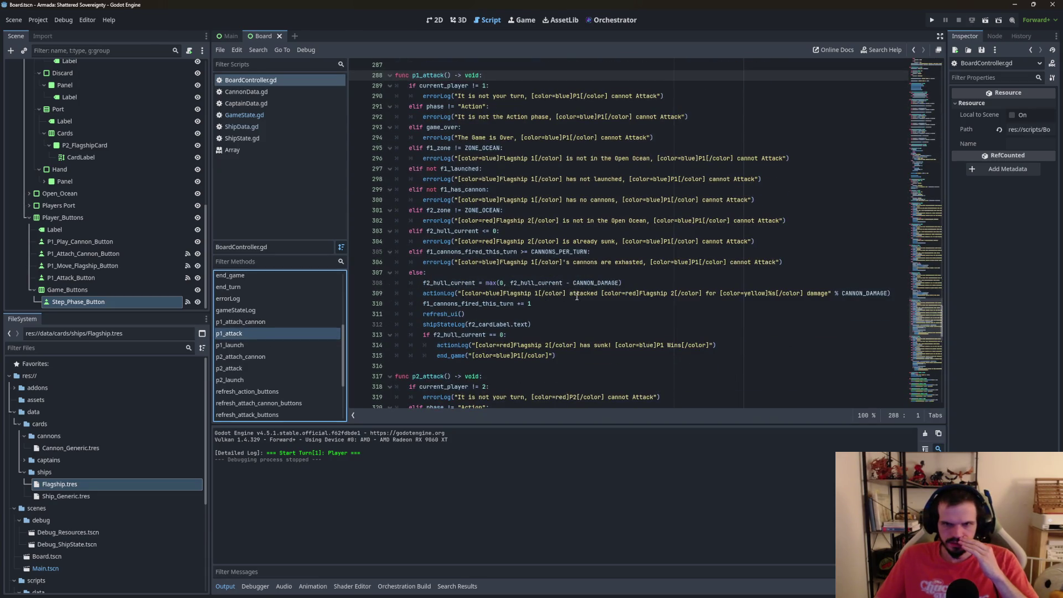
mouse_move(593, 283)
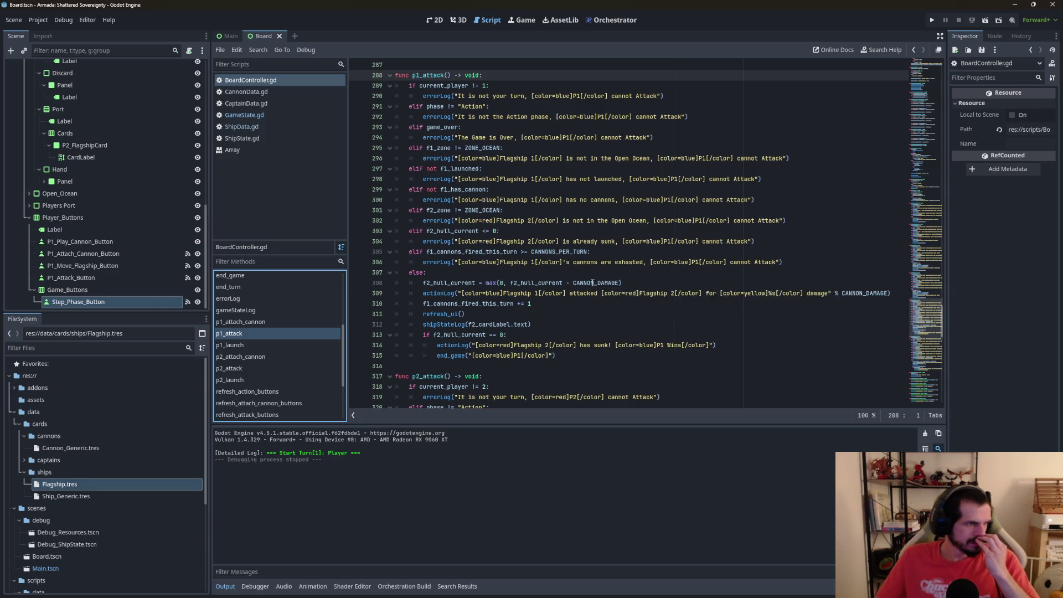
double_click(597, 283)
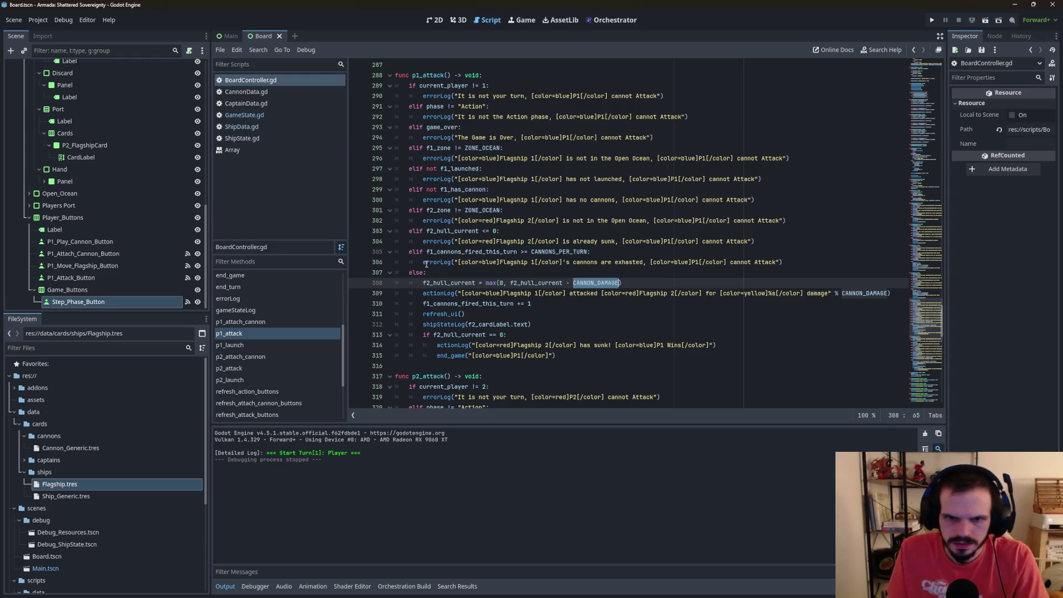
left_click(450, 273)
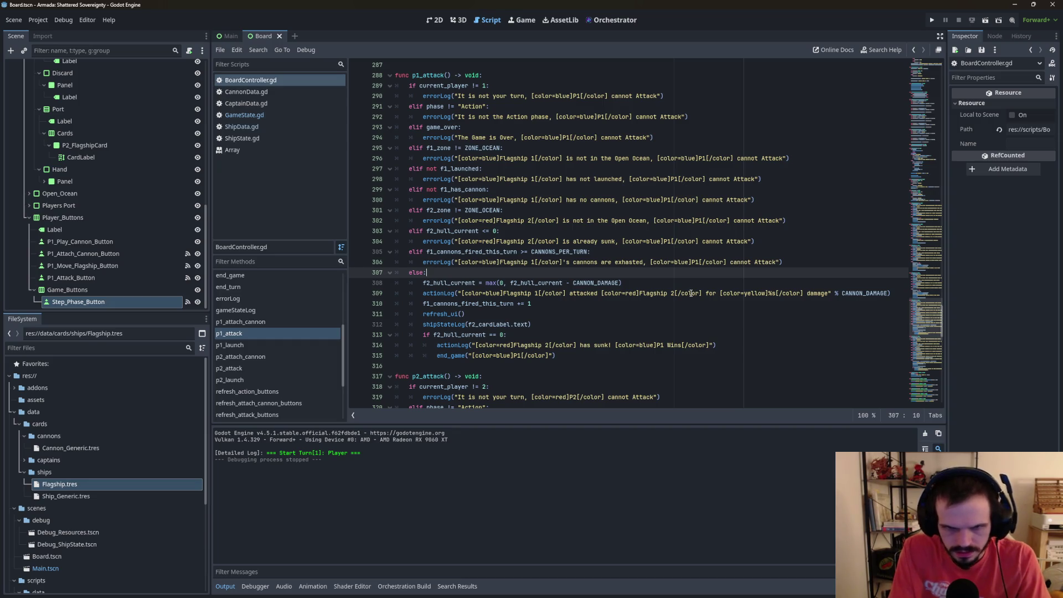
key("Return")
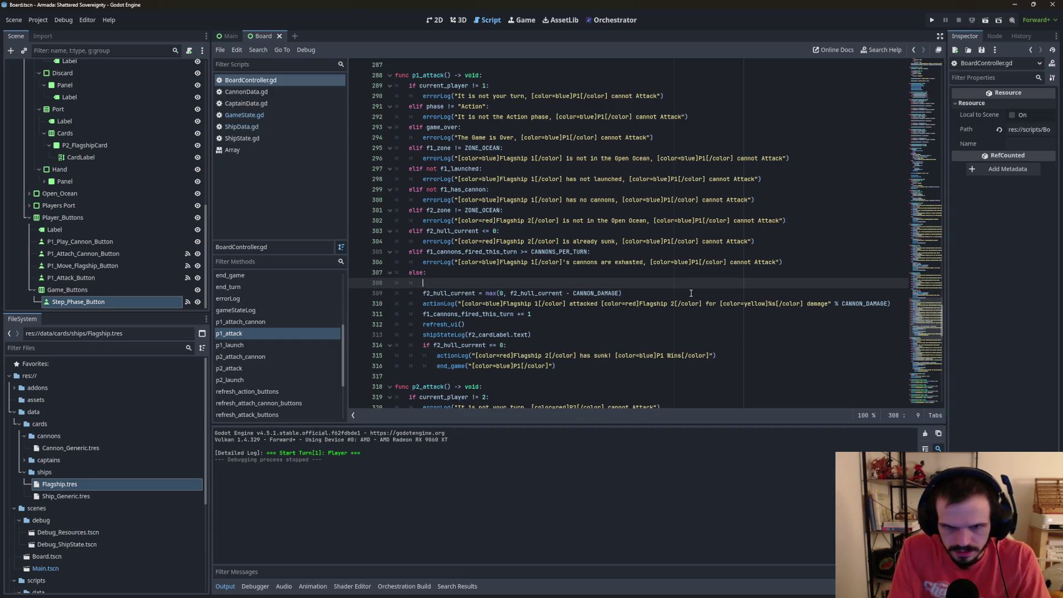
Step: Declare a damage int from state.generic_cannon_data.damage in p1_attack's else branch
type("var")
key("ctrl+z")
type("var daamage: int ")
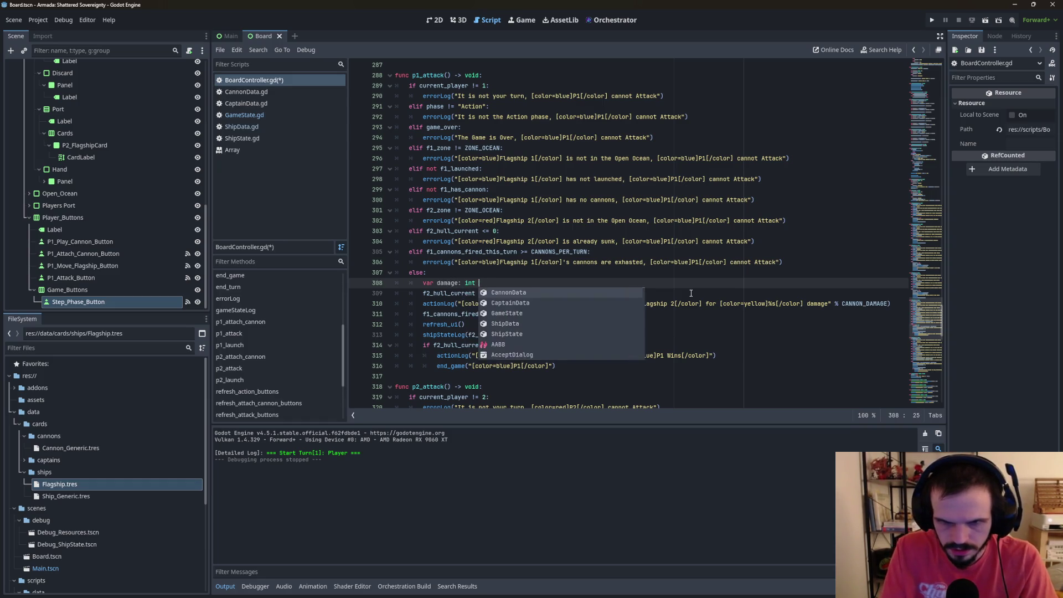
type("= state.")
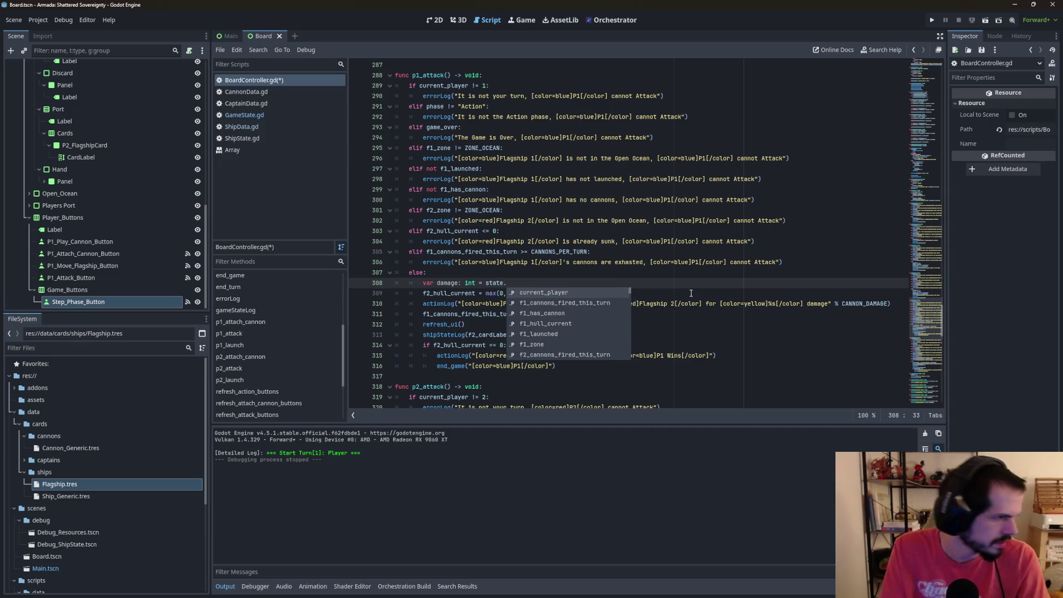
type("generic_")
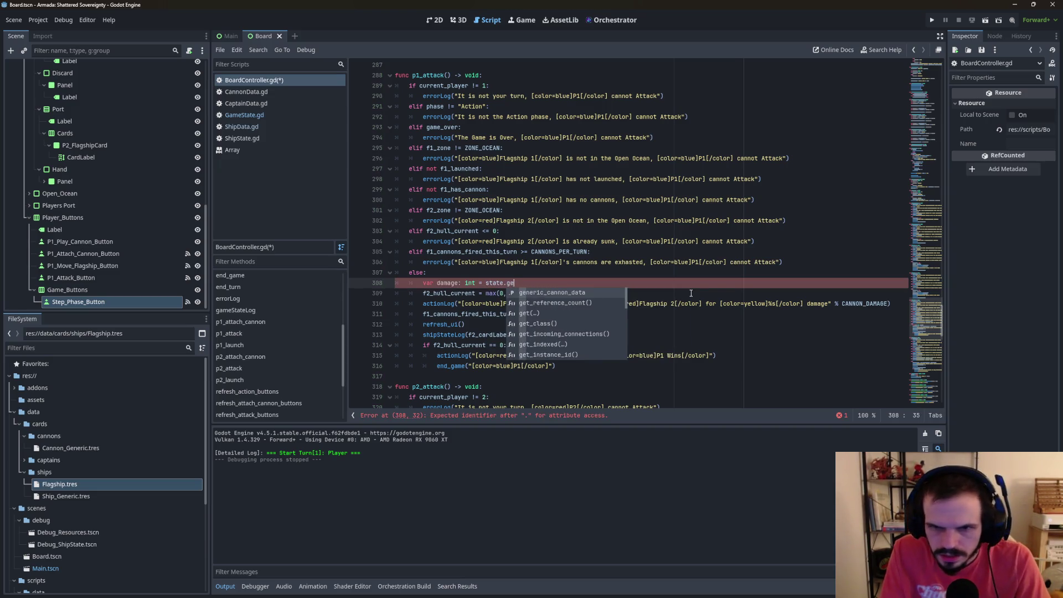
key("Return")
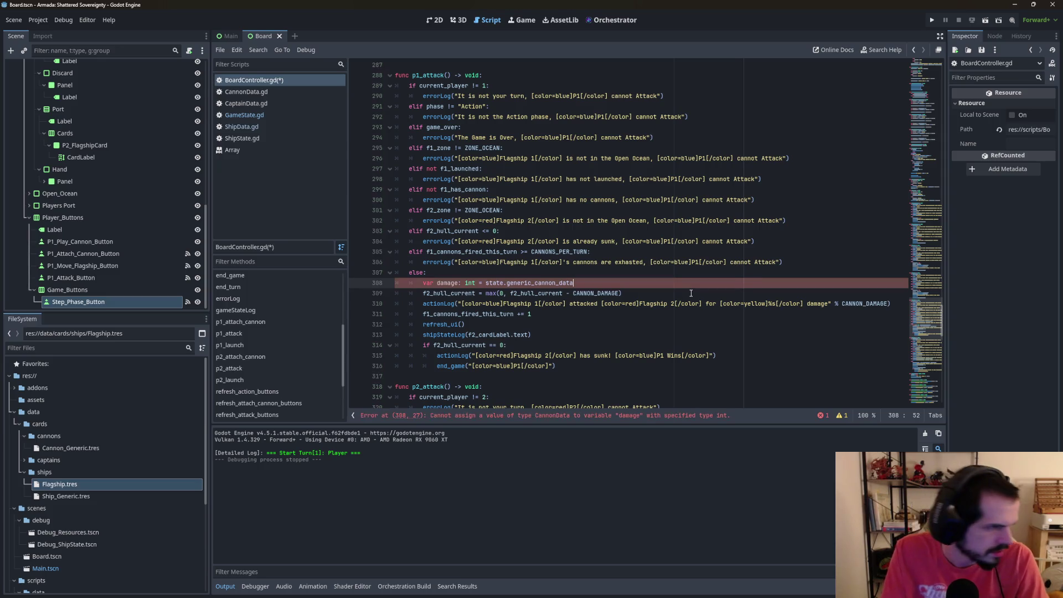
type(".damage")
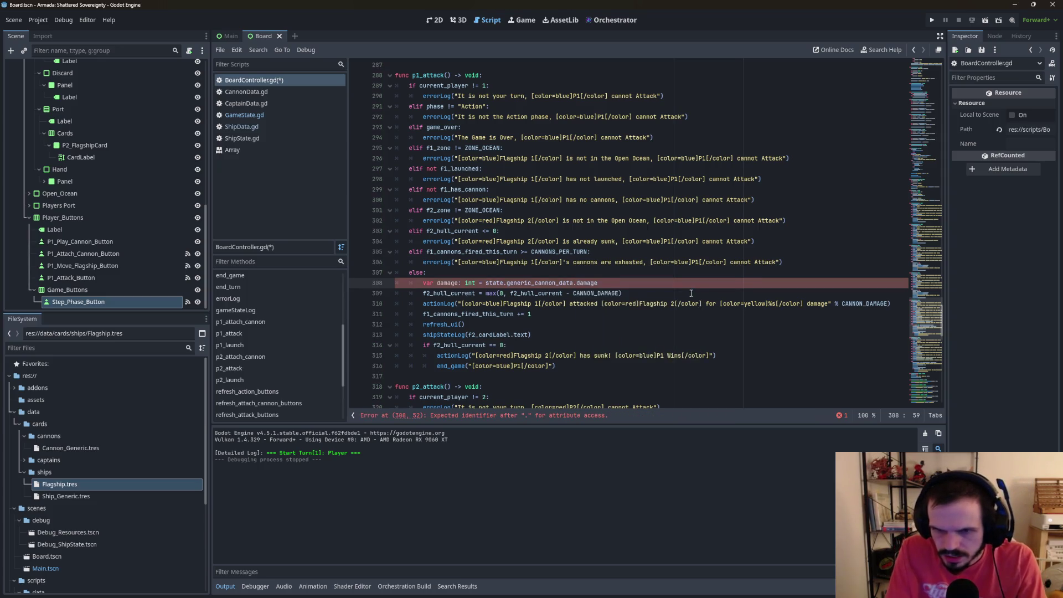
Step: Replace CANNON_DAMAGE with damage on lines 309 and 310 of p1_attack
left_click(619, 293)
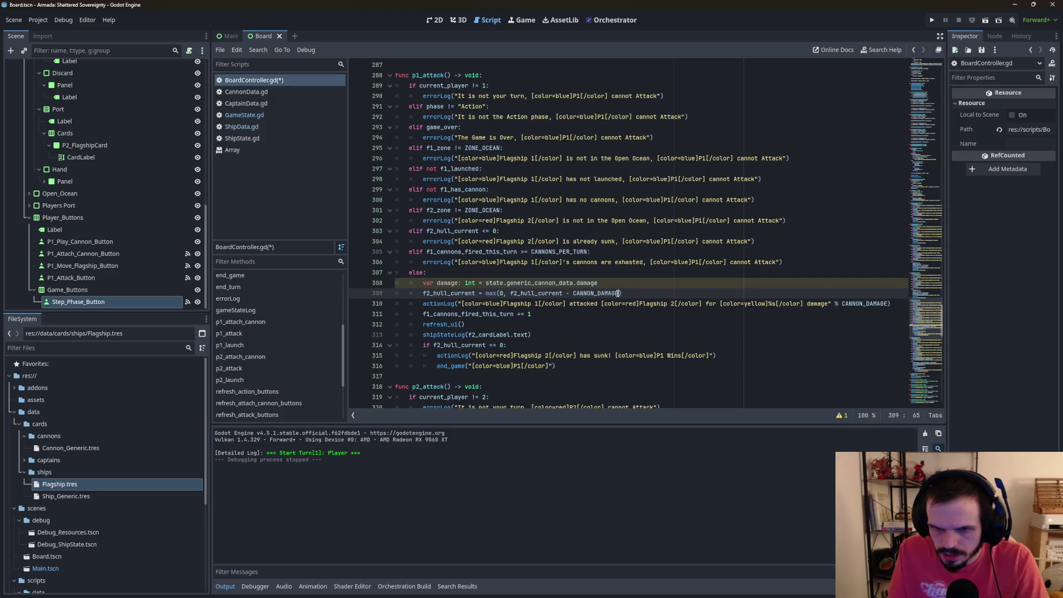
left_click_drag(618, 293, 574, 293)
type("d")
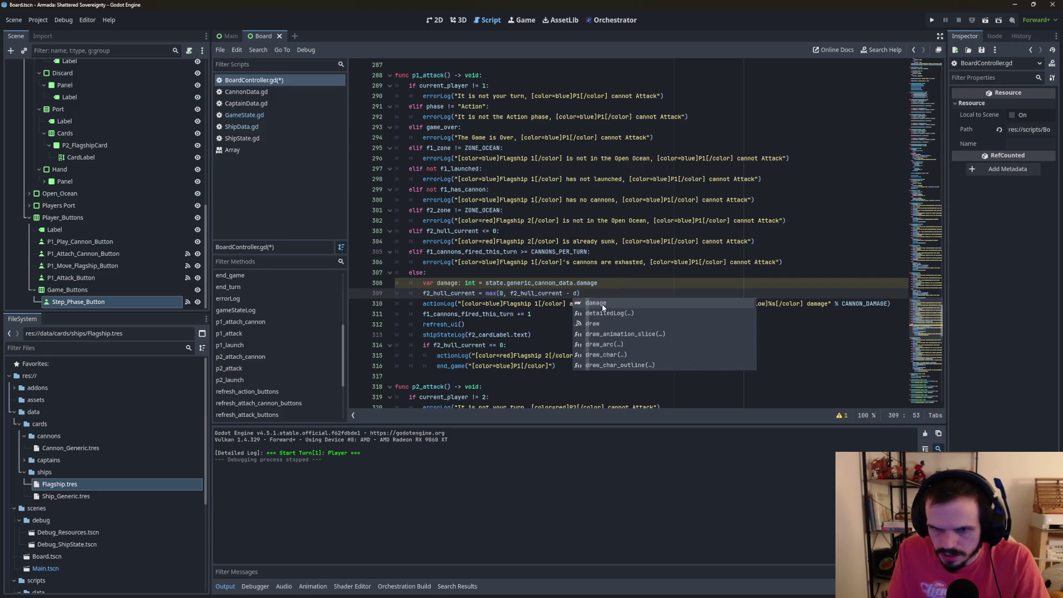
left_click(603, 304)
double_click(869, 303)
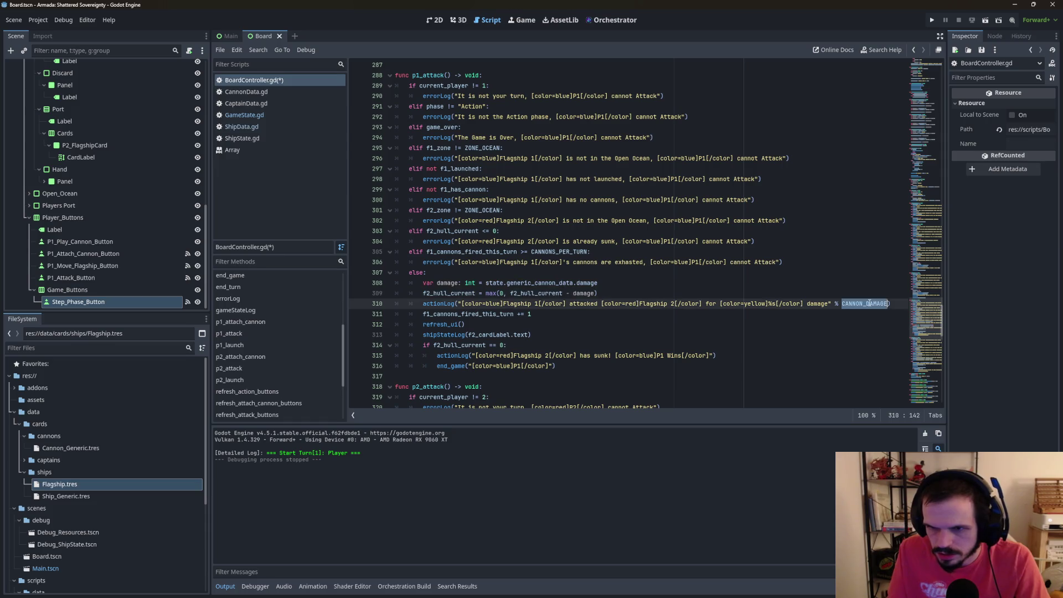
type("d")
left_click(828, 313)
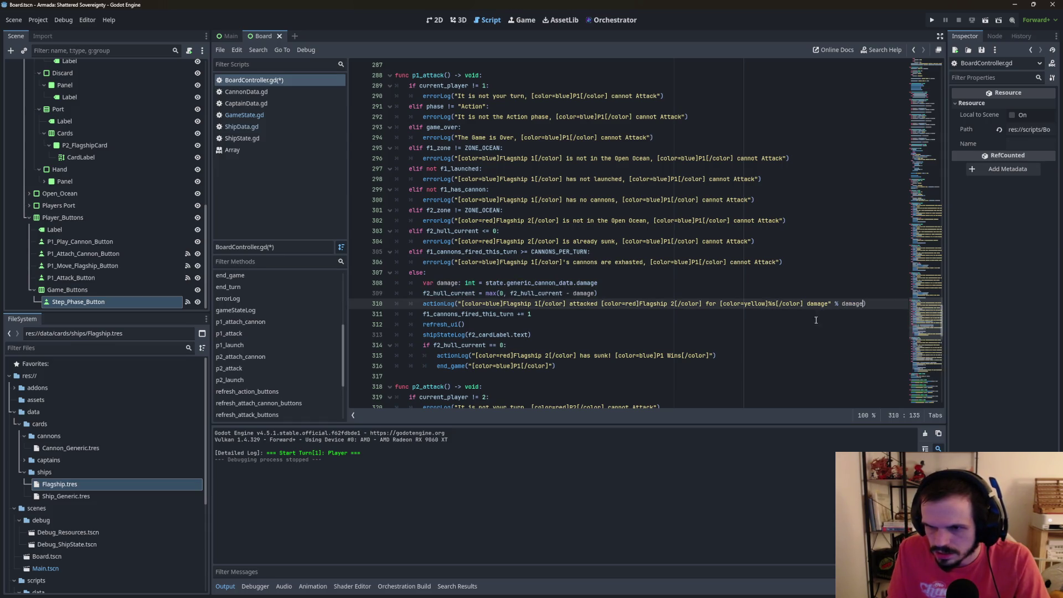
left_click(791, 332)
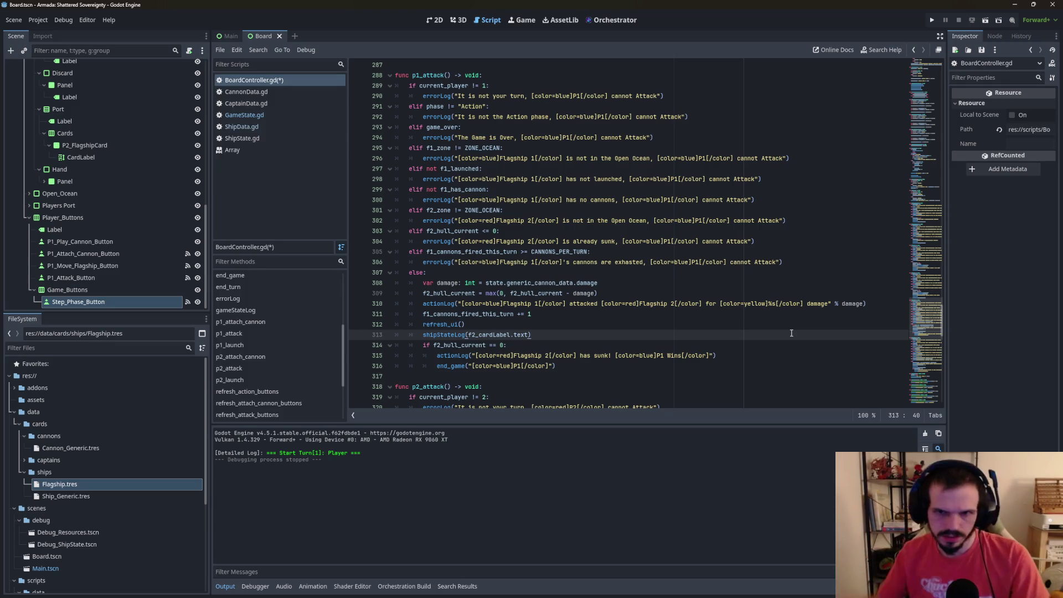
Step: Copy the damage declaration into a new line under else in p2_attack
scroll(728, 325, "down", 1)
left_click_drag(607, 251, 423, 252)
key("ctrl+c")
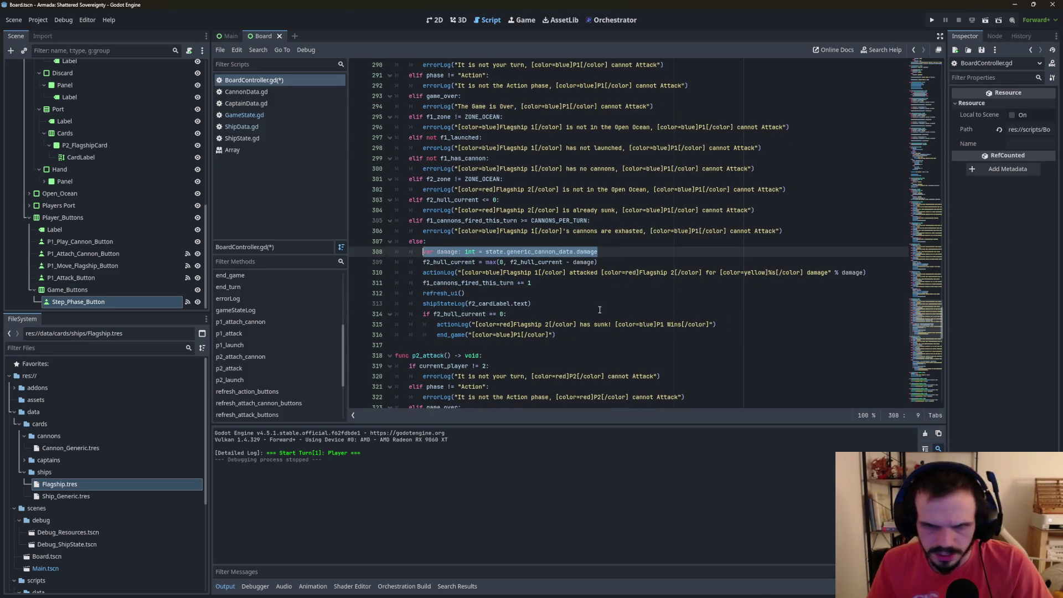
scroll(586, 310, "down", 9)
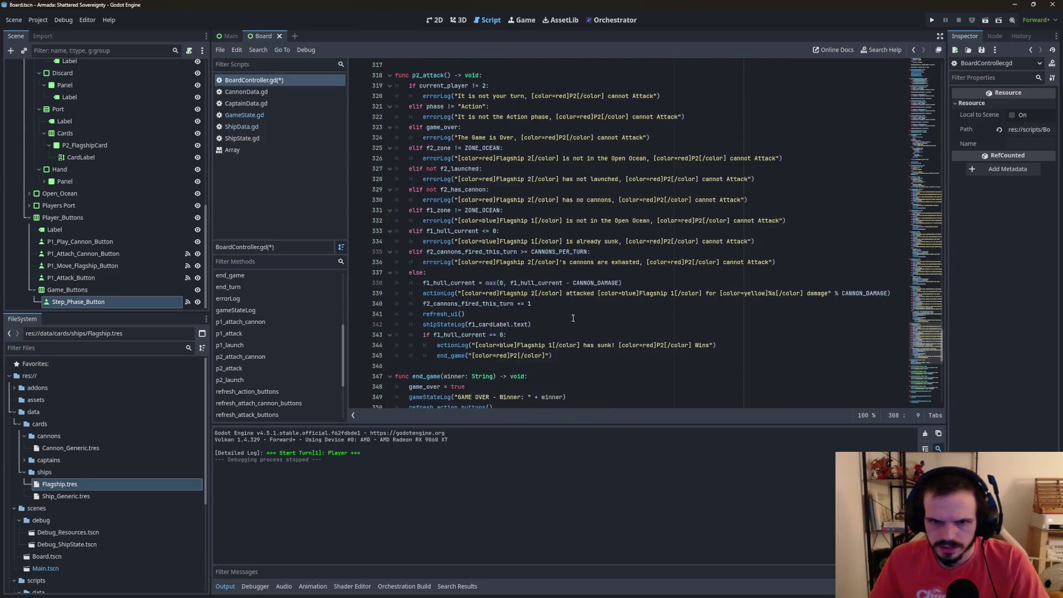
left_click(458, 275)
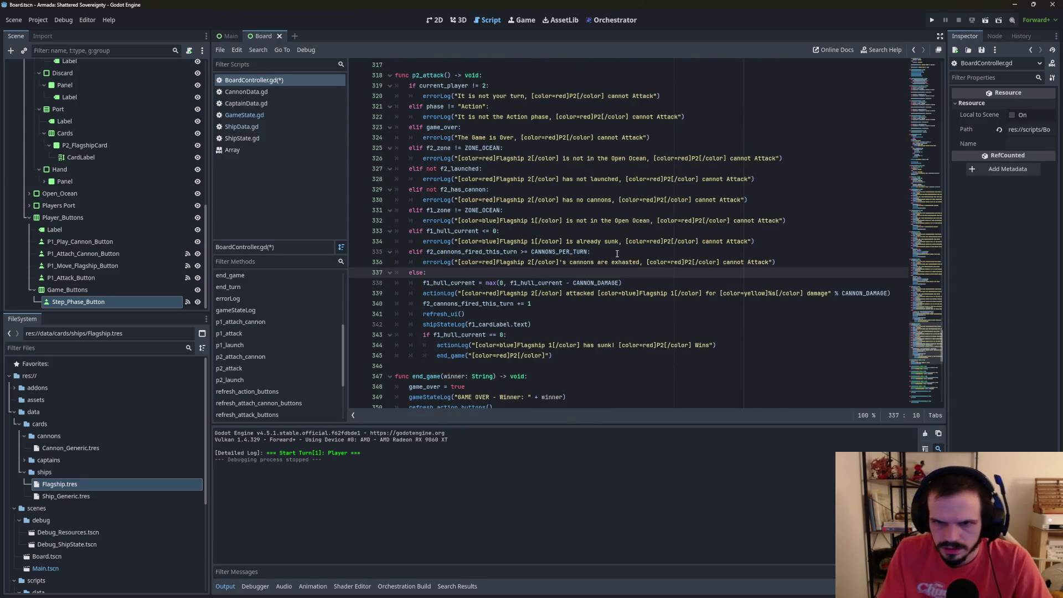
key("Return")
key("ctrl+v")
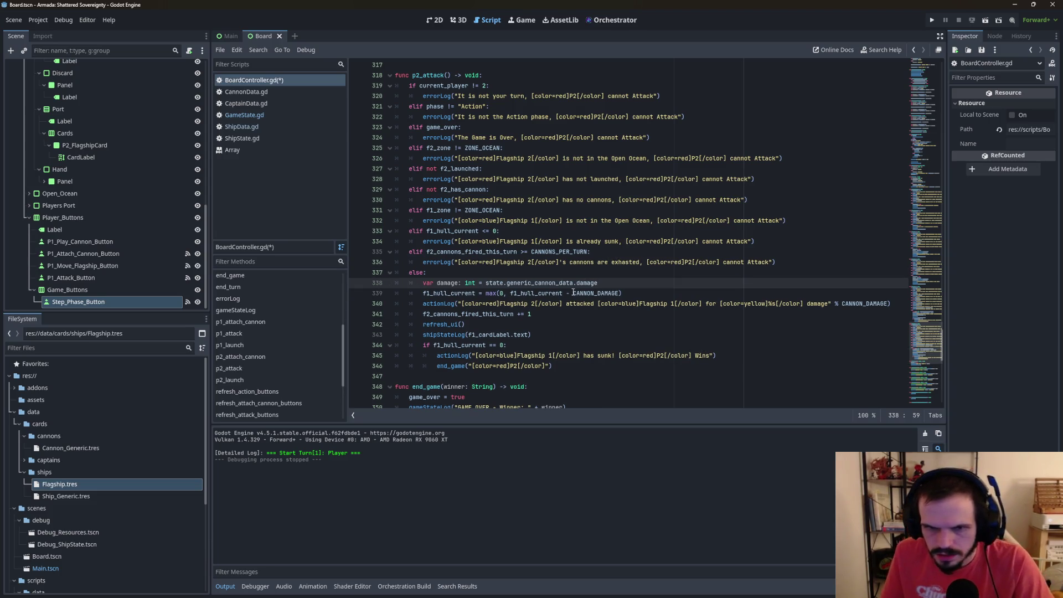
Step: Replace CANNON_DAMAGE with damage on lines 339 and 340 of p2_attack
double_click(598, 293)
type("d")
key("Return")
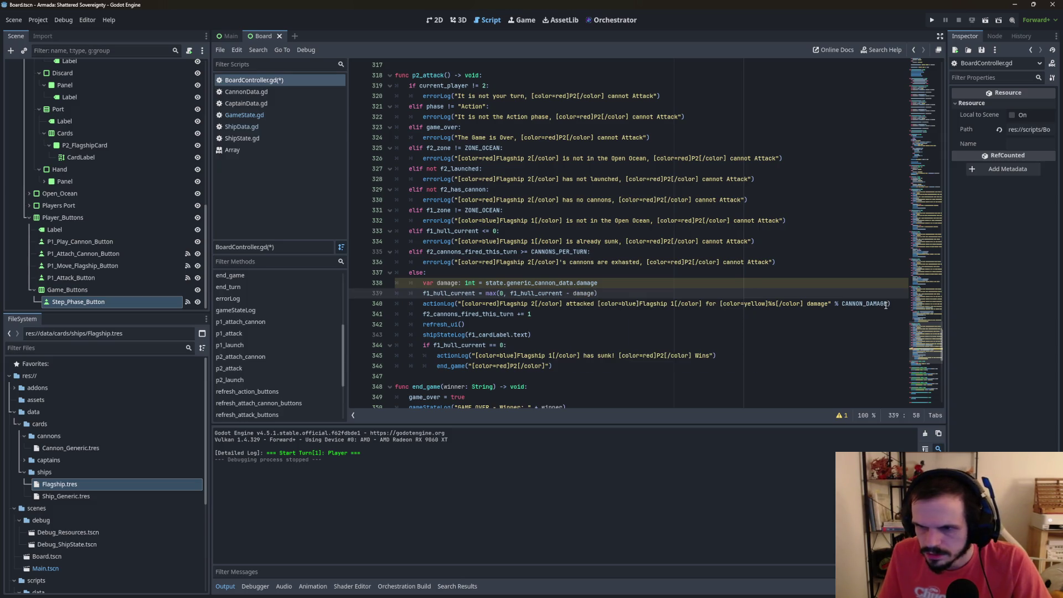
left_click_drag(889, 303, 835, 303)
type("% d")
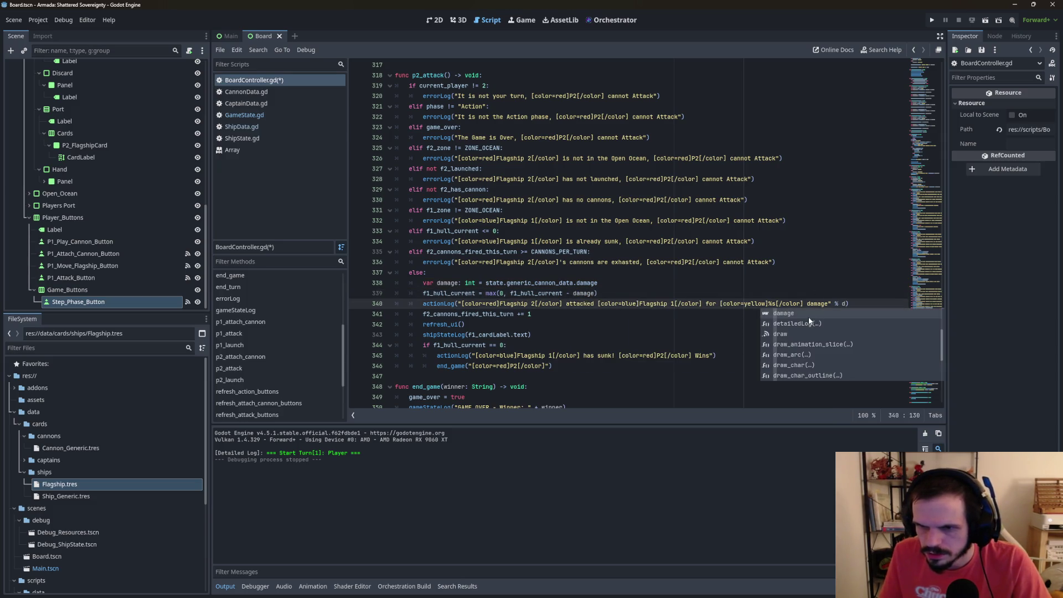
key("Return")
Step: Search the script for DAMAGE to check for remaining references
scroll(775, 305, "down", 2)
left_click(735, 286)
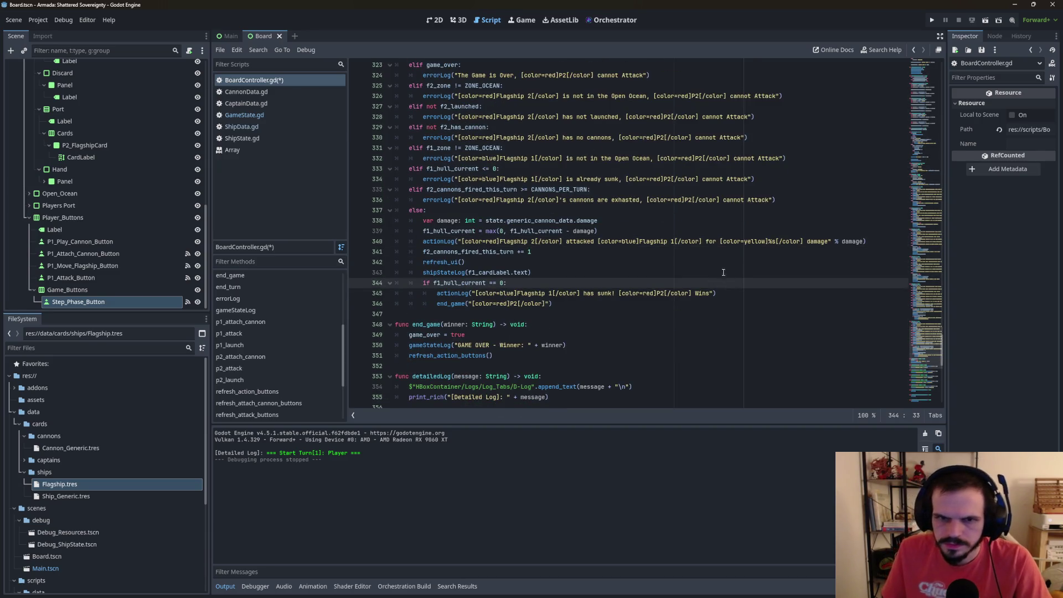
scroll(725, 276, "down", 1)
scroll(775, 305, "down", 9)
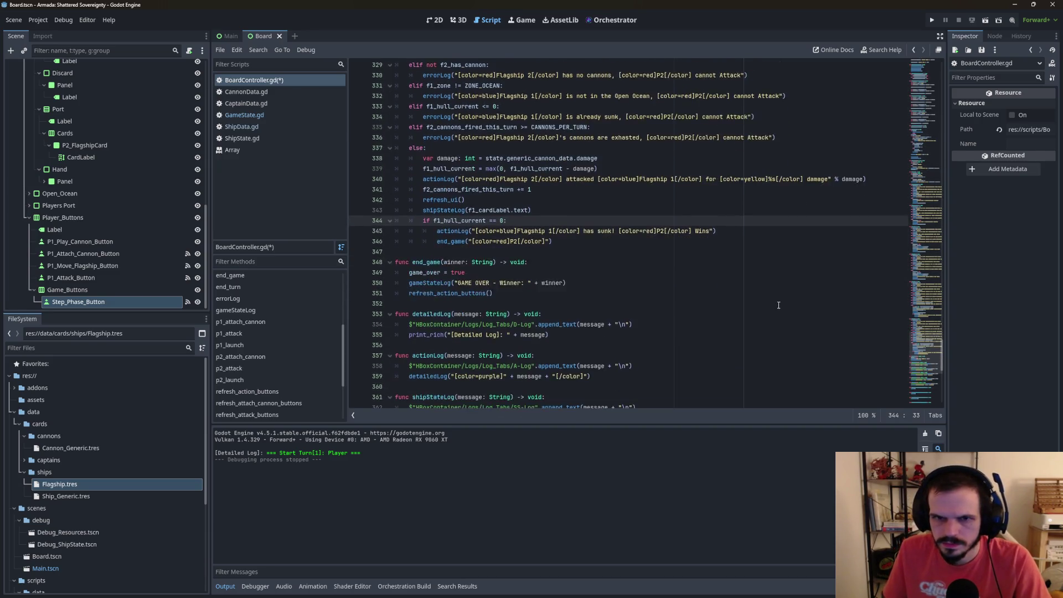
left_click(749, 304)
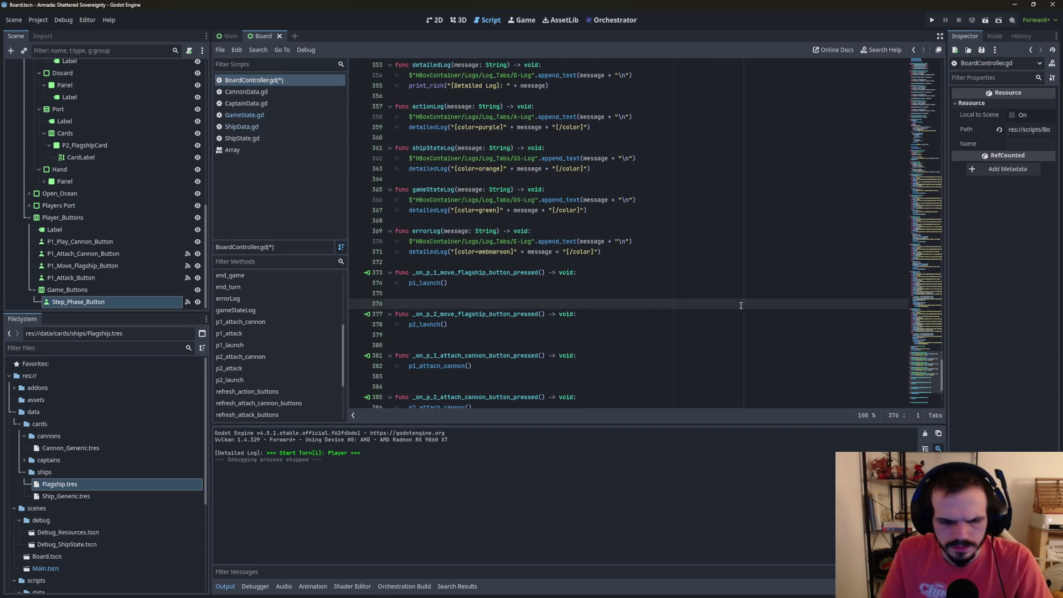
key("ctrl+f")
type("DAMAGE")
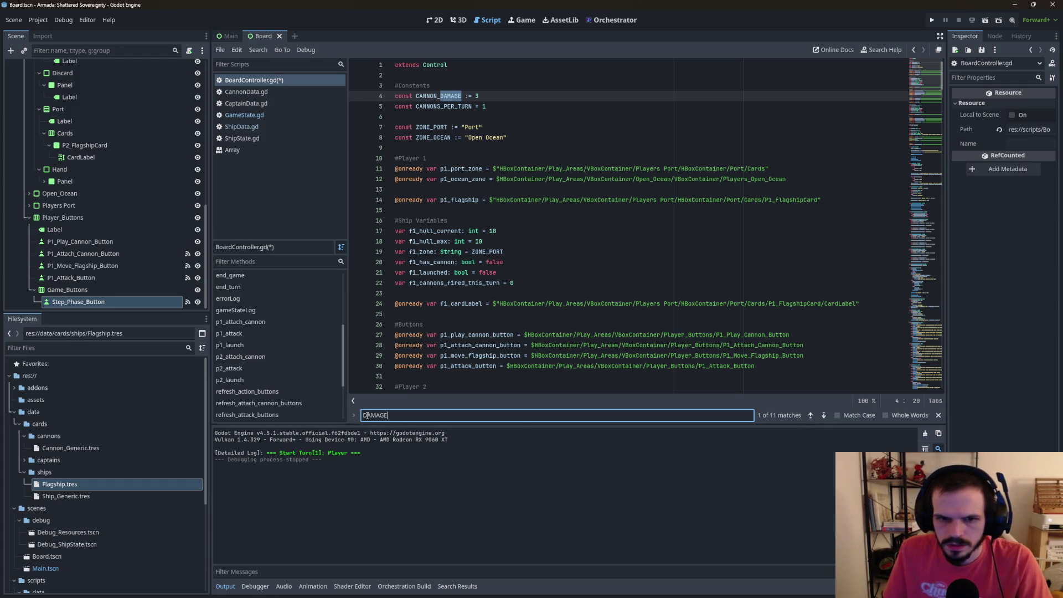
Step: Delete the unused 'const CANNON_DAMAGE := 3' line, then open GameState.gd
type("CANNO")
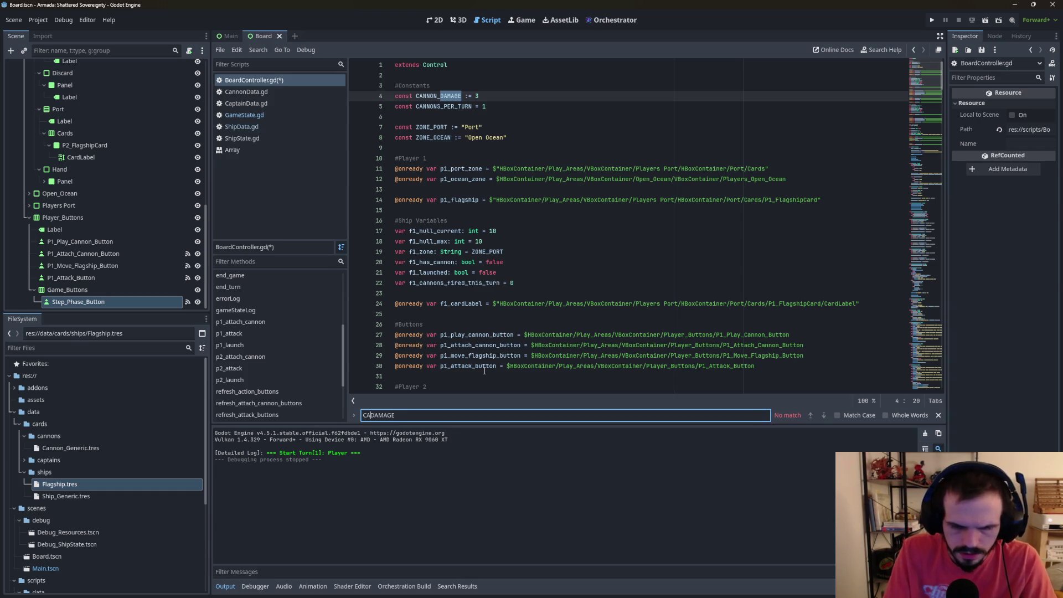
type("N_")
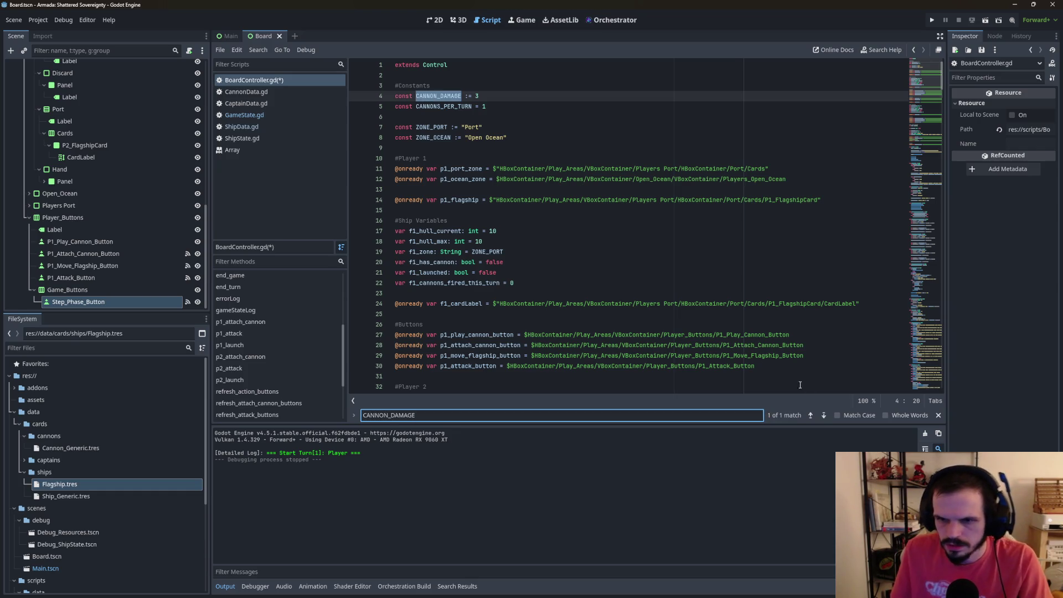
left_click(526, 210)
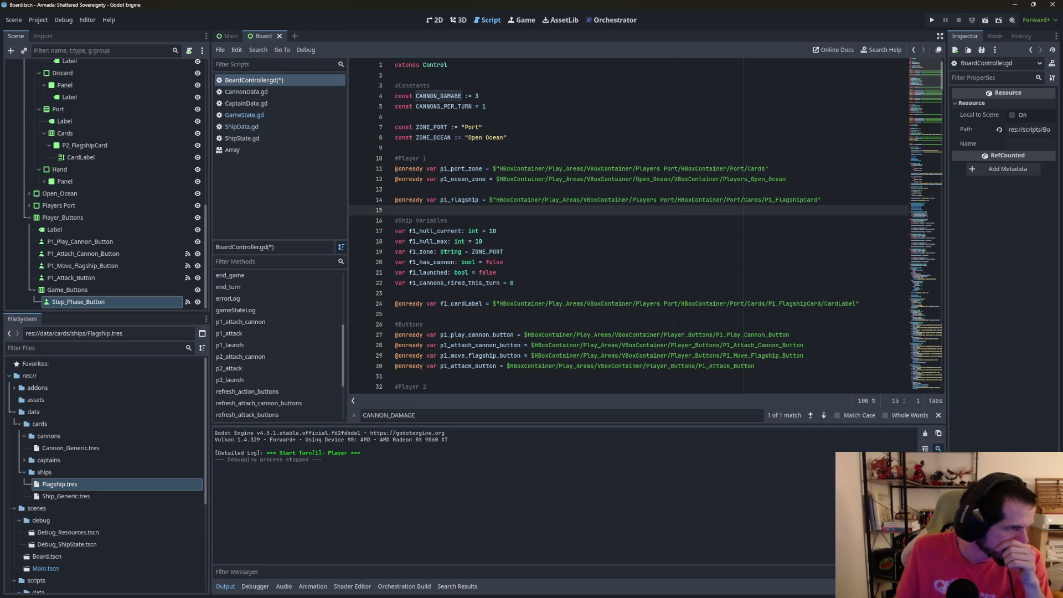
mouse_move(394, 107)
left_mouse_down()
mouse_move(415, 97)
mouse_move(345, 95)
left_mouse_up()
key("BackSpace")
key("BackSpace")
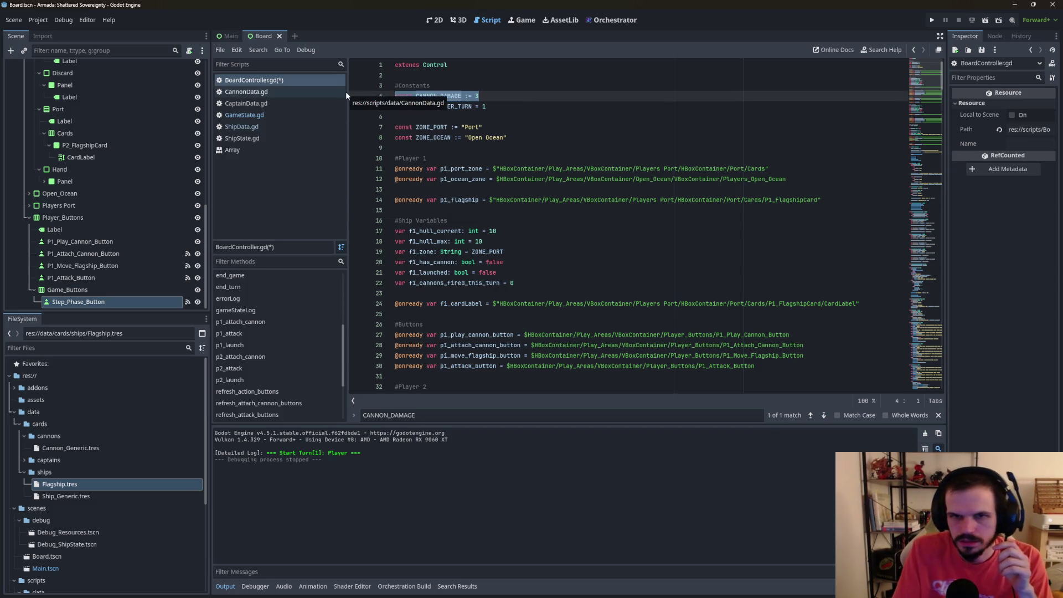
left_click(310, 114)
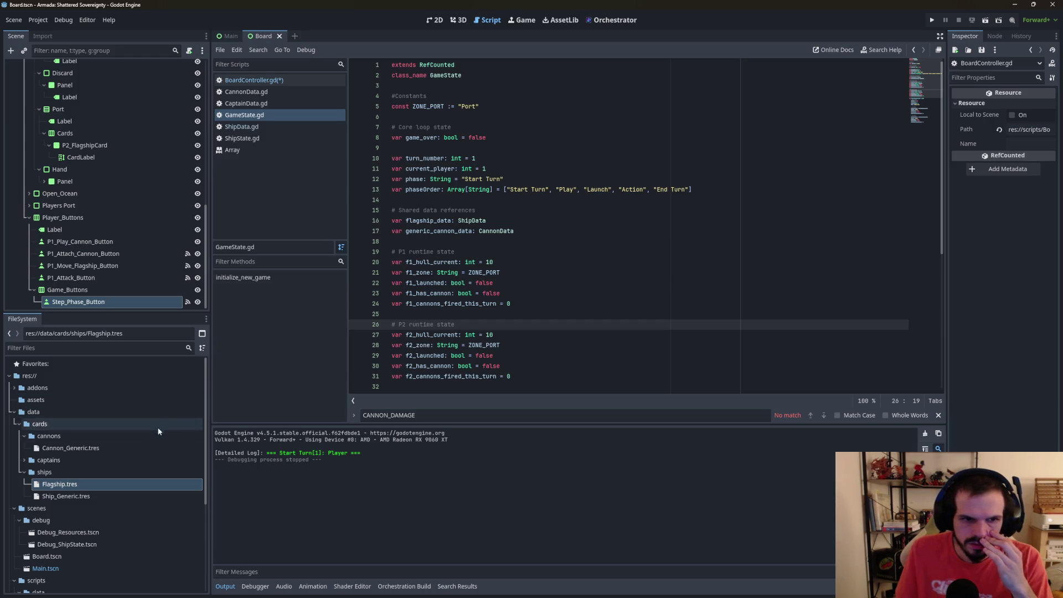
Step: View Cannon_Generic.tres, then test-run attach, launch and attack turns, confirming Flagship 2 deals 2 damage
left_click(109, 448)
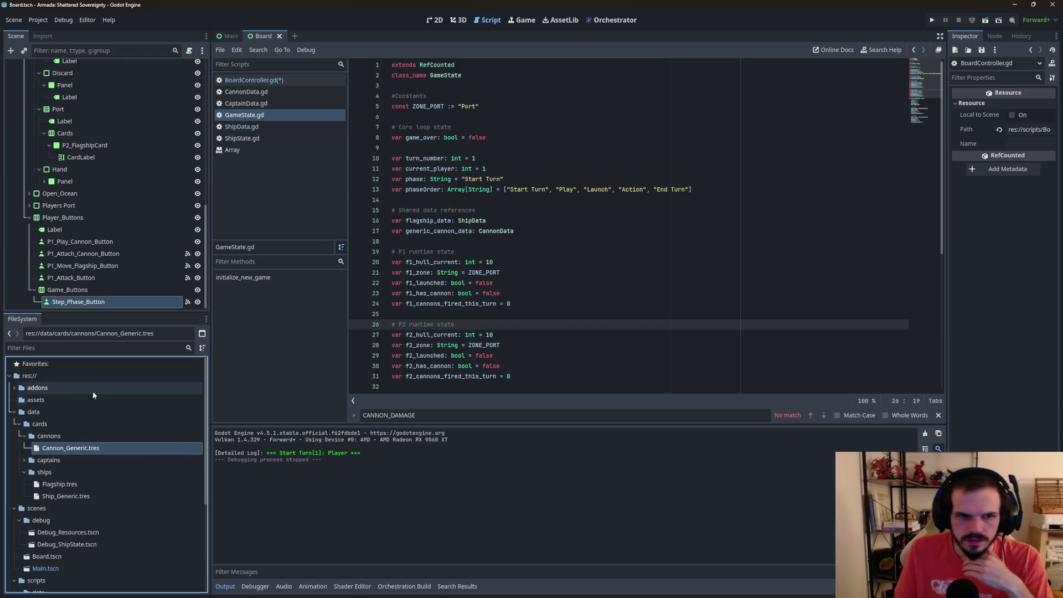
double_click(66, 450)
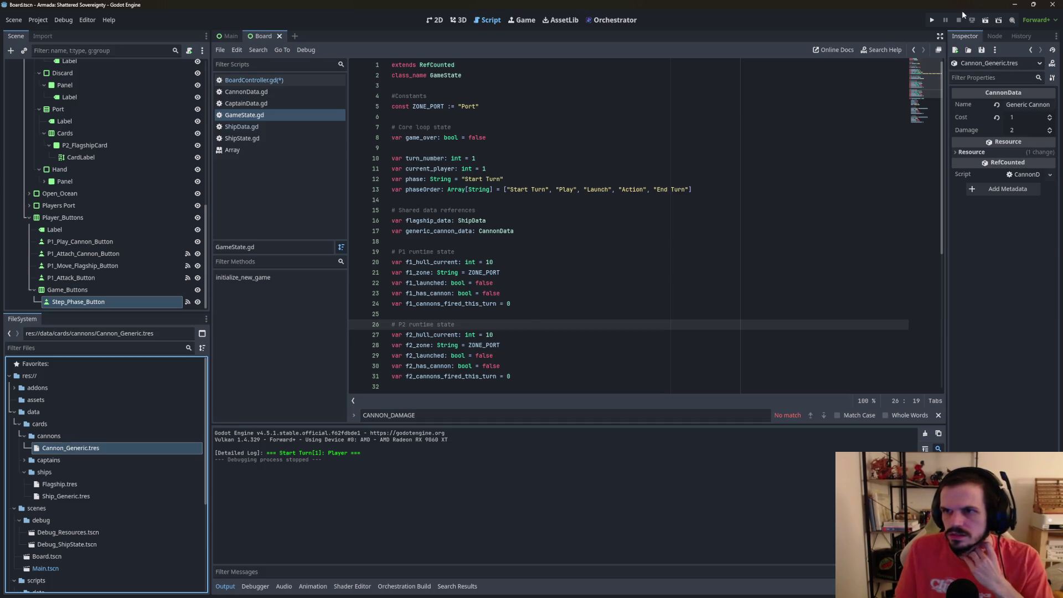
left_click(931, 21)
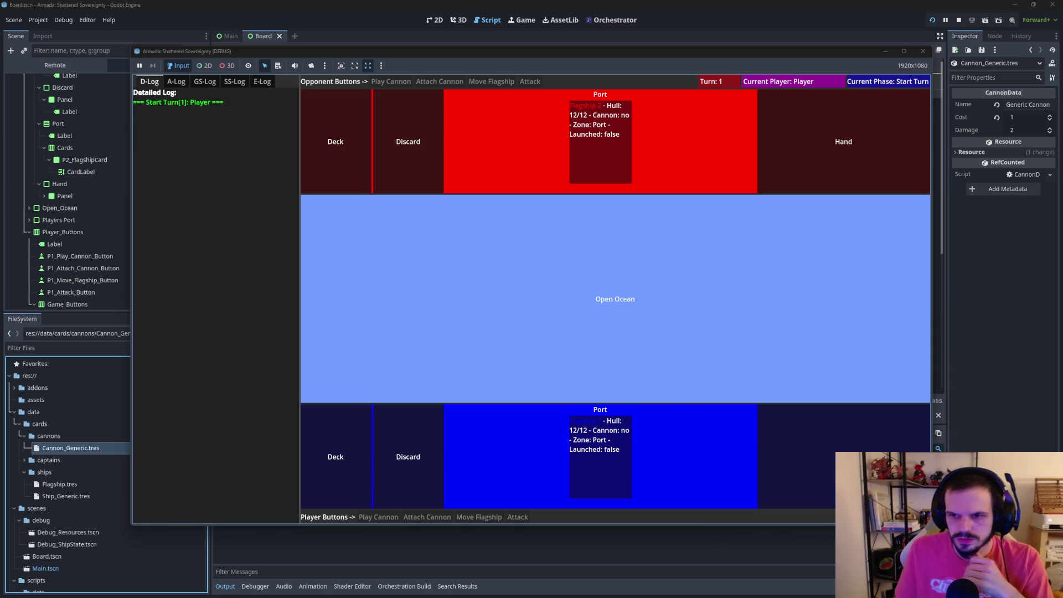
left_click(426, 517)
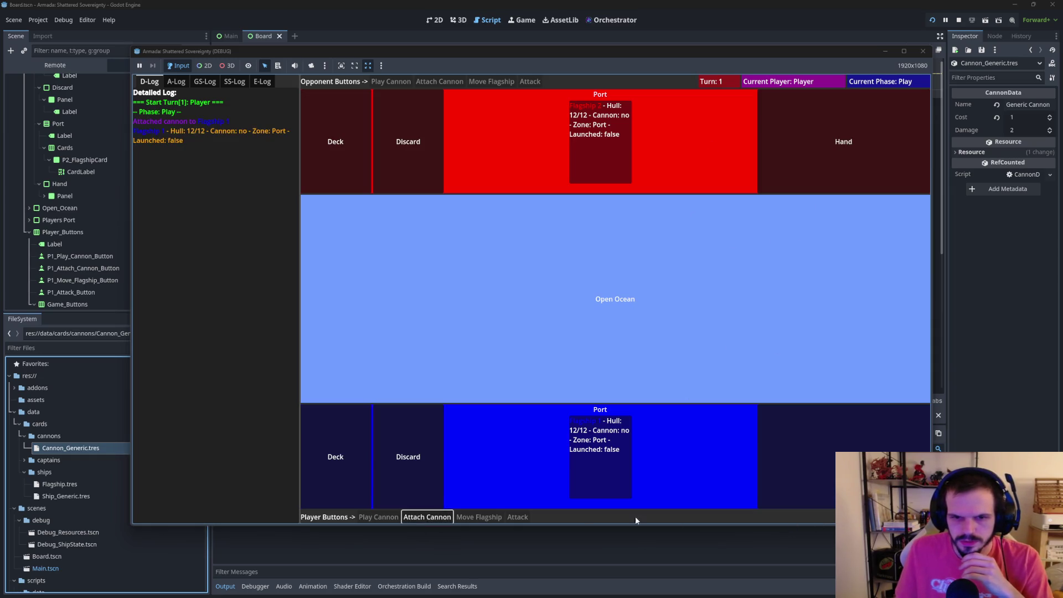
left_click(477, 517)
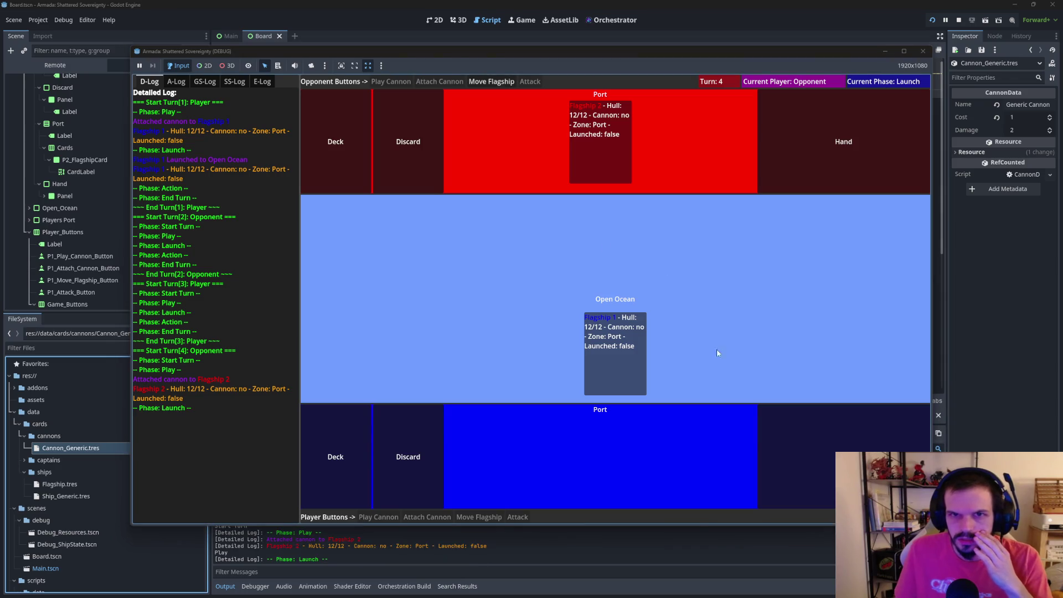
left_click(492, 81)
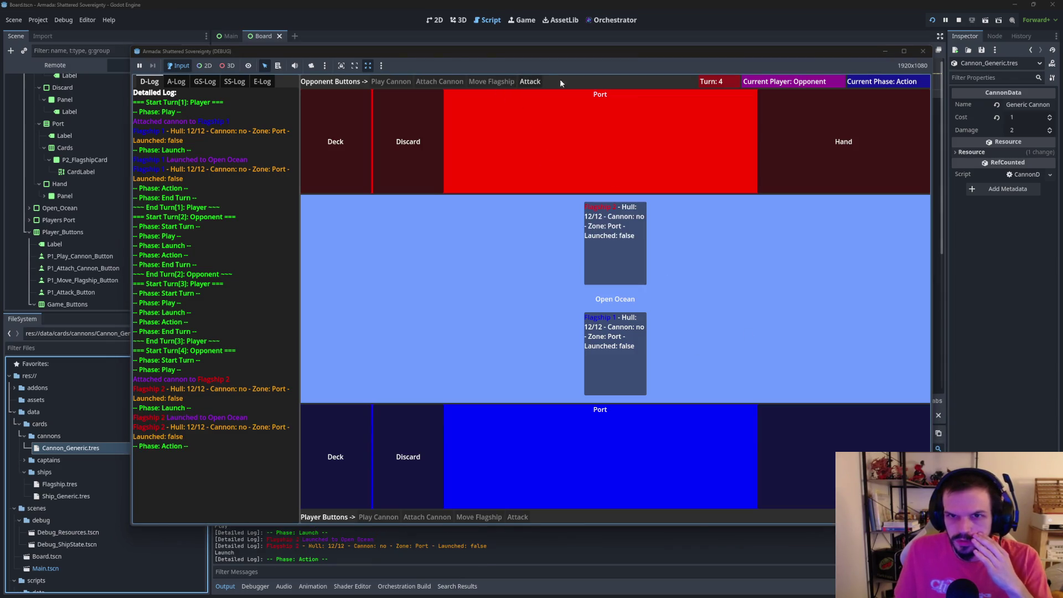
left_click(525, 82)
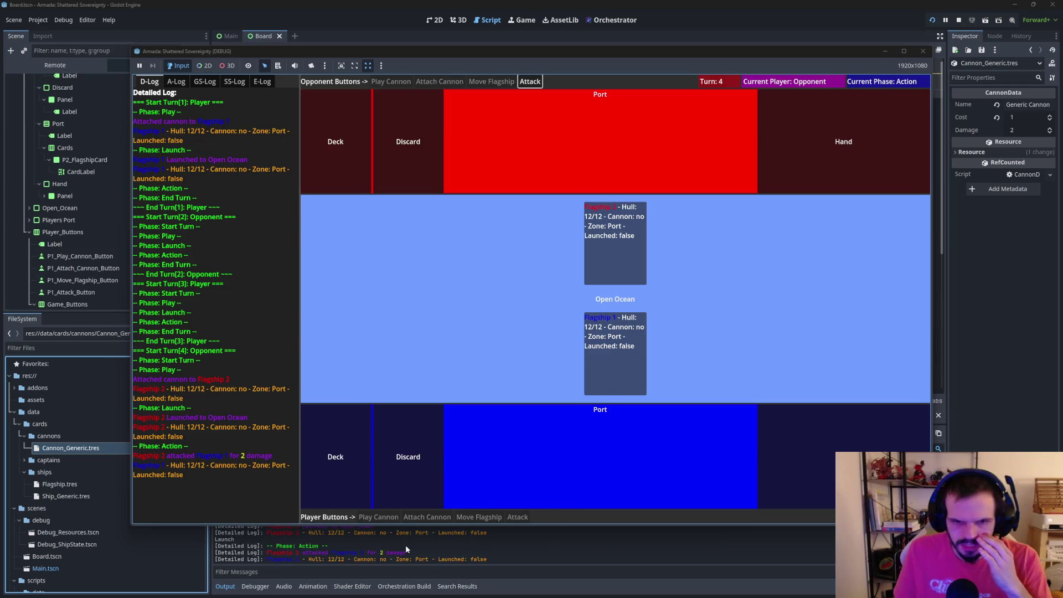
left_click(958, 20)
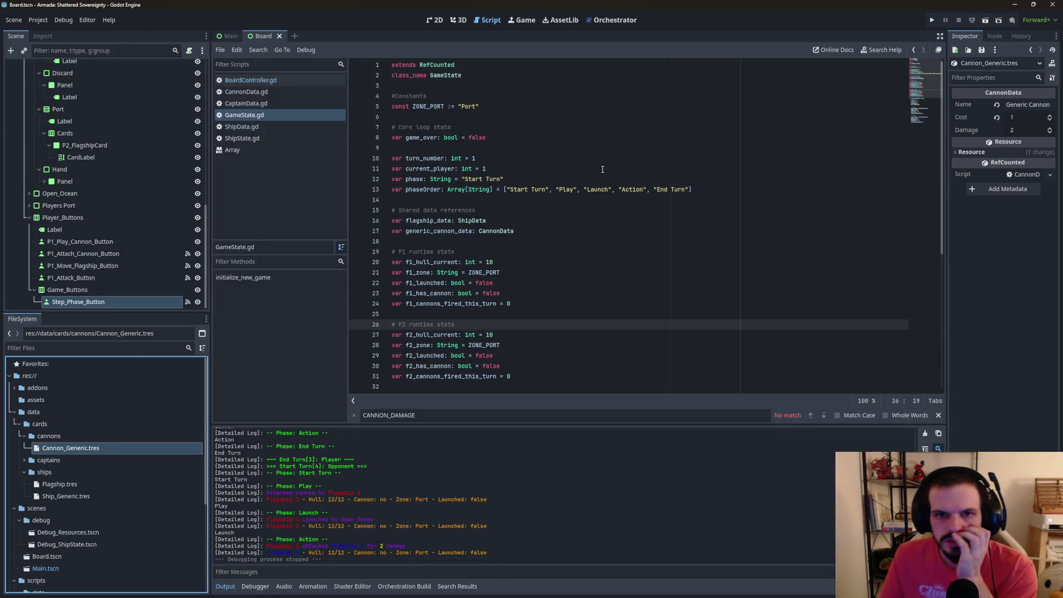
Step: Set the generic cannon's Damage to 4
left_click(1028, 131)
type("4")
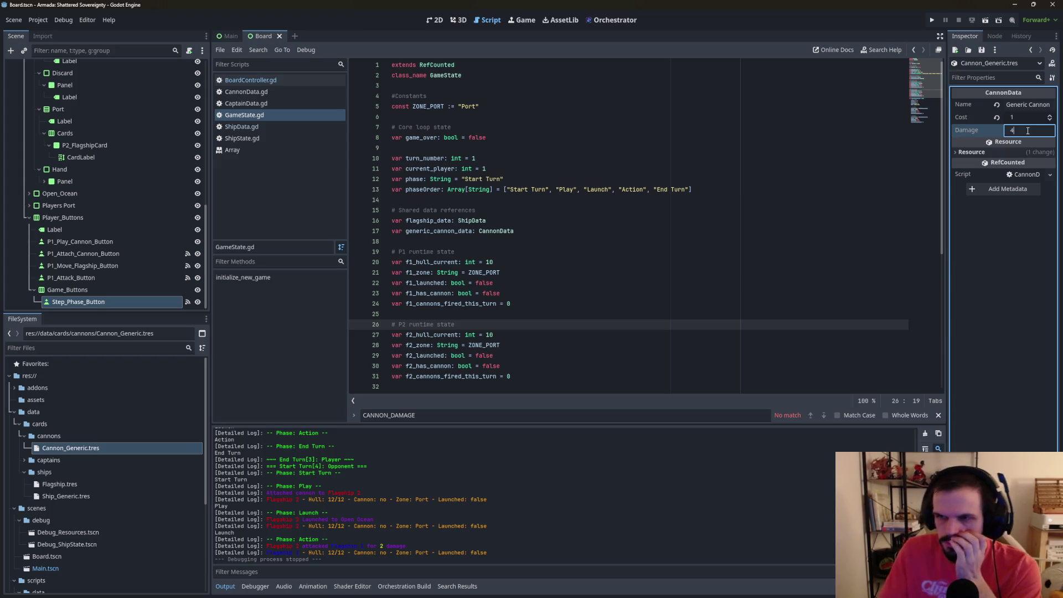
left_click(885, 168)
Step: Test-run the game: arm and launch both flagships, then have Flagship 2 attack Flagship 1
left_click(932, 21)
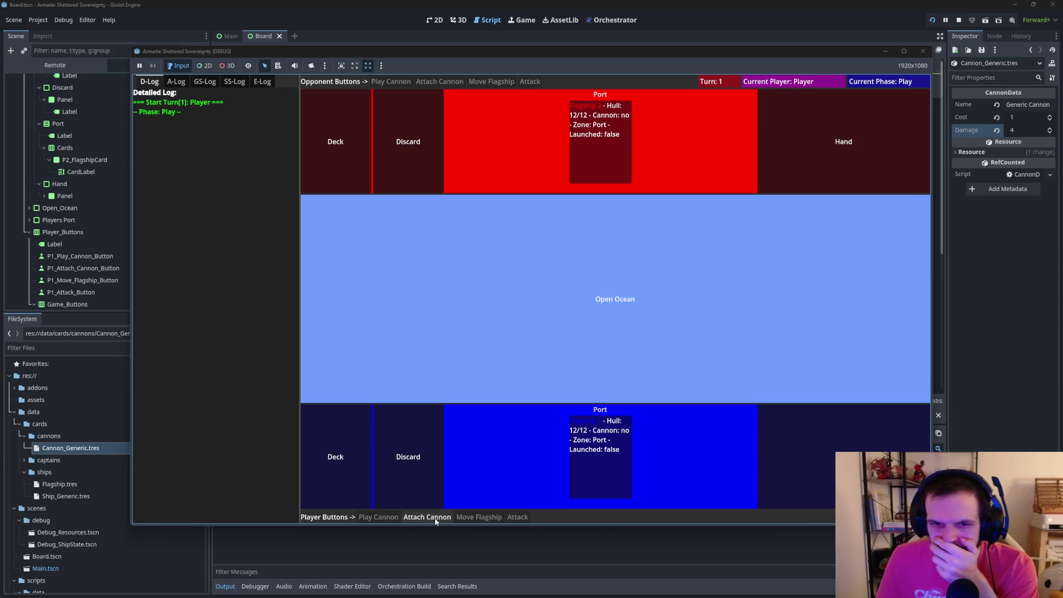
left_click(427, 517)
left_click(480, 517)
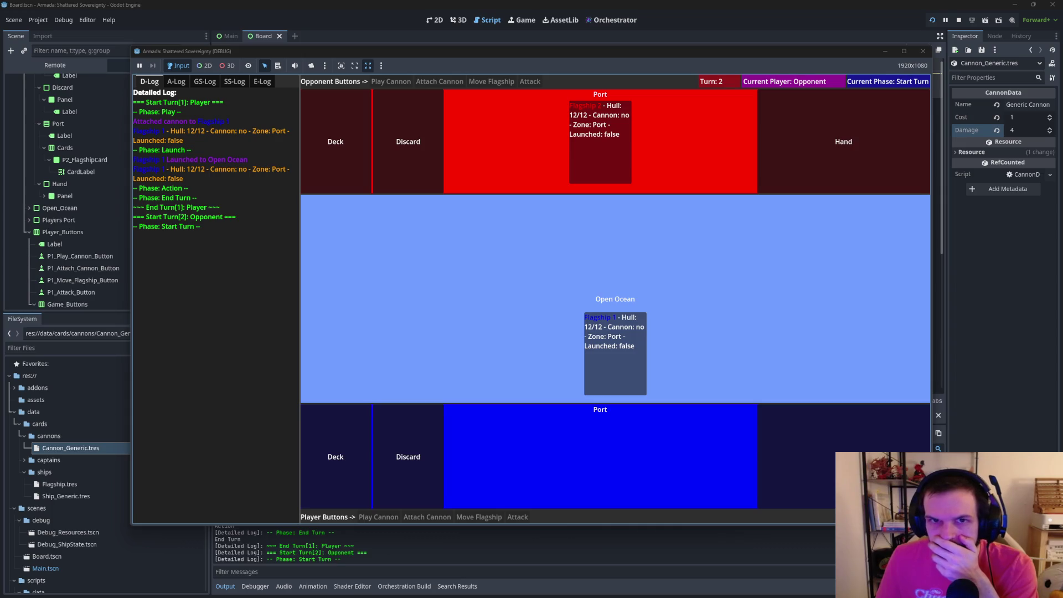
left_click(443, 81)
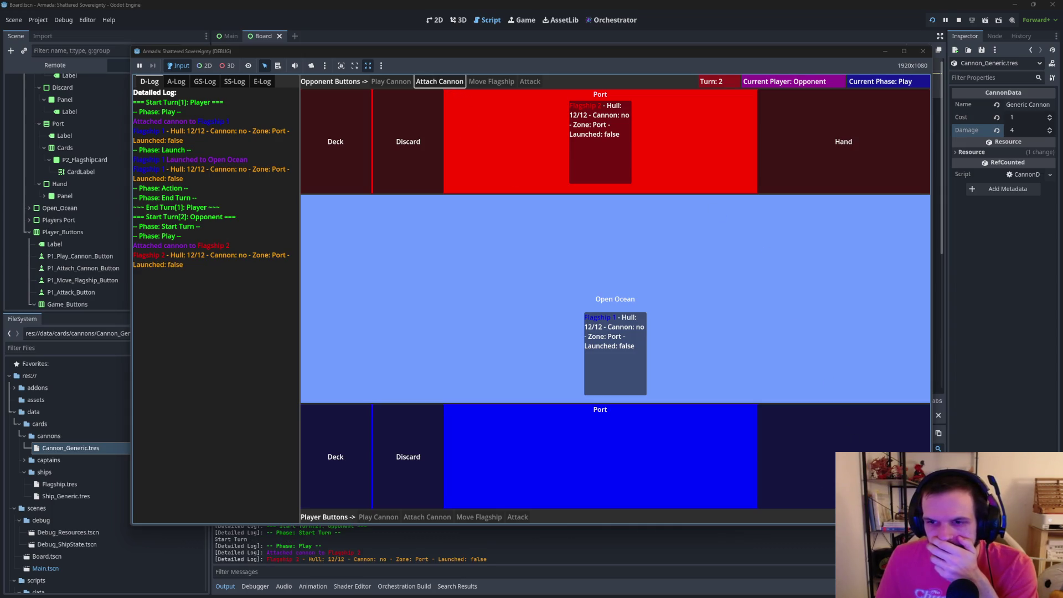
left_click(492, 81)
left_click(529, 81)
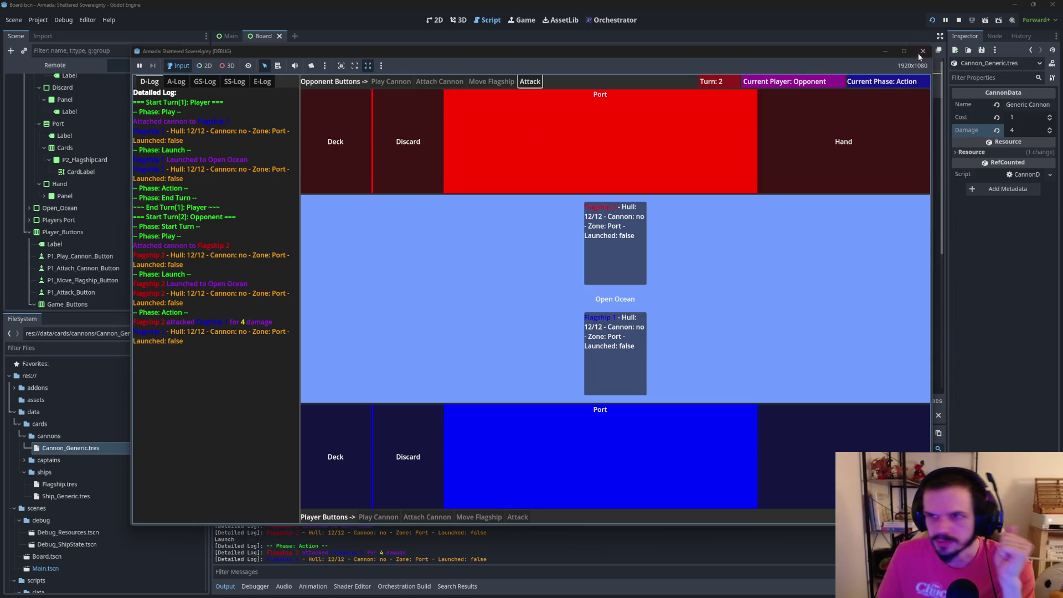
left_click(958, 20)
Step: Change the generic cannon's Damage to 3
left_click(1035, 129)
type("2")
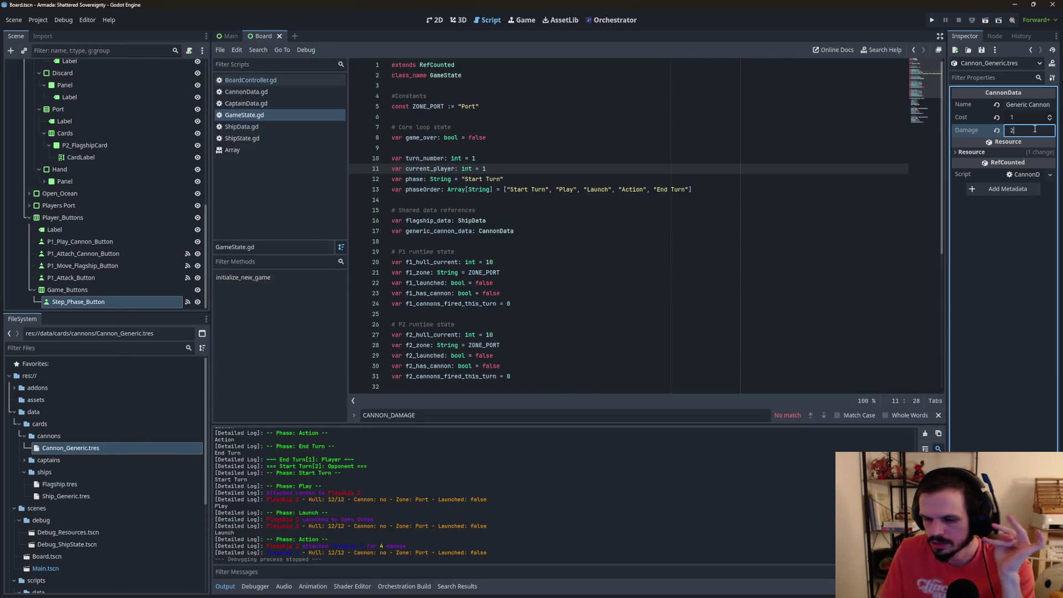
key("BackSpace")
type("3")
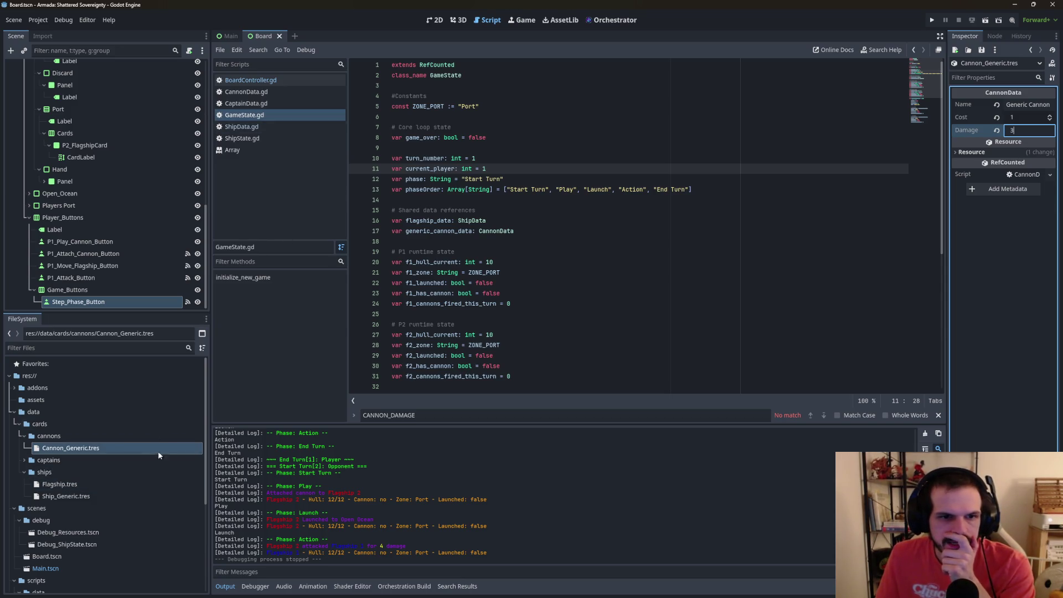
Step: Lower the Flagship resource's Hull Max to 10
left_click(84, 483)
left_click(1021, 126)
type("10")
left_click(699, 209)
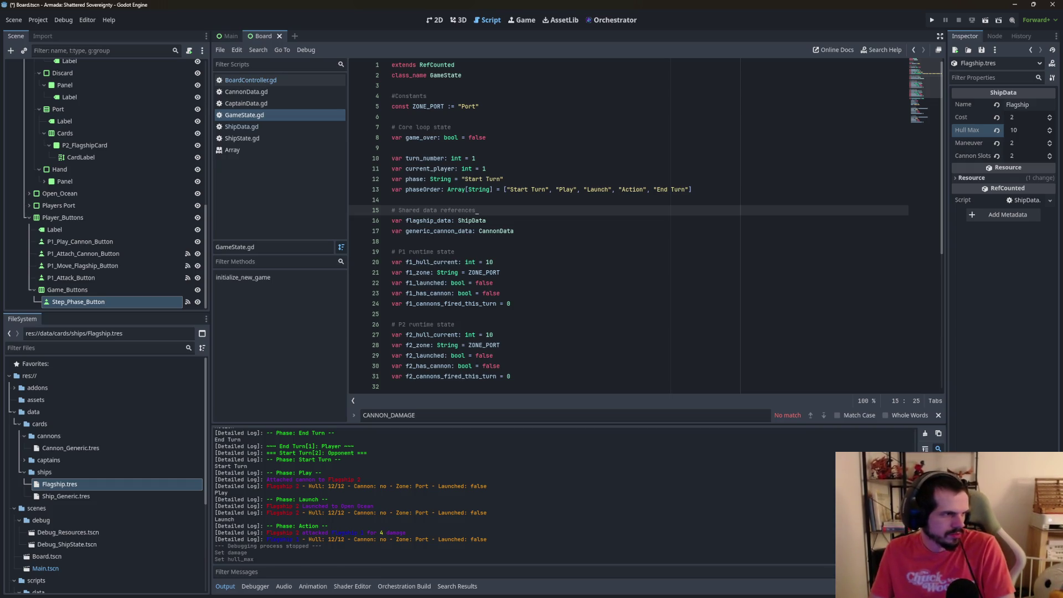
left_click(264, 82)
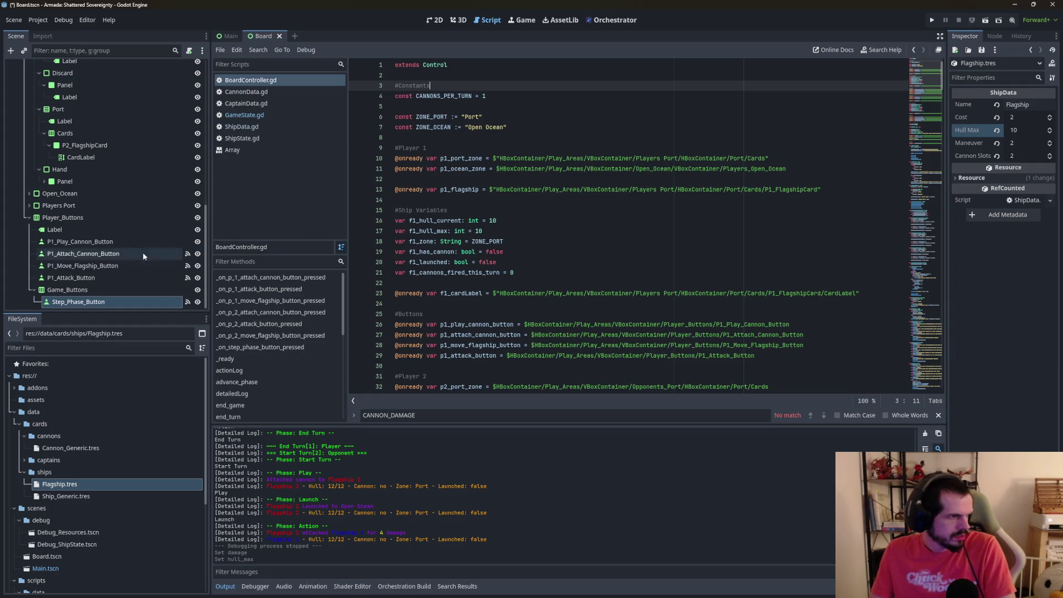
Step: Delete the f1_hull_max and f2_hull_max declarations and save BoardController.gd
left_click(541, 210)
left_click_drag(505, 231, 287, 230)
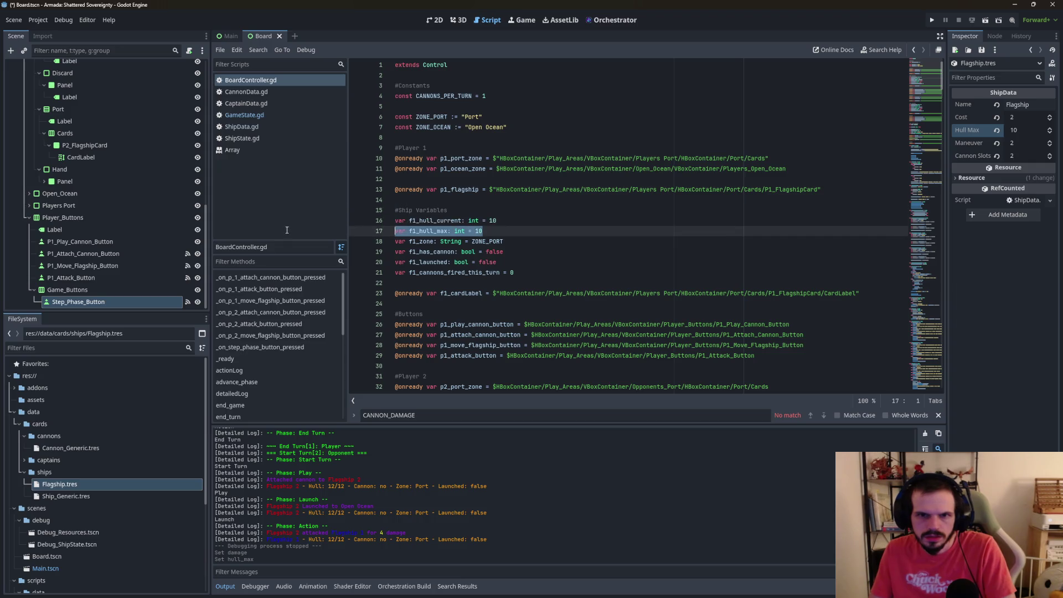
key("BackSpace")
key("BackSpace")
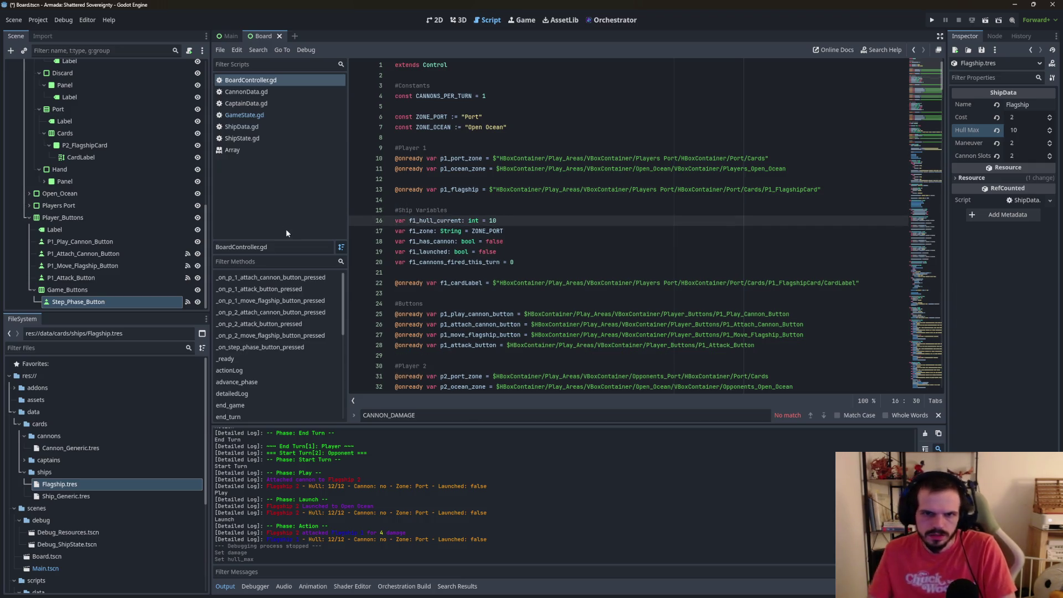
scroll(670, 250, "down", 5)
left_click_drag(490, 293, 325, 291)
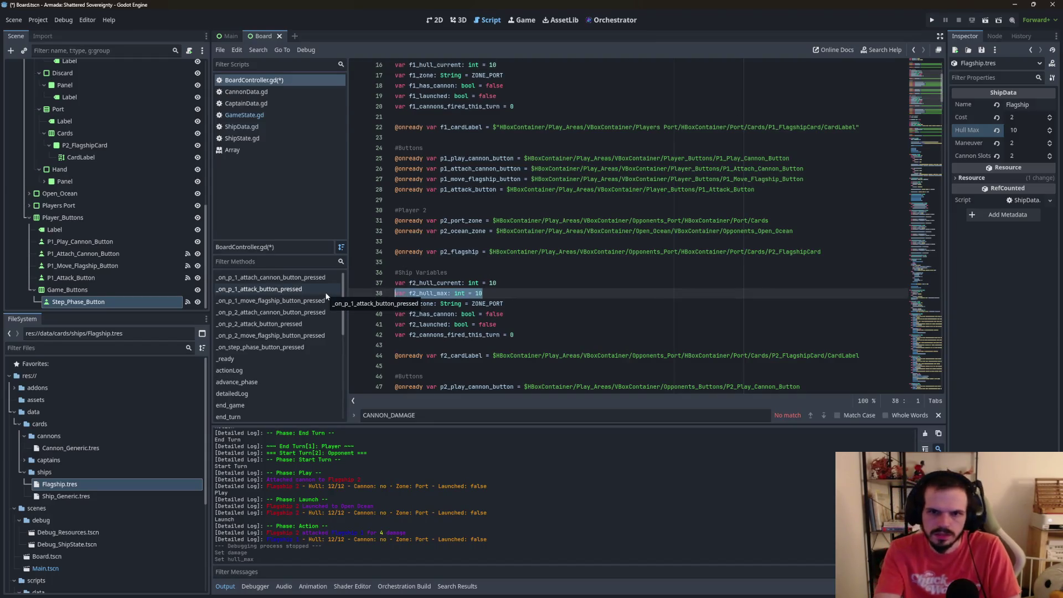
key("BackSpace")
key("BackSpace")
key("ctrl+s")
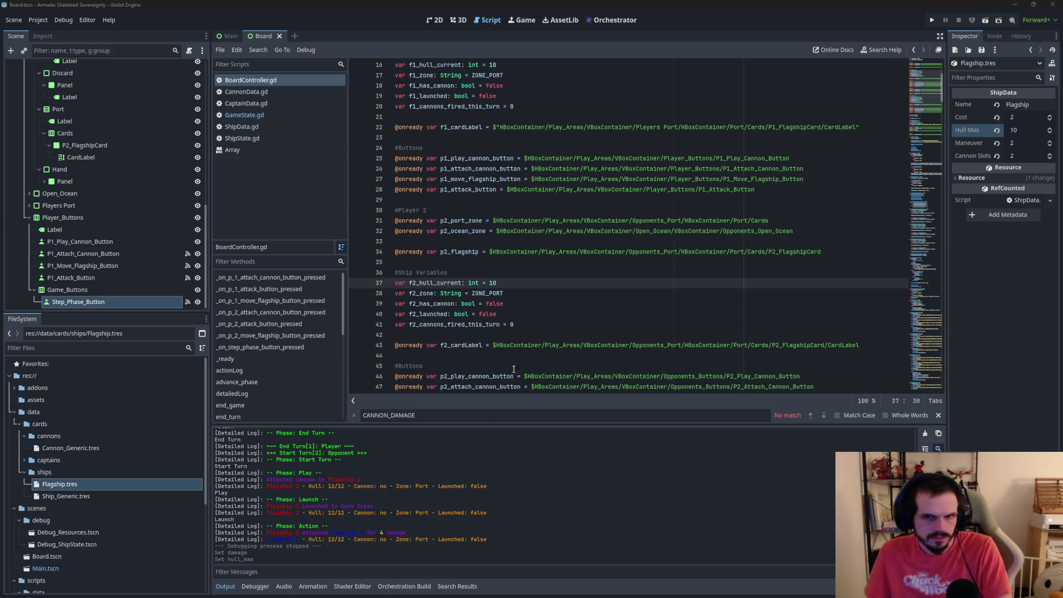
Step: Delete Player 2's #Ship Variables block from the script
scroll(552, 366, "down", 5)
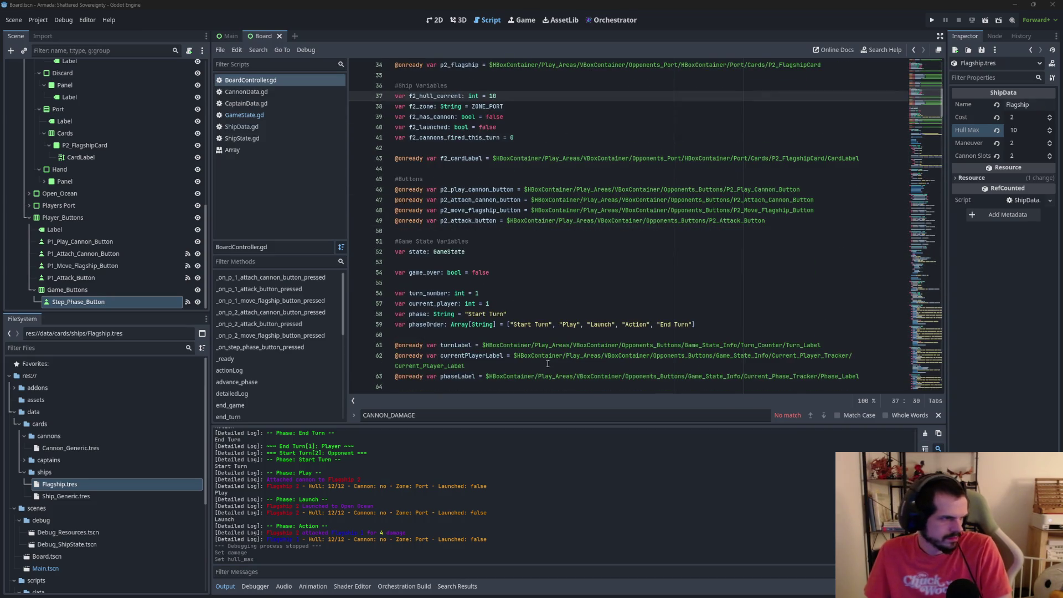
scroll(577, 301, "down", 1)
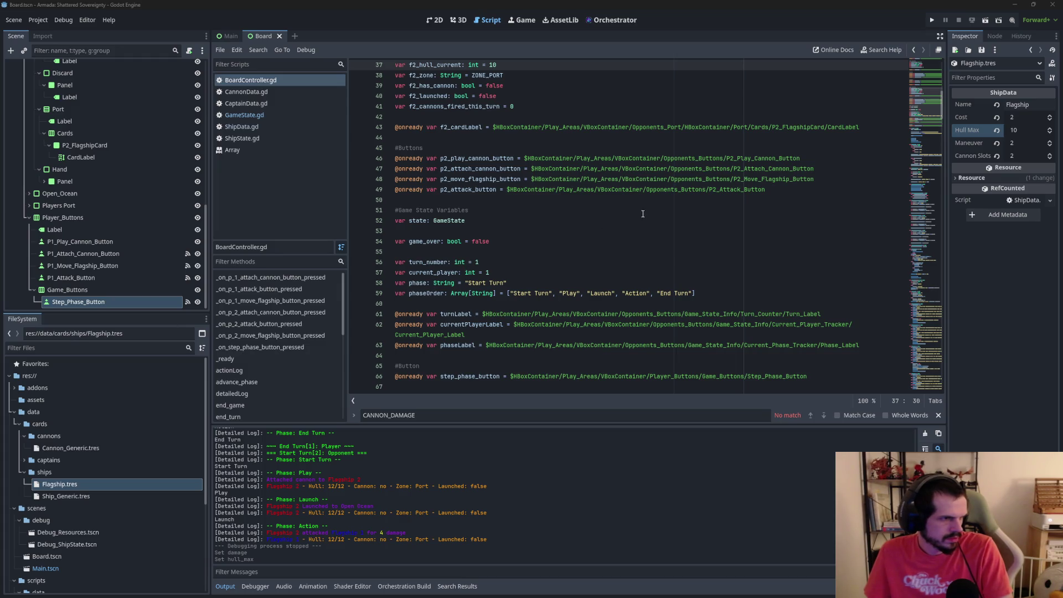
scroll(607, 224, "up", 4)
scroll(603, 229, "up", 3)
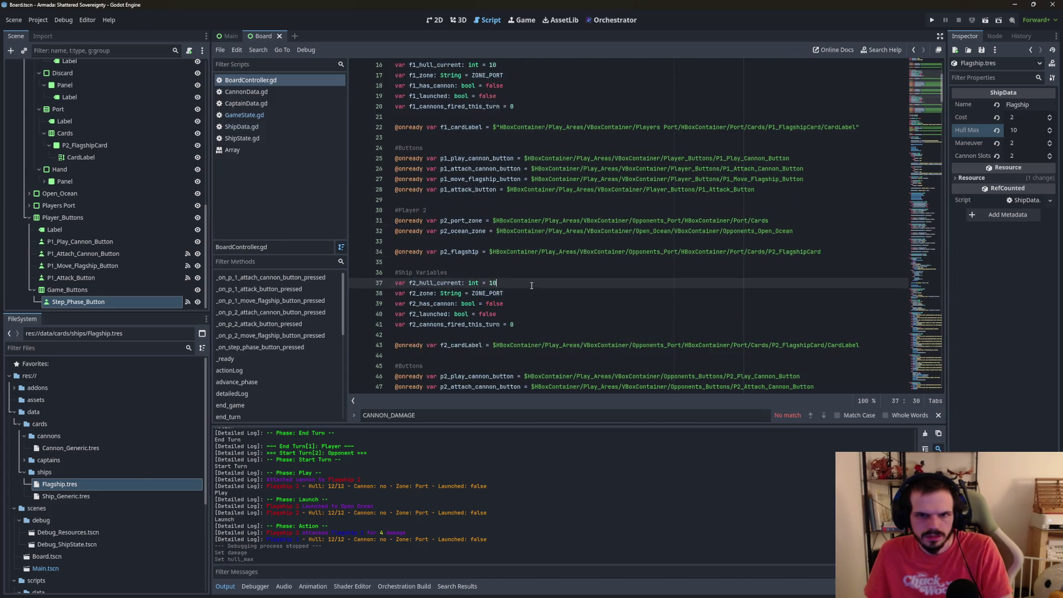
mouse_move(515, 325)
left_mouse_down()
mouse_move(443, 313)
mouse_move(354, 272)
left_mouse_up()
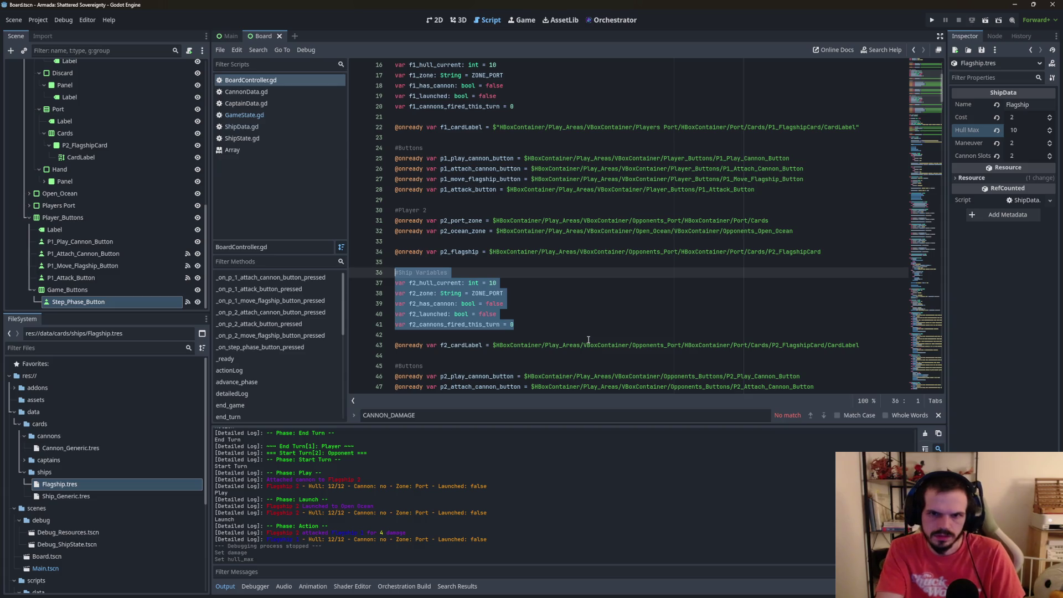
key("BackSpace")
key("BackSpace")
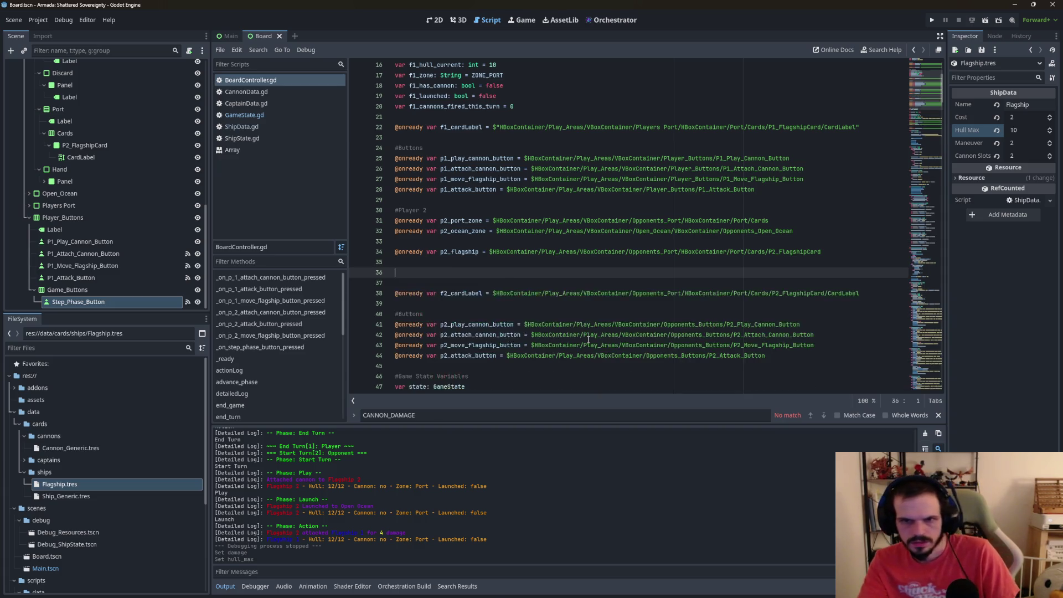
Step: Remove a leftover blank line, check the reported error, and undo to restore Player 2's ship variables
key("BackSpace")
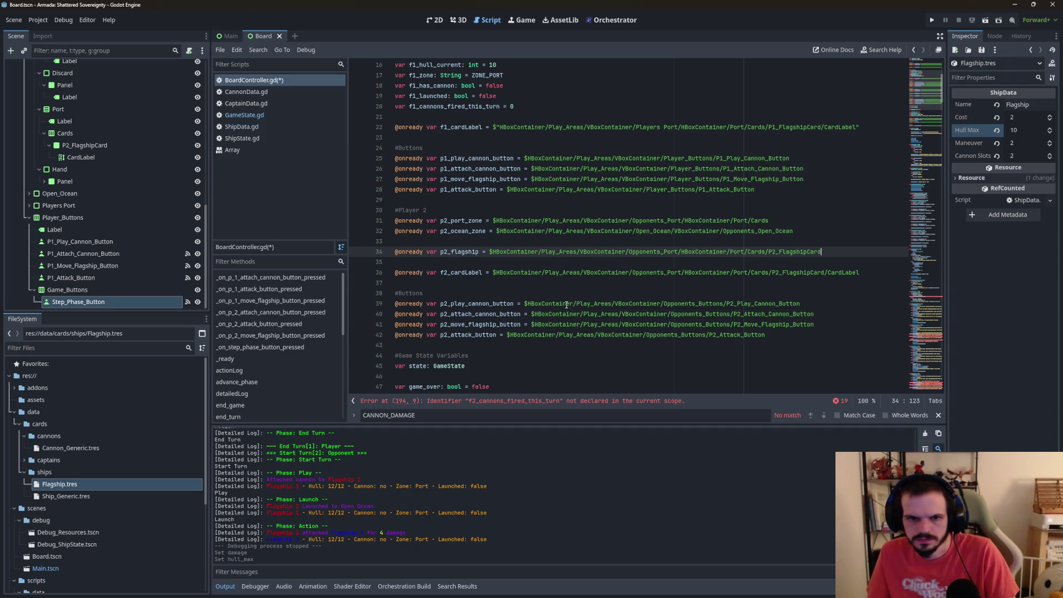
scroll(566, 305, "down", 9)
scroll(565, 306, "down", 15)
left_click(469, 401)
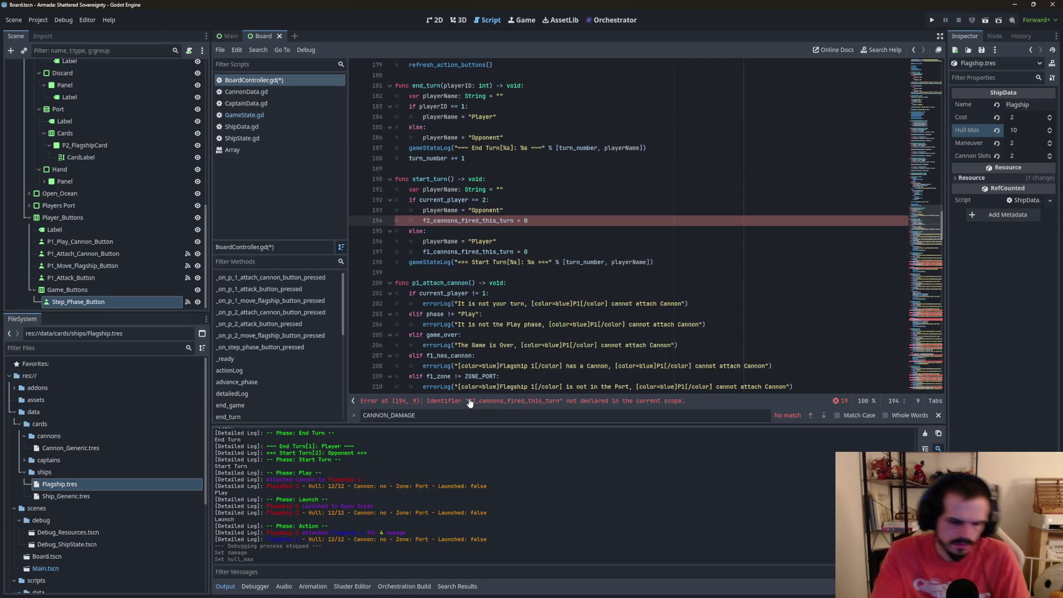
key("ctrl+z")
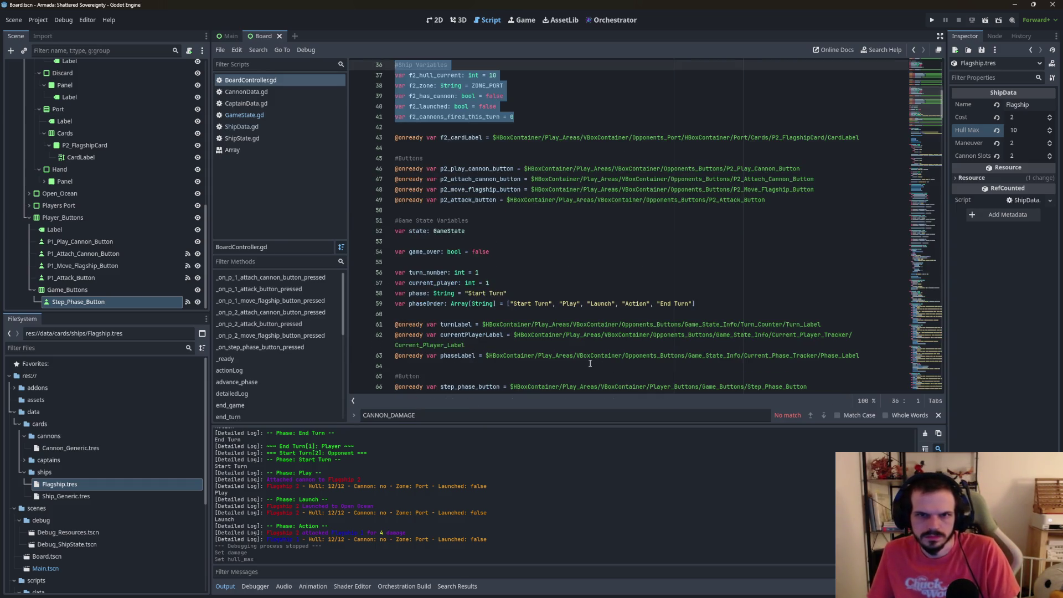
left_click(495, 127)
Step: Delete Player 2's ship variables block again, along with its empty line
scroll(495, 183, "up", 2)
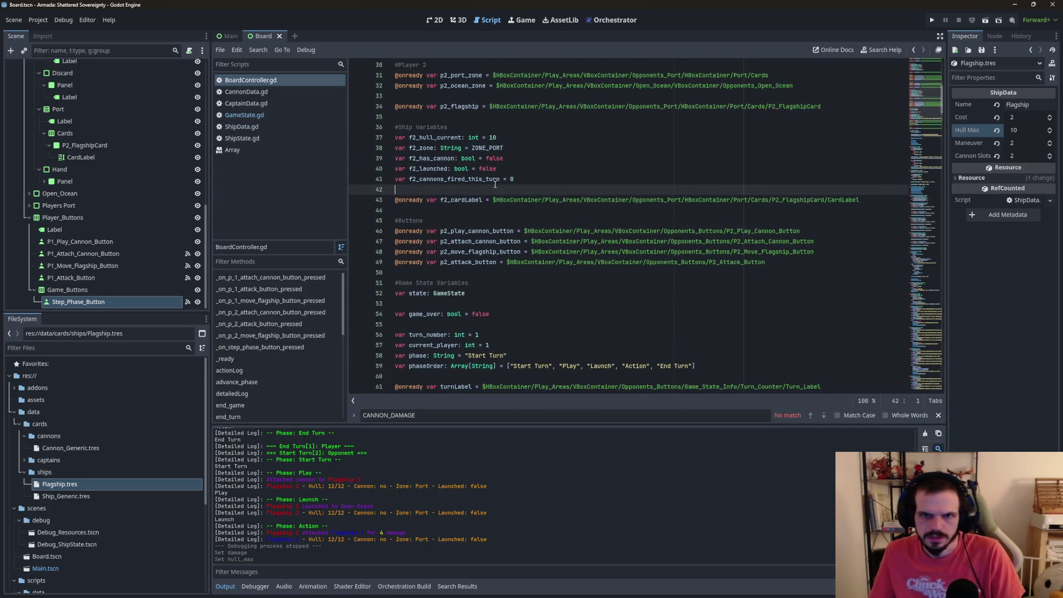
left_click_drag(533, 180, 349, 122)
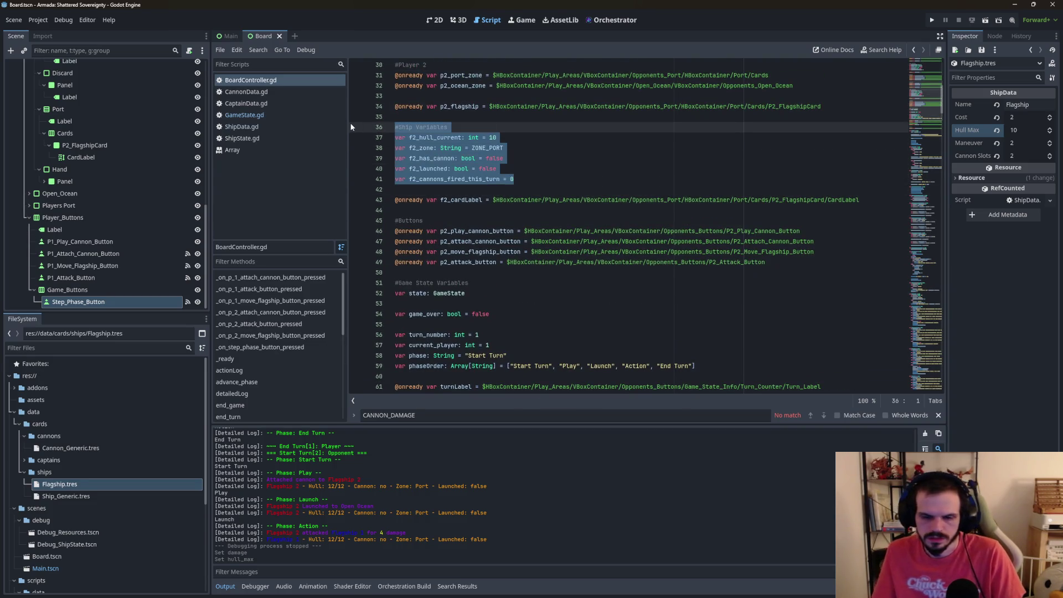
key("BackSpace")
key("Delete")
key("Delete")
key("shift+Down")
key("shift+Down")
key("shift+End")
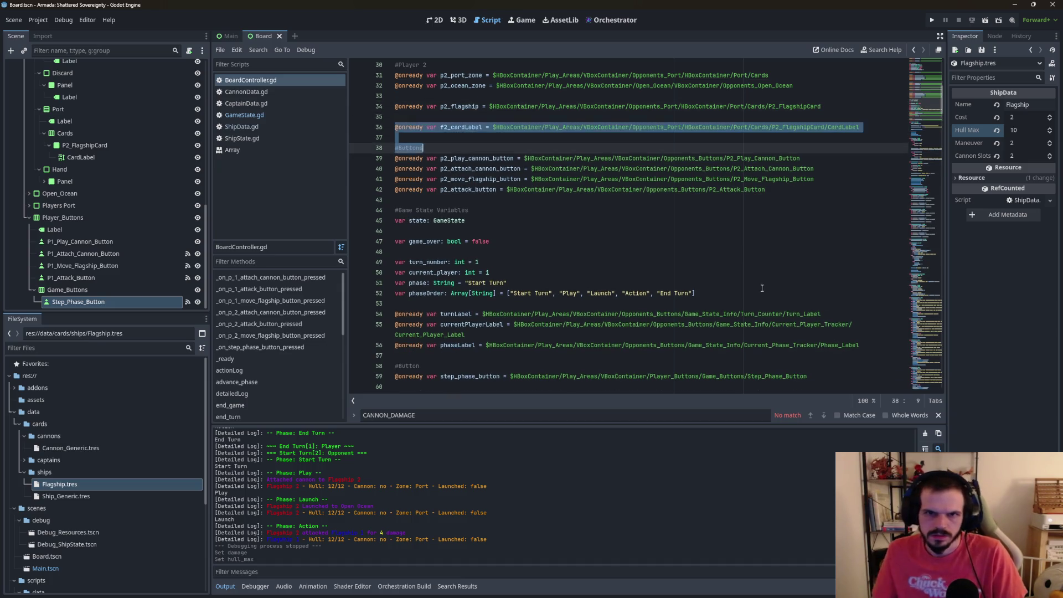
left_click(563, 209)
Step: Delete Player 1's #Ship Variables block and check the resulting error line
scroll(563, 210, "up", 8)
left_click_drag(524, 214, 347, 154)
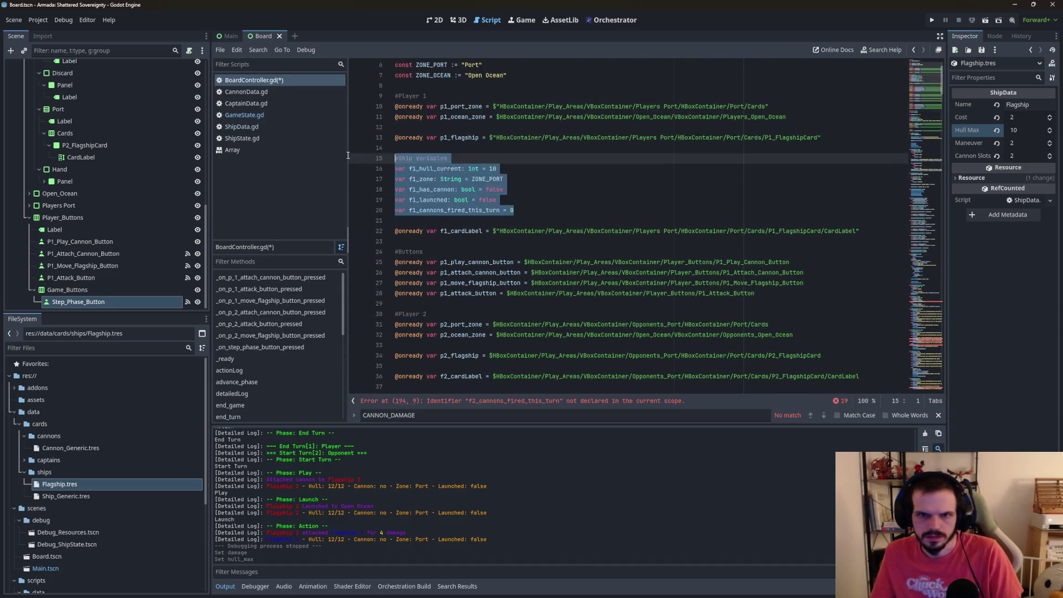
key("BackSpace")
key("BackSpace")
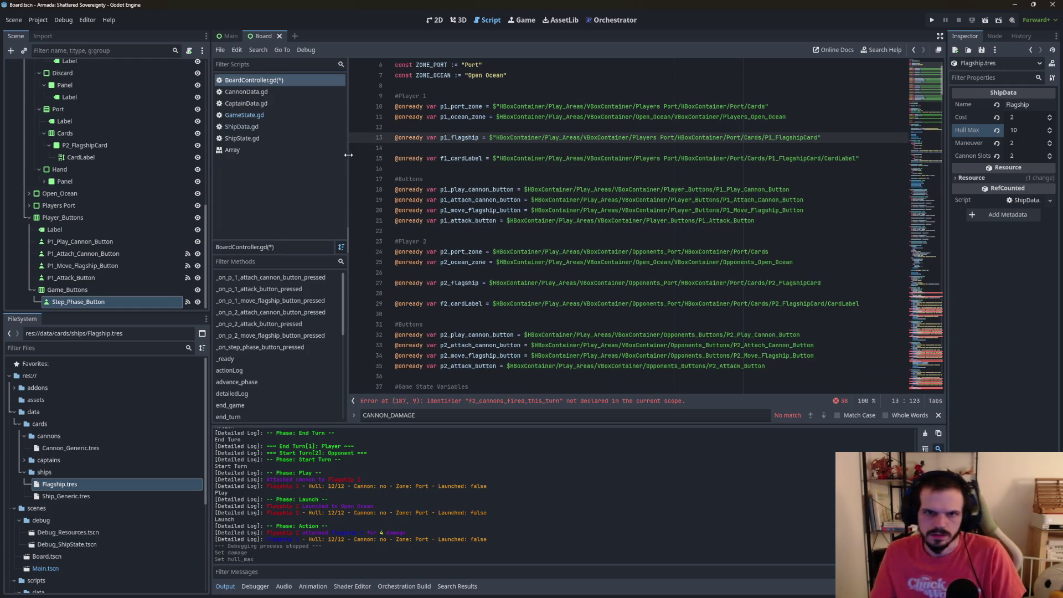
left_click(537, 402)
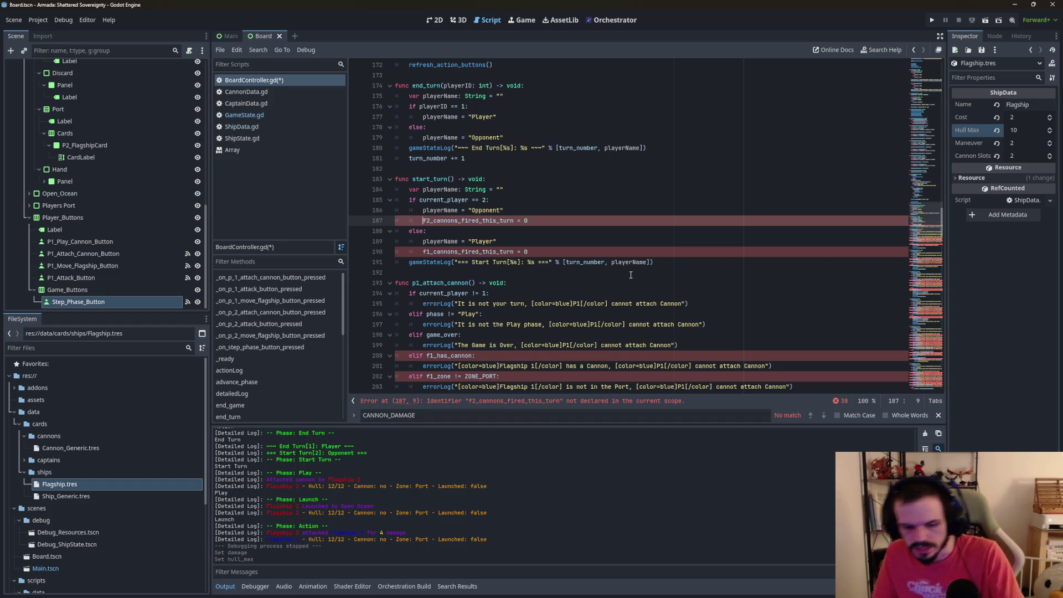
Step: Prefix 'state.' to the flagship references on lines 187 and 190, including f1_cannons_fired_this_turn
type("st")
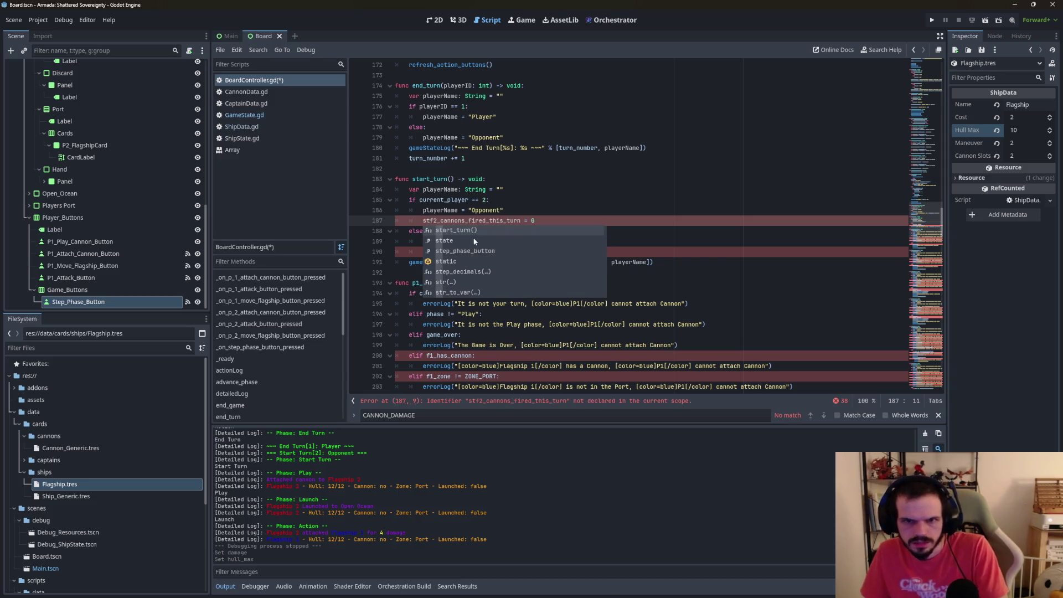
left_click(451, 240)
type(".")
left_click(602, 214)
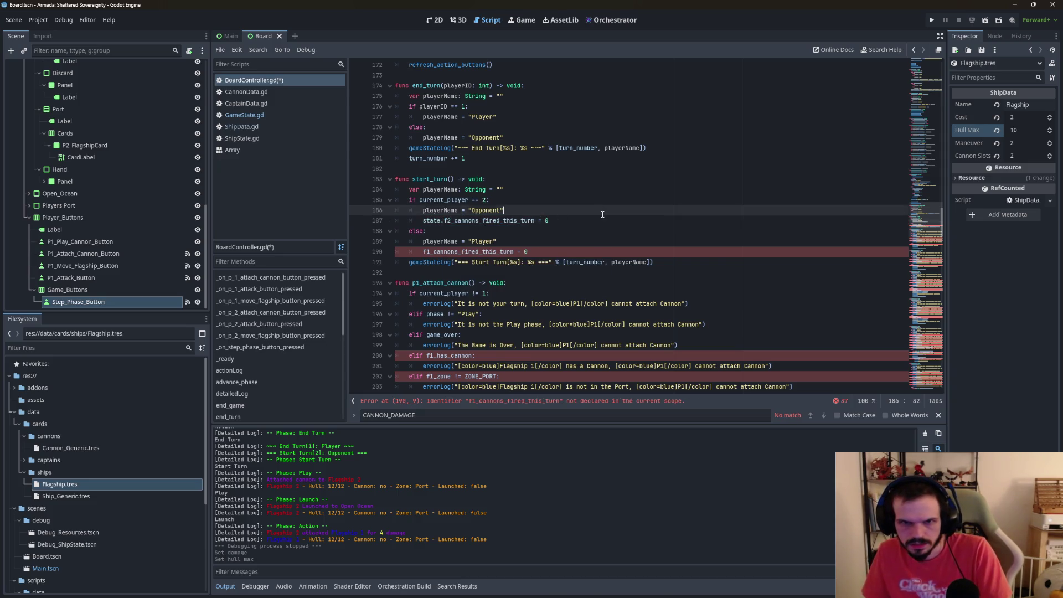
left_click(423, 251)
type("st")
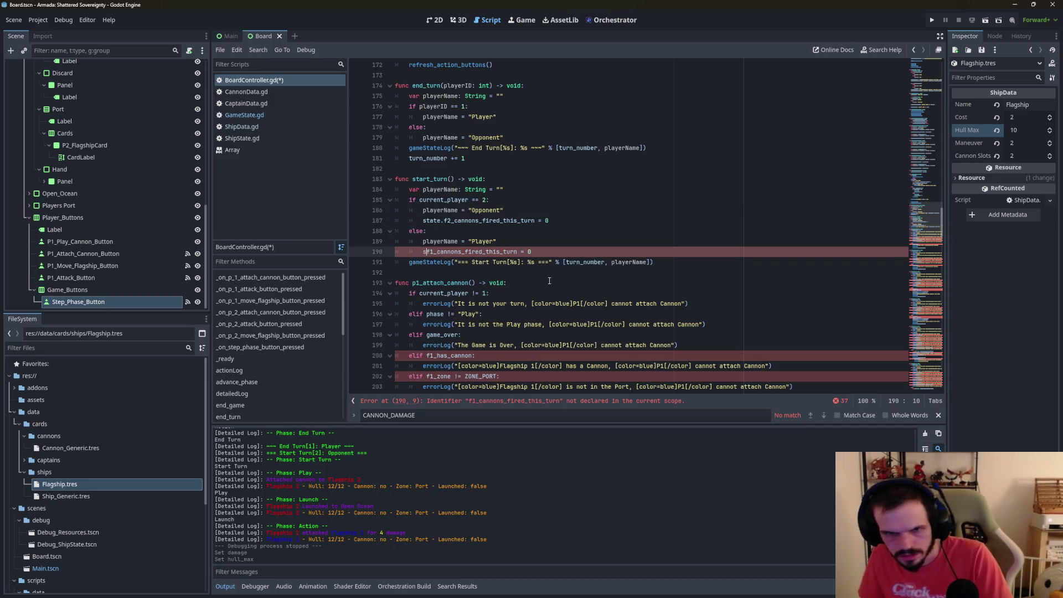
left_click(453, 271)
type(".")
key("Escape")
left_click(424, 251)
Step: Prefix 'state.' to the f1/f2 has_cannon and zone references on lines 200–222
left_click(427, 356)
scroll(558, 356, "down", 1)
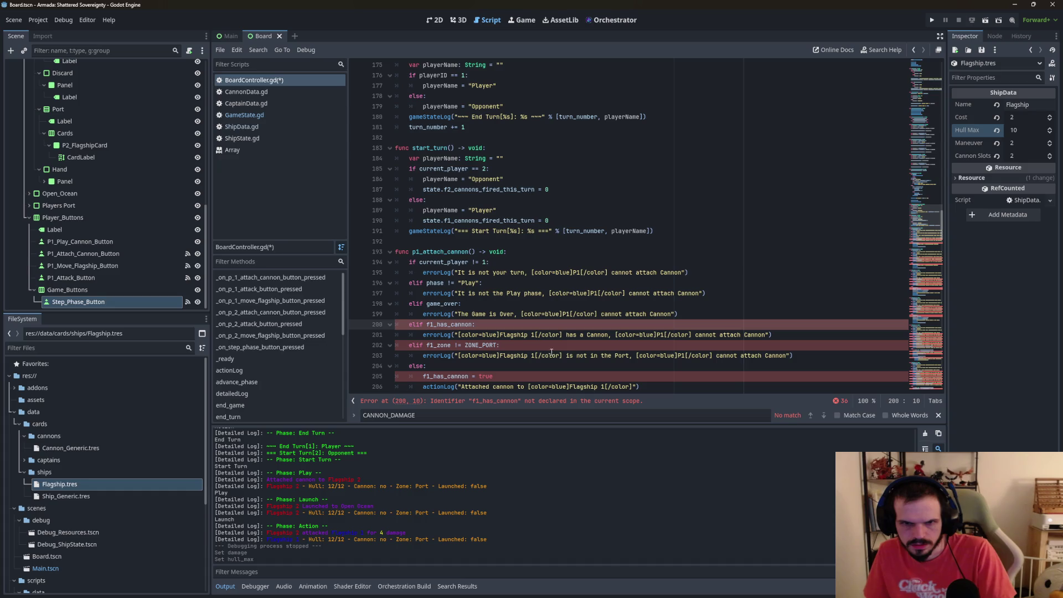
type("state.")
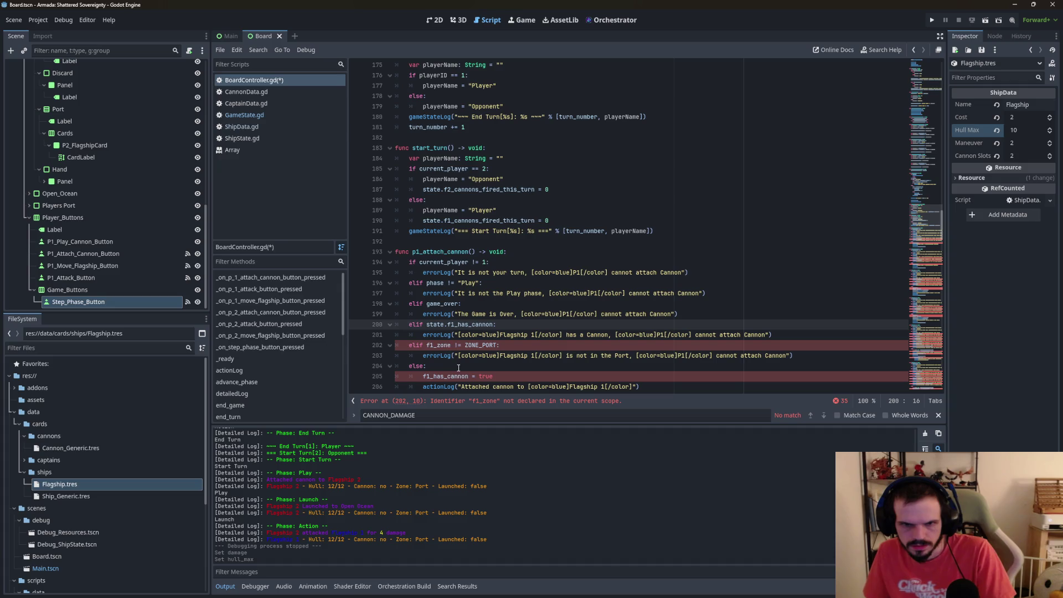
left_click(426, 345)
type("state.")
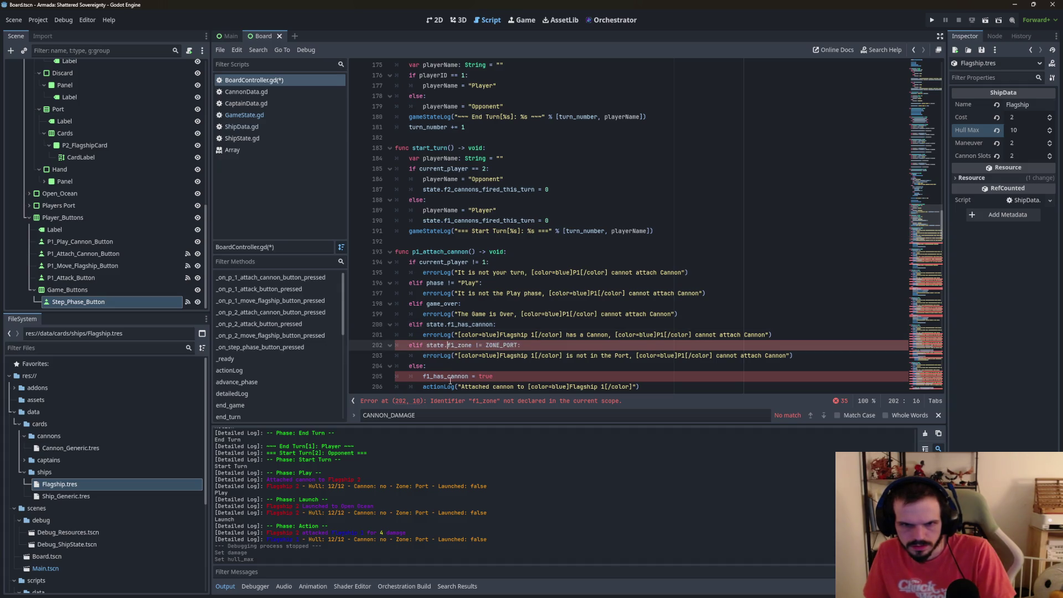
left_click(423, 376)
type("state.")
scroll(497, 362, "down", 3)
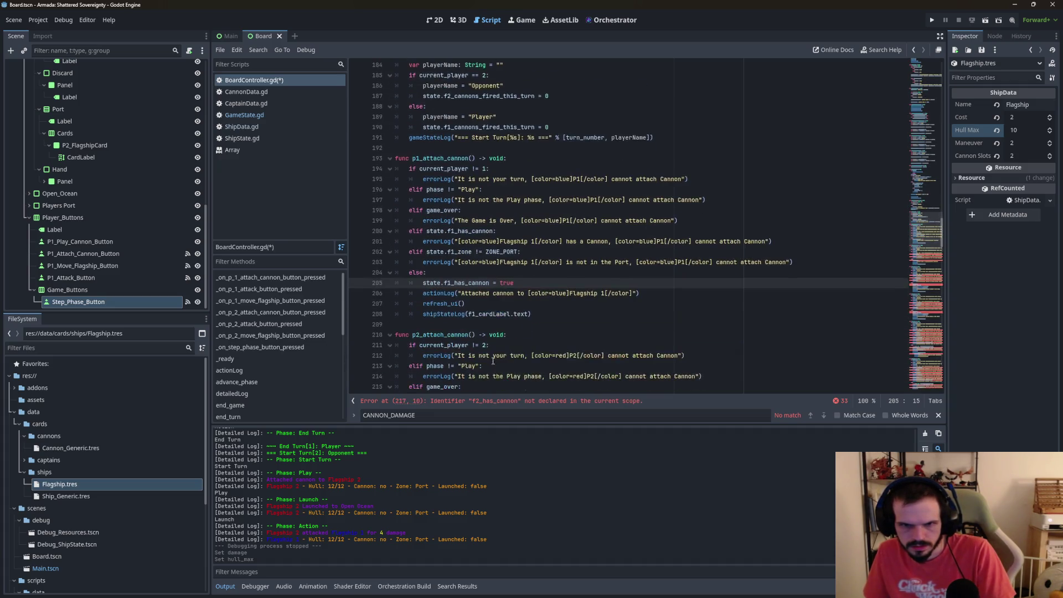
scroll(490, 353, "down", 3)
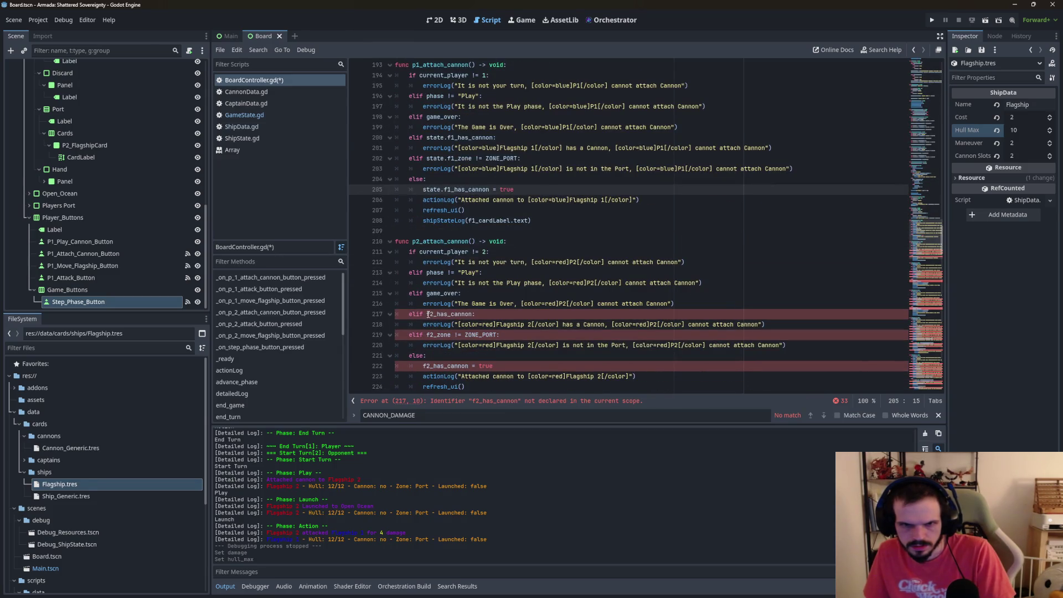
left_click(427, 313)
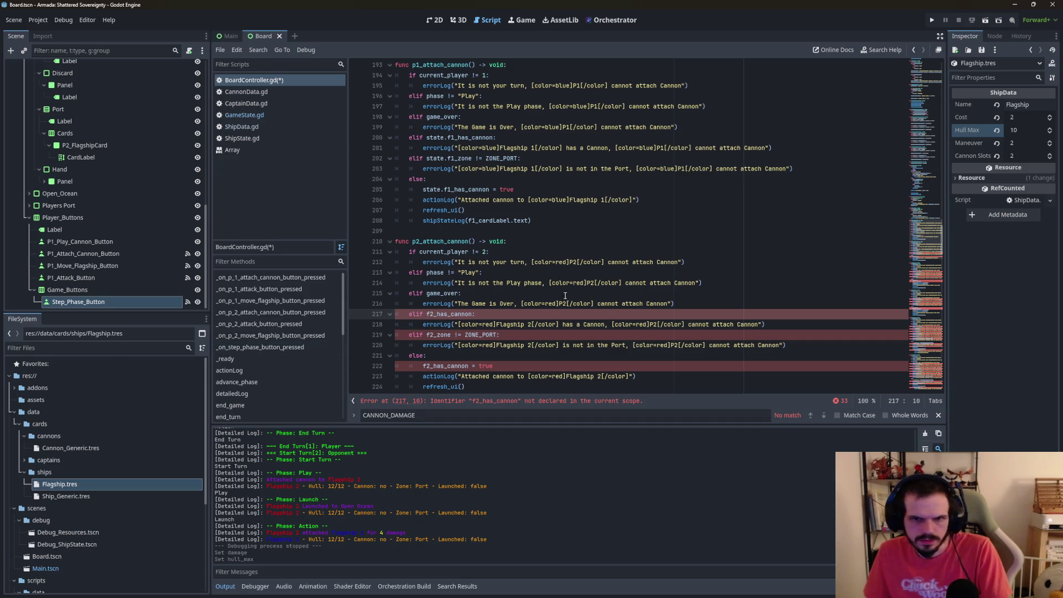
type("state.")
left_click(427, 335)
type("state.")
left_click(423, 366)
type("state.")
Step: Make p1_launch read and assign f1_zone, f1_has_cannon and f1_launched through state
scroll(600, 368, "down", 3)
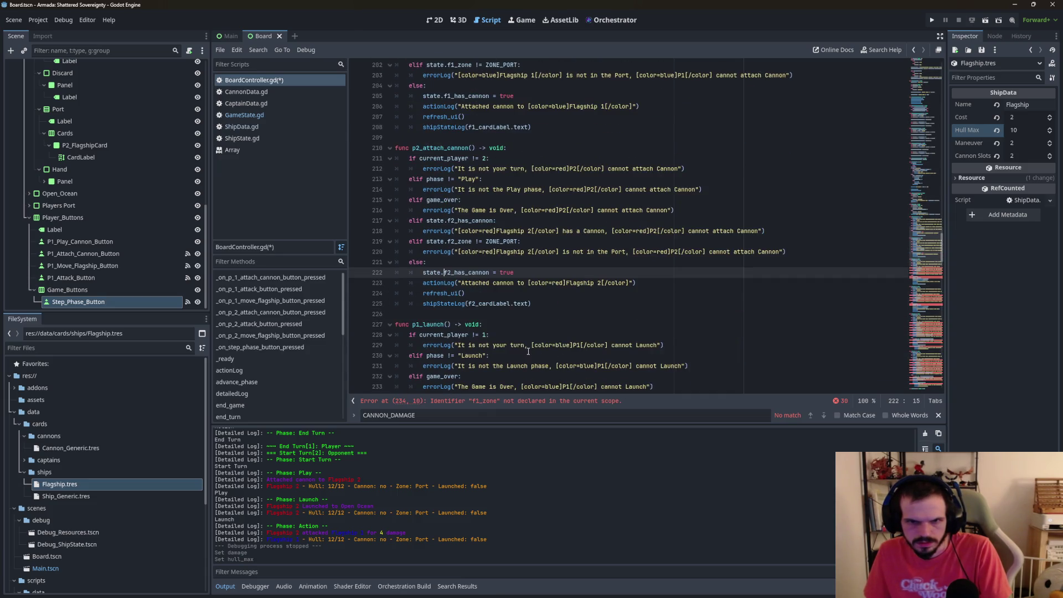
scroll(502, 342, "down", 2)
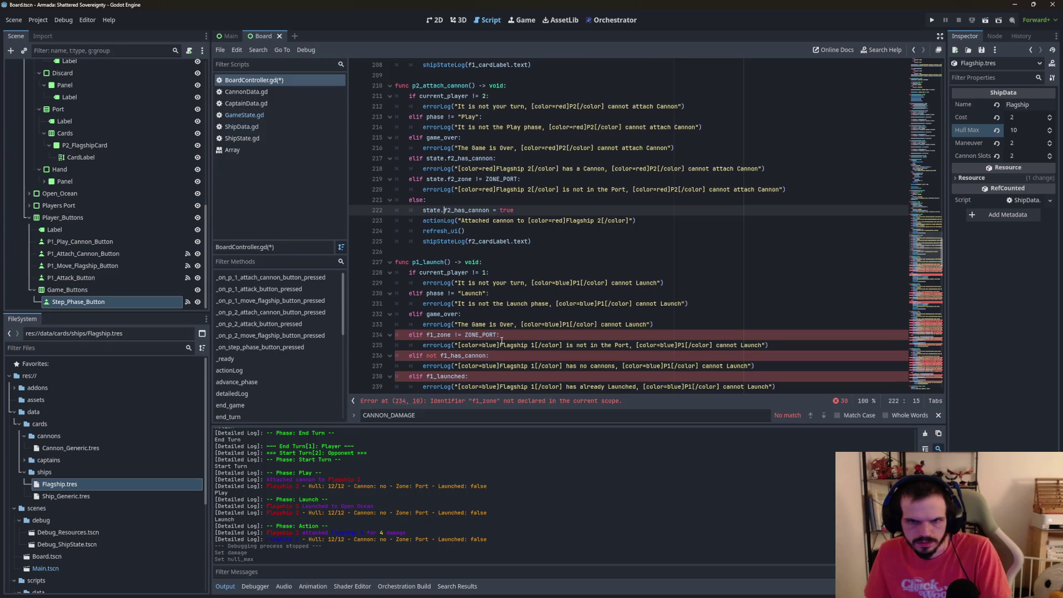
left_click(427, 335)
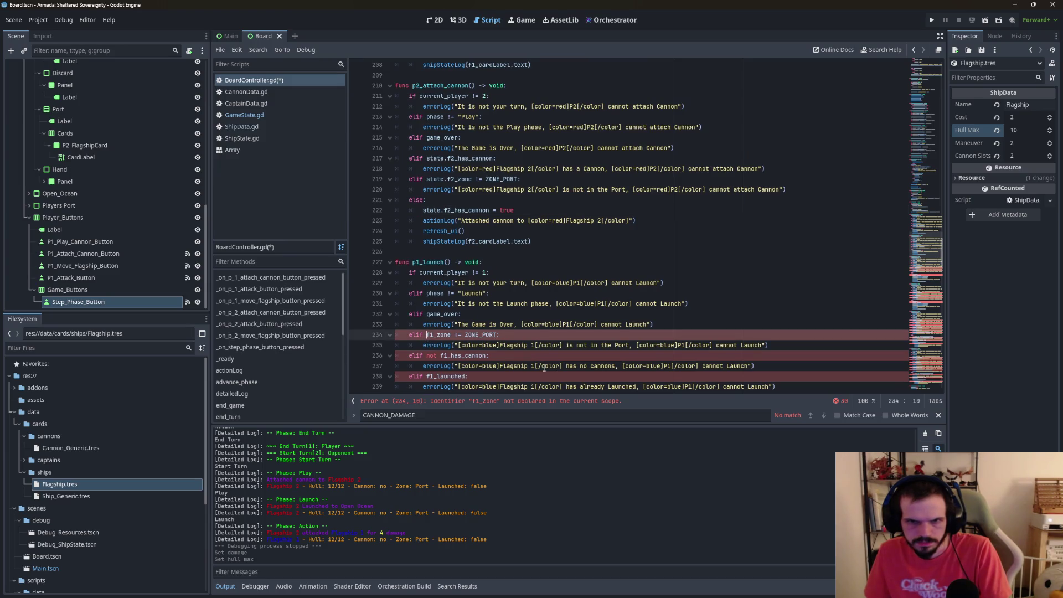
type("state.")
left_click(441, 356)
type("state.")
left_click(425, 376)
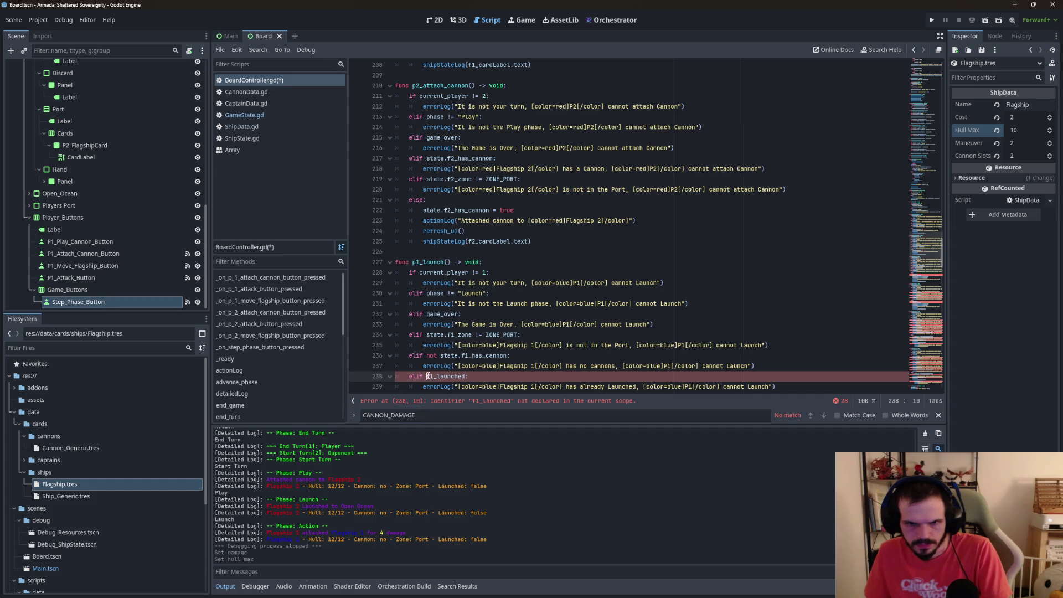
type("state.")
scroll(620, 320, "down", 4)
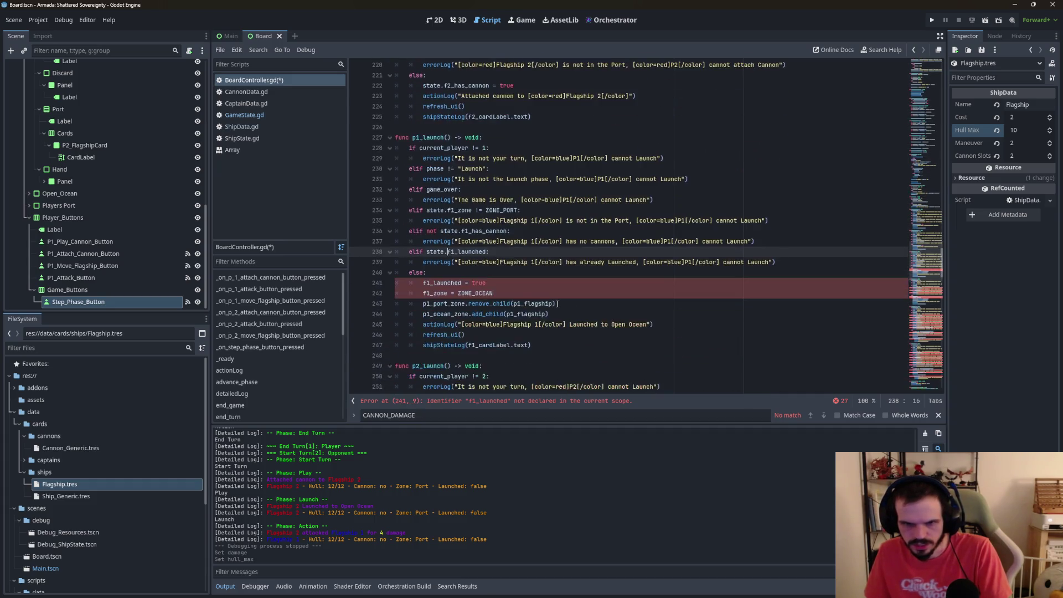
left_click(424, 282)
type("state.")
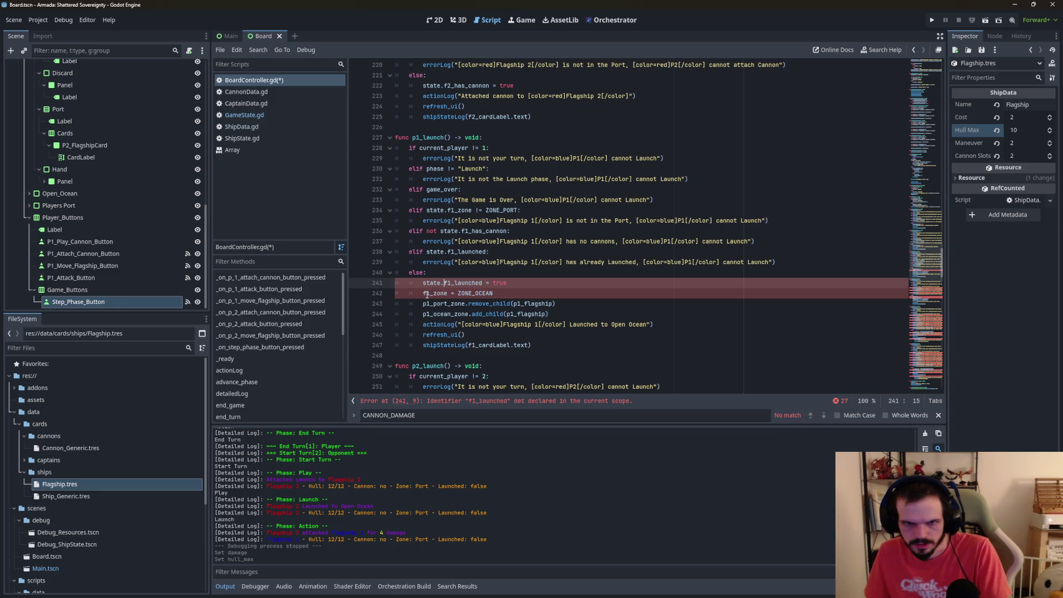
left_click(423, 293)
type("state.")
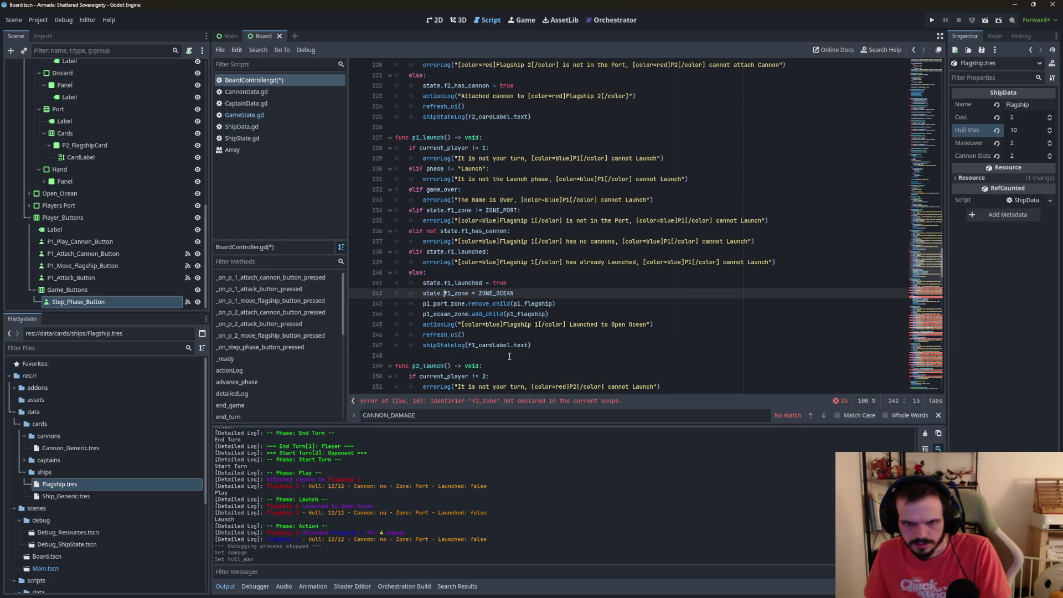
Step: Make p2_launch read and assign f2_zone, f2_has_cannon and f2_launched through state, fixing one misplaced prefix
scroll(508, 356, "down", 3)
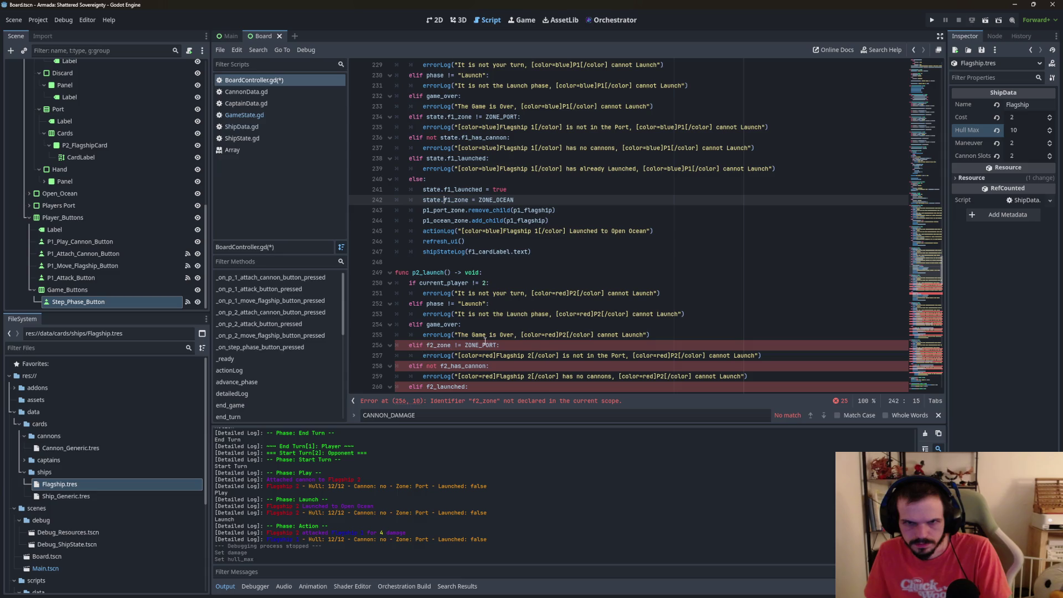
scroll(485, 341, "up", 5)
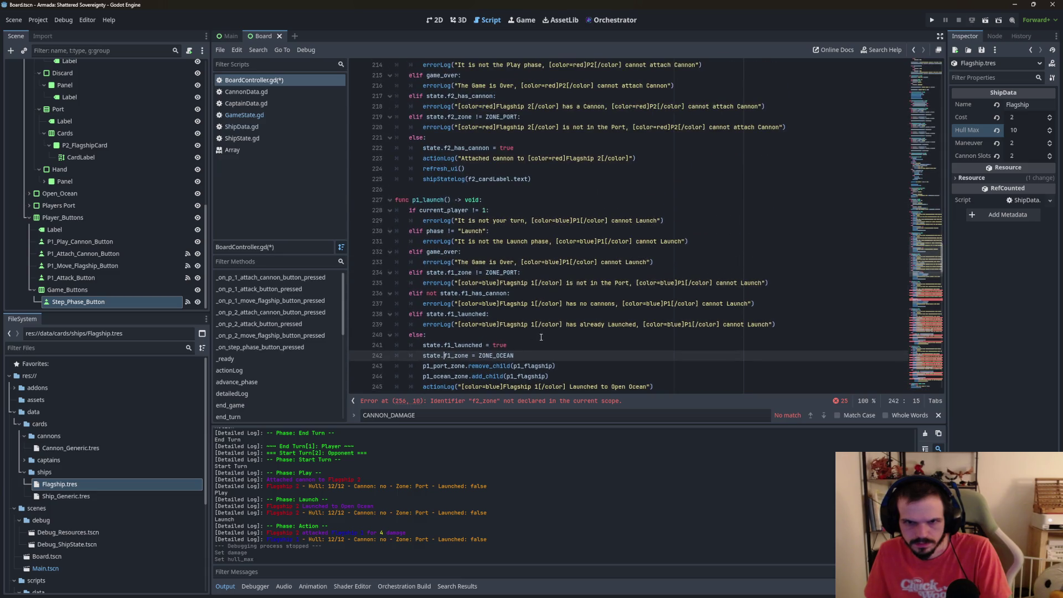
scroll(541, 337, "down", 7)
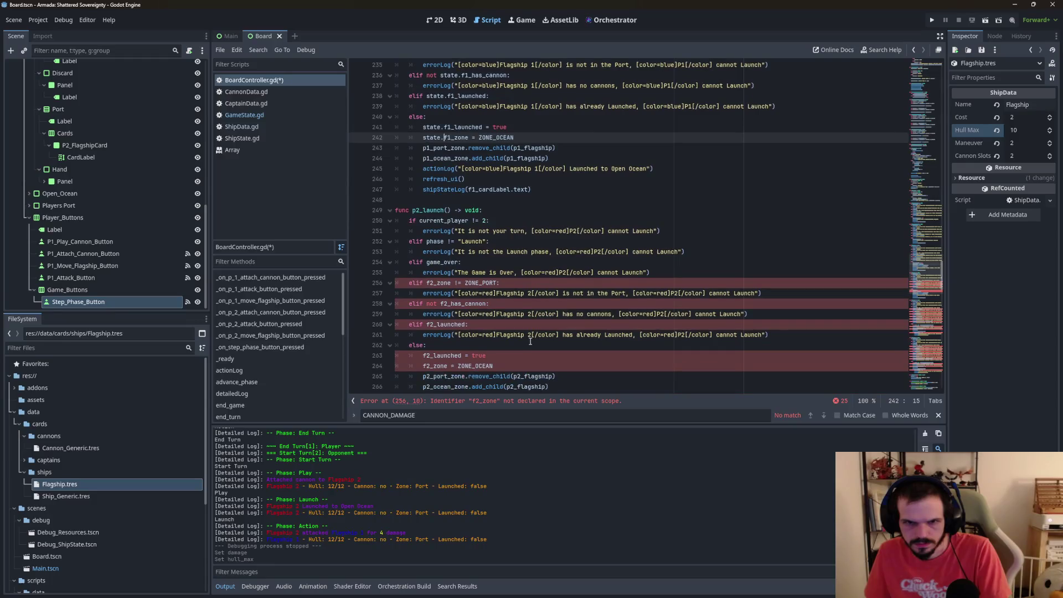
left_click(426, 282)
type("state.")
left_click(427, 303)
type("state.")
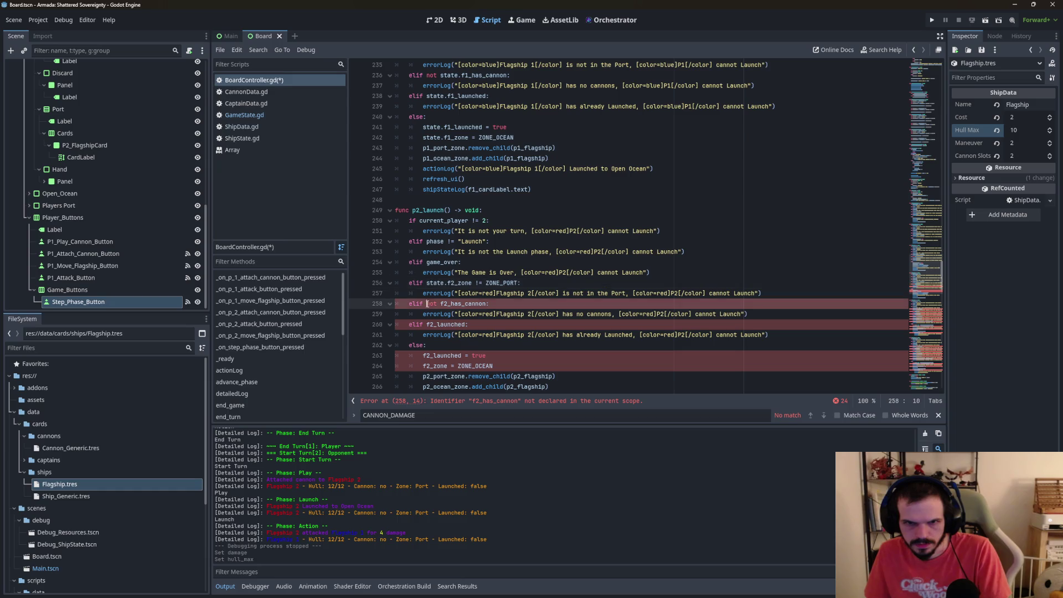
key("BackSpace")
key("BackSpace")
key("BackSpace")
key("Right")
key("Right")
key("Right")
type("state.")
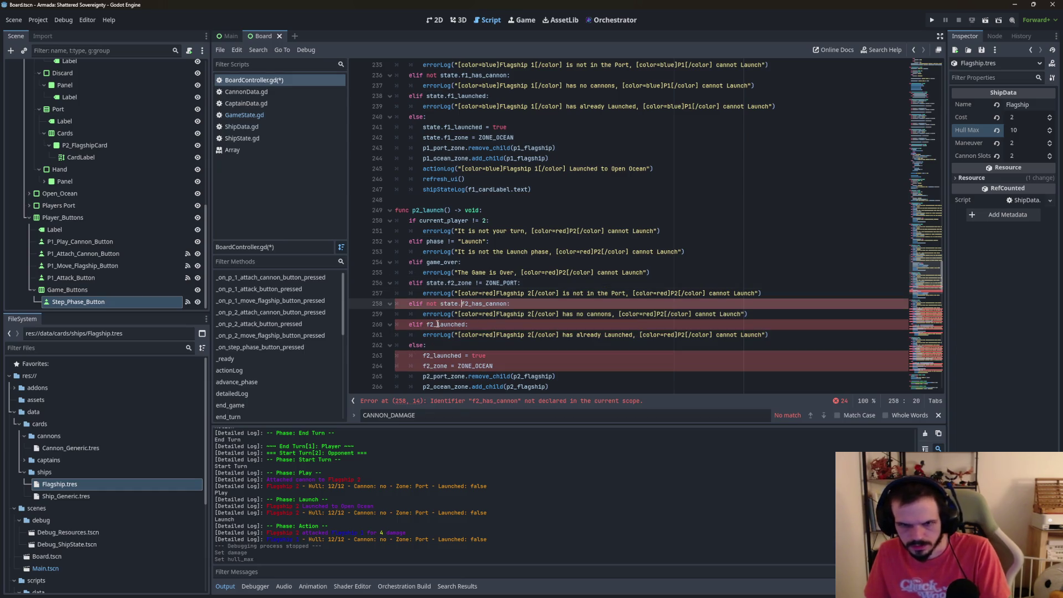
left_click(427, 324)
type("state.")
left_click(423, 355)
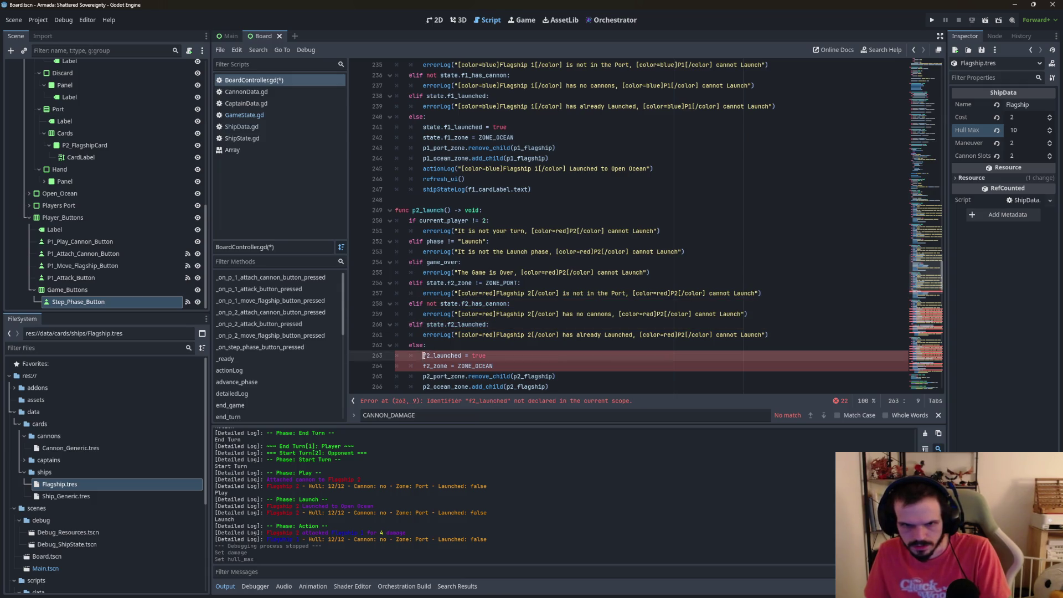
type("state.")
left_click(423, 366)
type("state.")
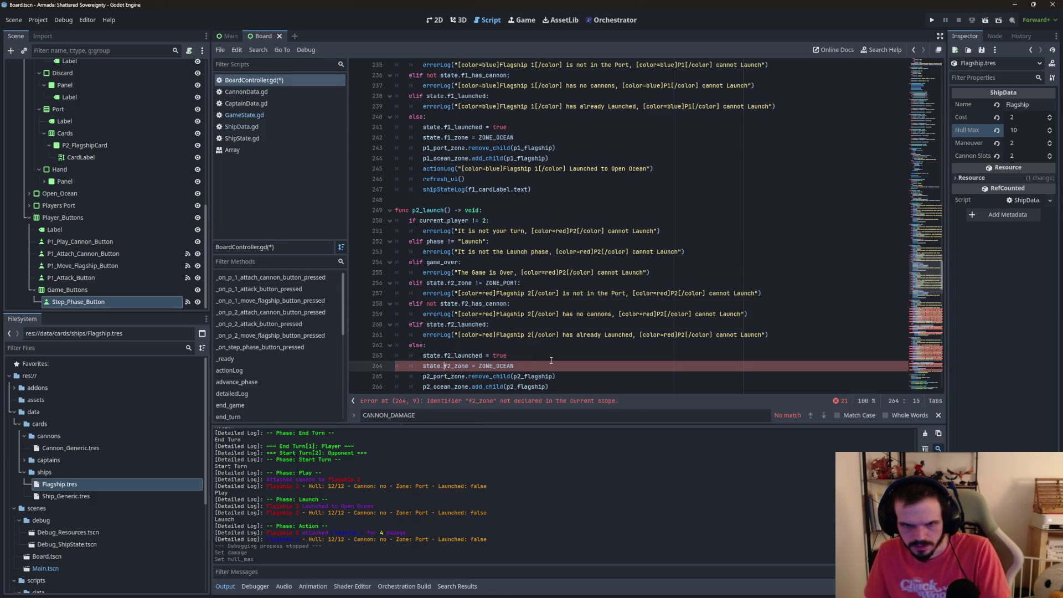
scroll(551, 360, "down", 5)
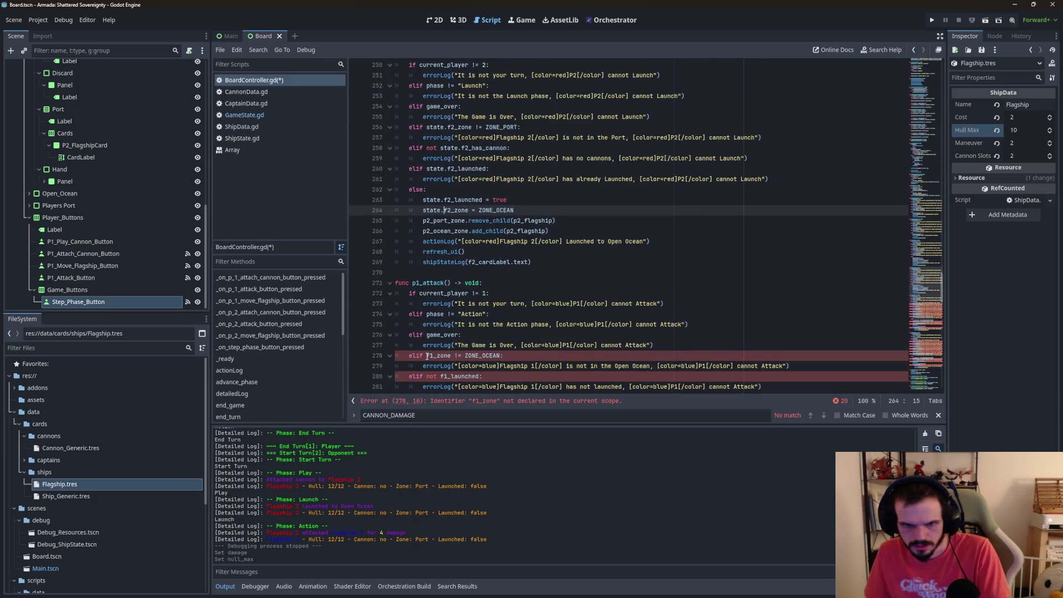
Step: In p1_attack, prefix f1_zone, f1_launched, f1_has_cannon, f2_zone, f2_hull_current and f1_cannons_fired_this_turn with 'state.'
left_click(426, 355)
type("state.")
left_click(440, 377)
type("state.")
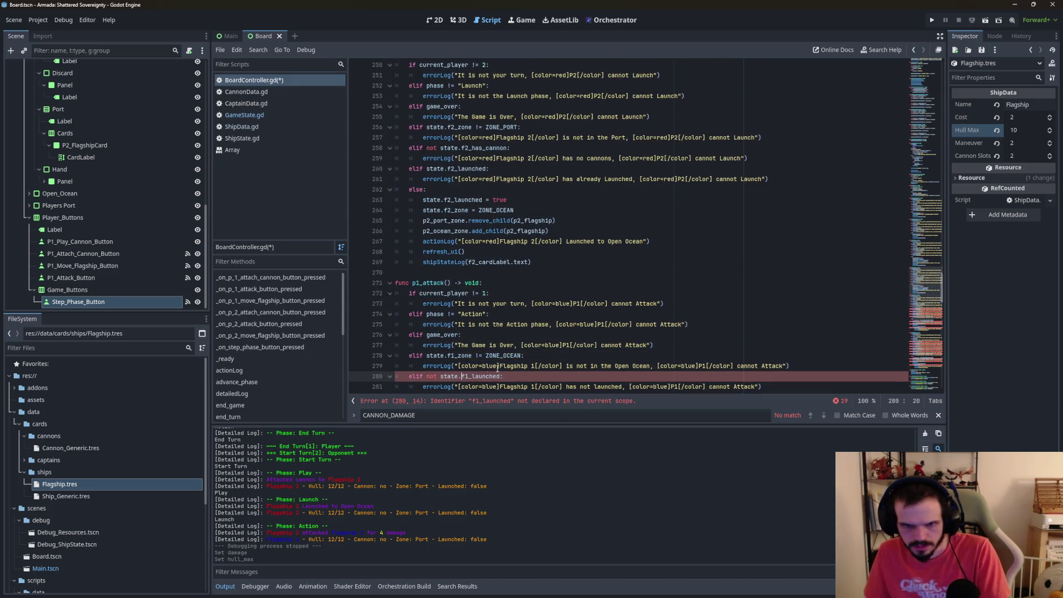
scroll(432, 321, "down", 3)
left_click(442, 303)
type("state.")
left_click(426, 324)
type("state.")
left_click(426, 345)
type("state.")
left_click(426, 366)
type("state.")
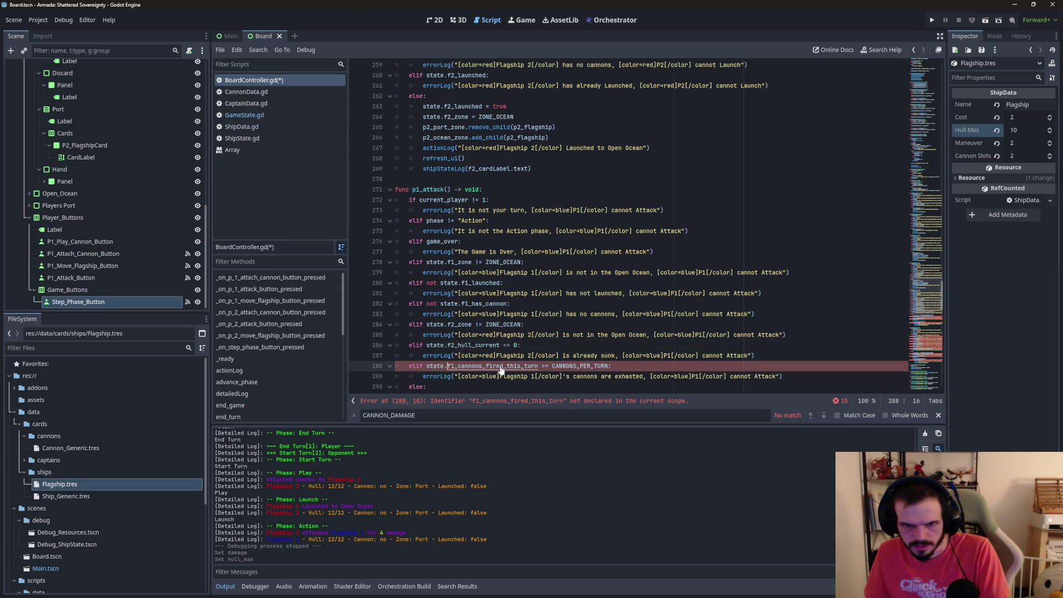
Step: Qualify p1_attack's f2_hull_current damage, max() call, cannons-fired increment and sunk check with 'state.'
scroll(471, 327, "down", 3)
left_click(424, 314)
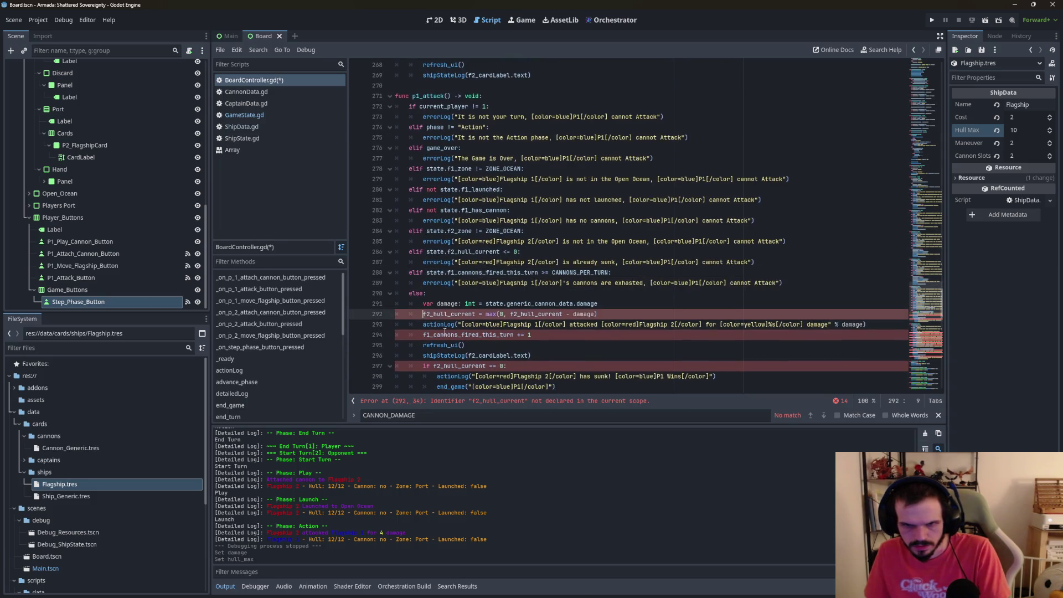
type("state.")
left_click(424, 335)
type("state.")
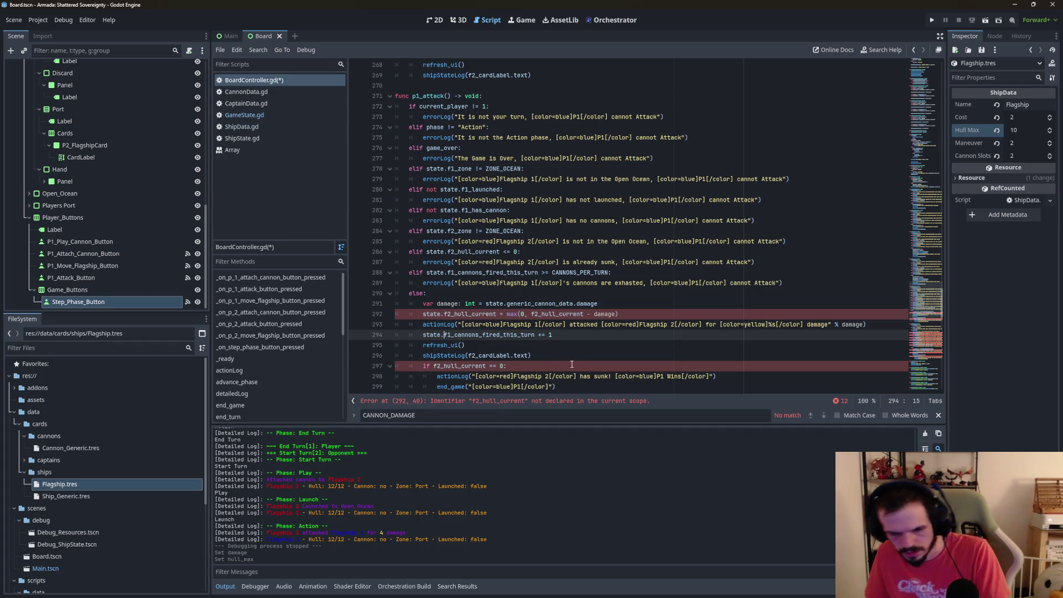
key("ctrl+z")
key("ctrl+z")
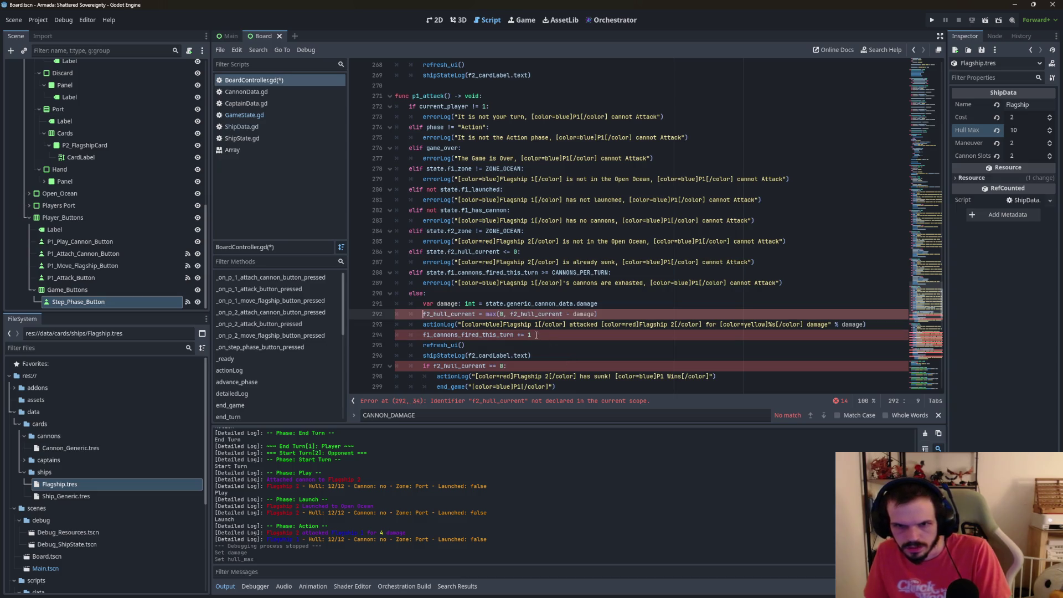
type("state.")
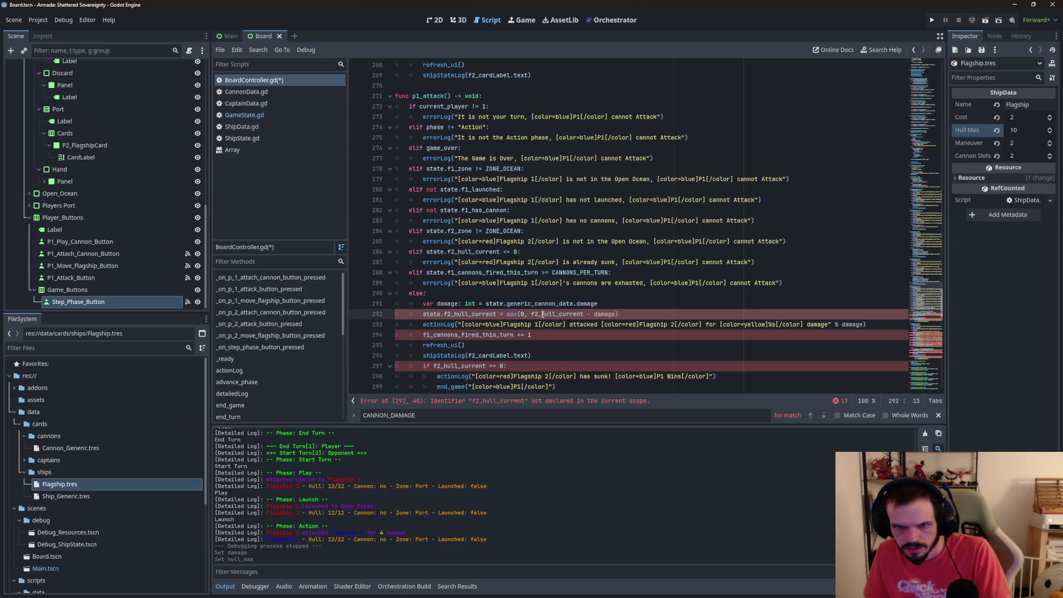
left_click(532, 314)
type("state.")
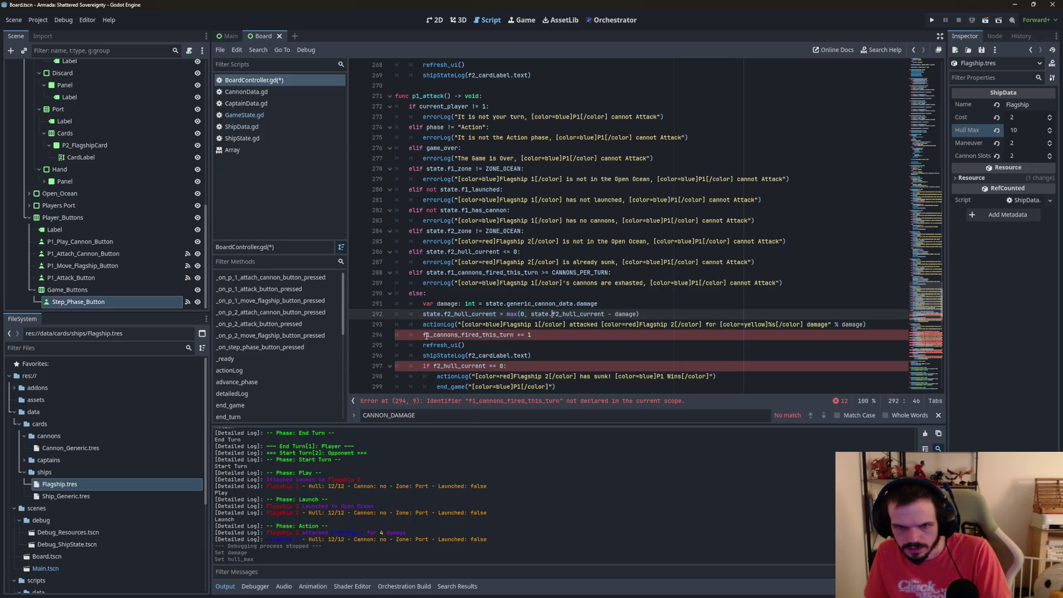
left_click(424, 335)
type("state.")
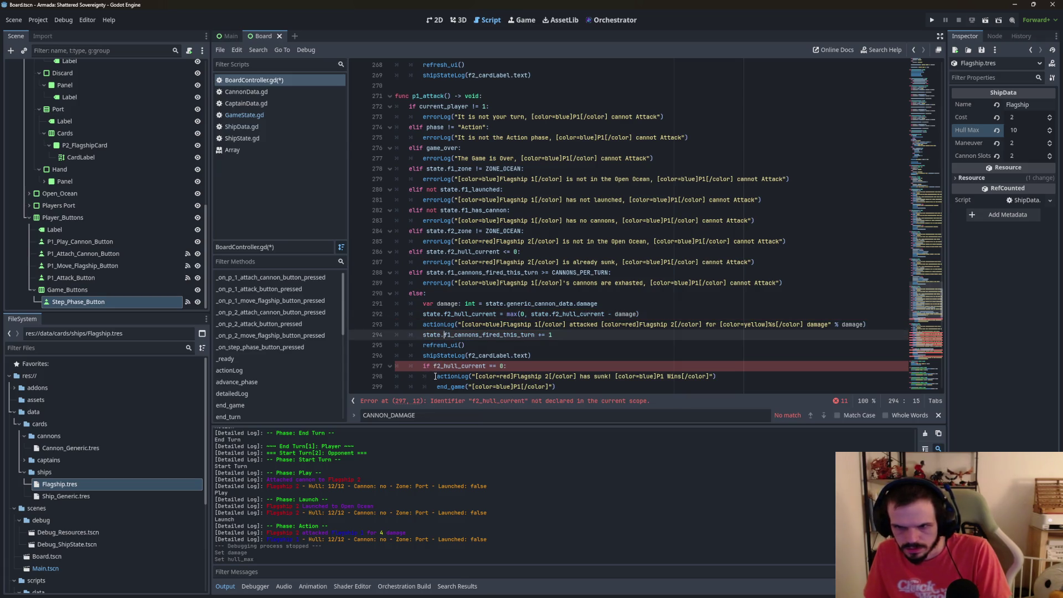
left_click(433, 366)
type("state.")
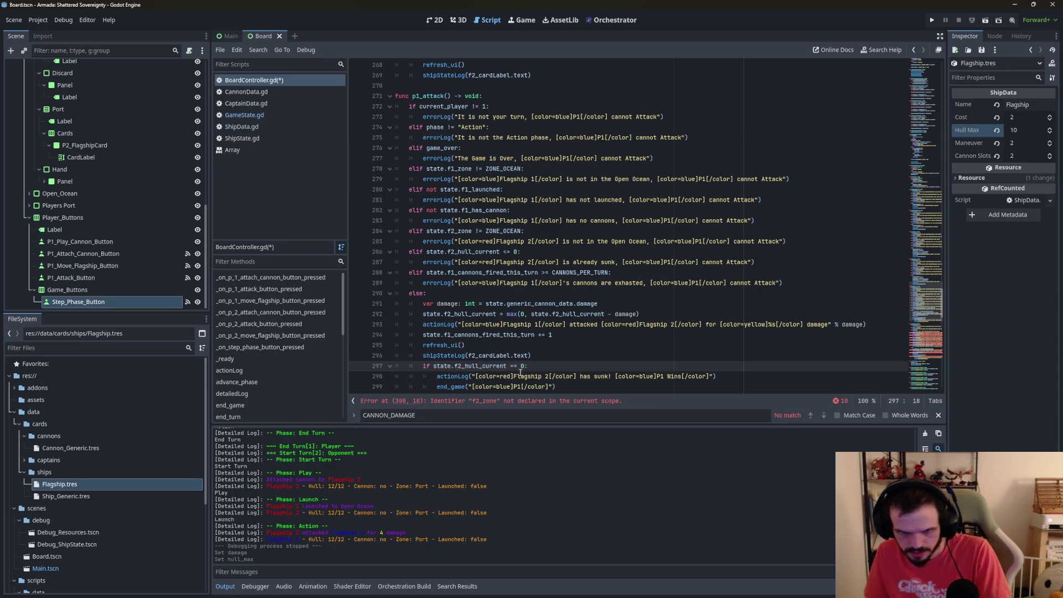
scroll(520, 372, "down", 6)
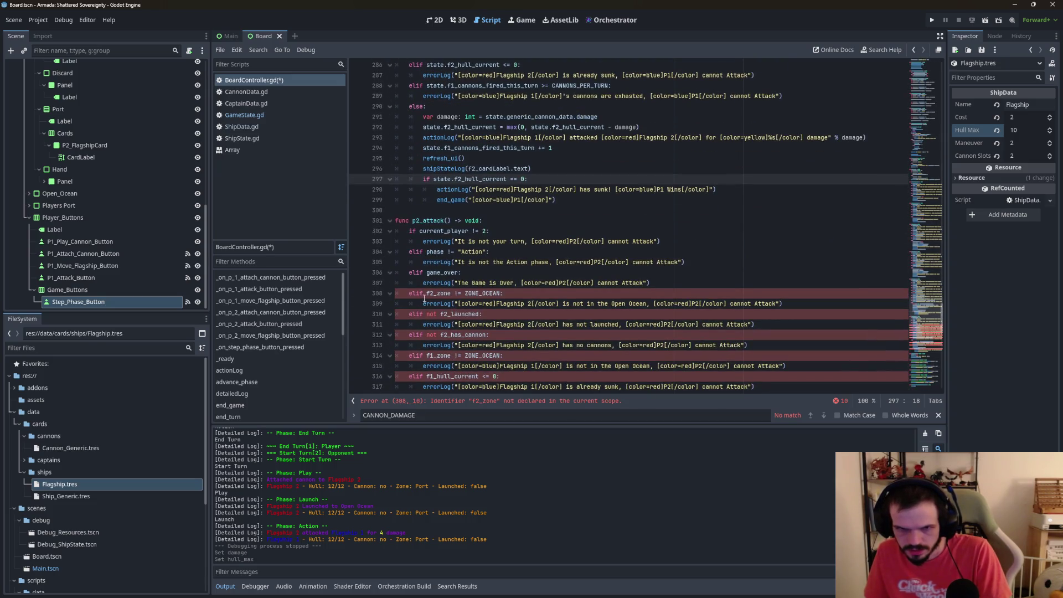
Step: In p2_attack, prefix f2_zone, f2_launched, f2_has_cannon, f1_zone and f1_hull_current with 'state.'
left_click(427, 294)
type("state.")
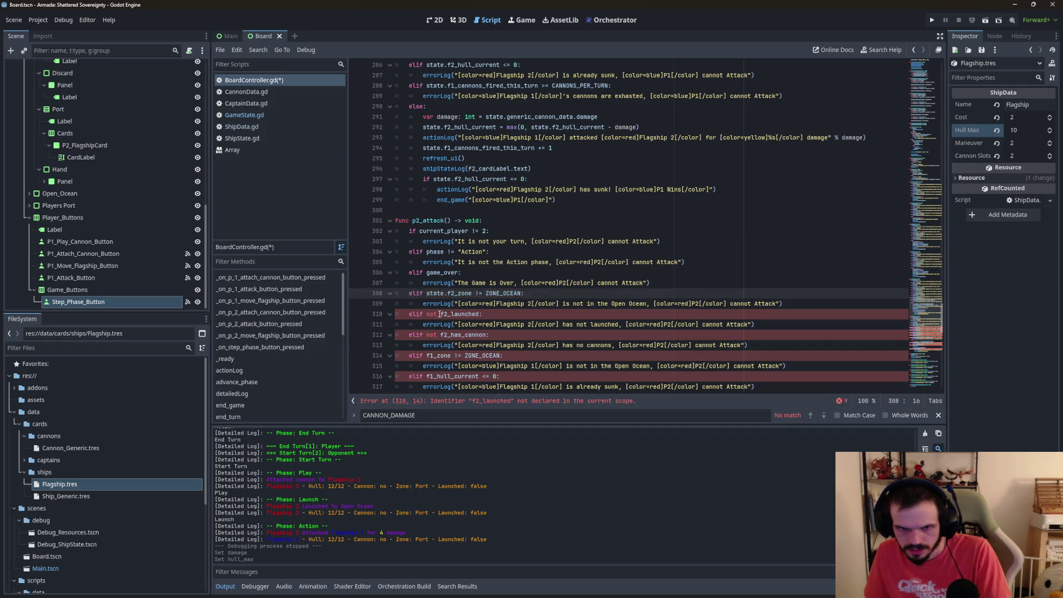
left_click(437, 314)
type("state.")
left_click(440, 335)
type("state.")
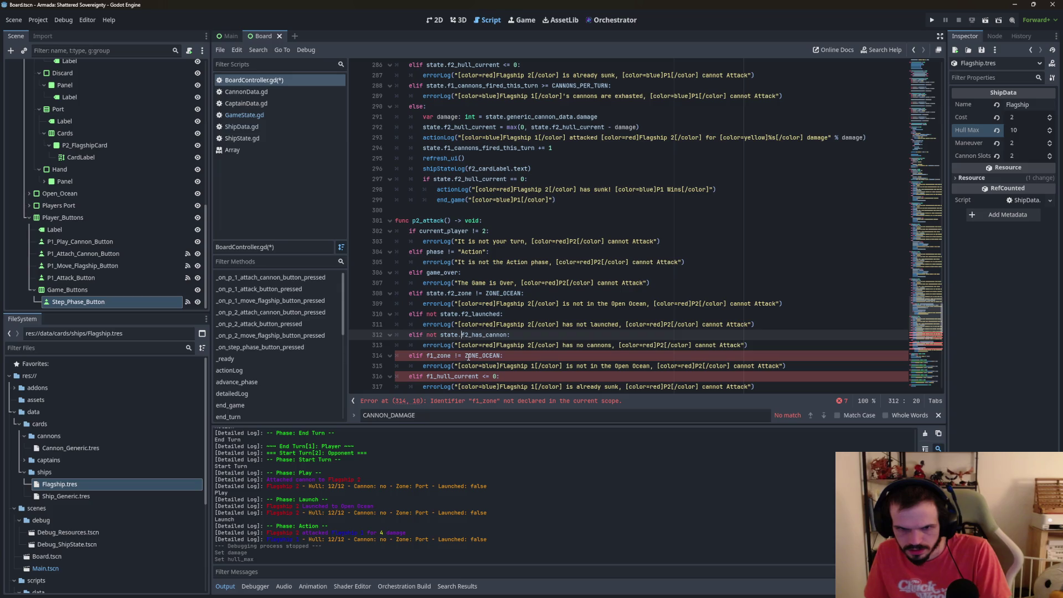
left_click(427, 356)
type("state.")
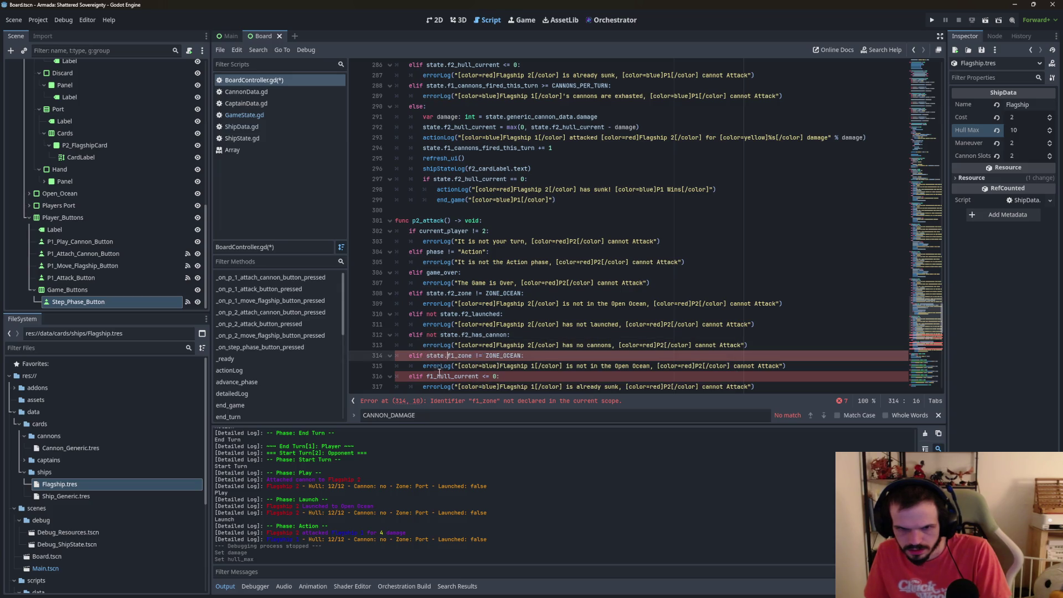
left_click(426, 376)
type("state.")
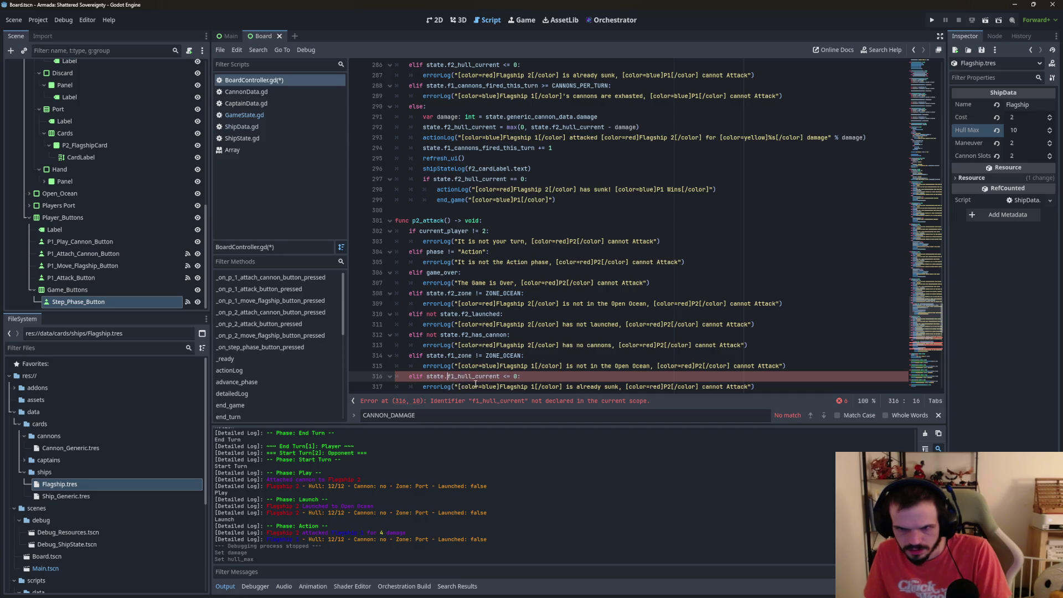
Step: Qualify p2_attack's f2_cannons_fired_this_turn, f1_hull_current damage and max() call, and the sunk check with 'state.'
scroll(499, 372, "down", 3)
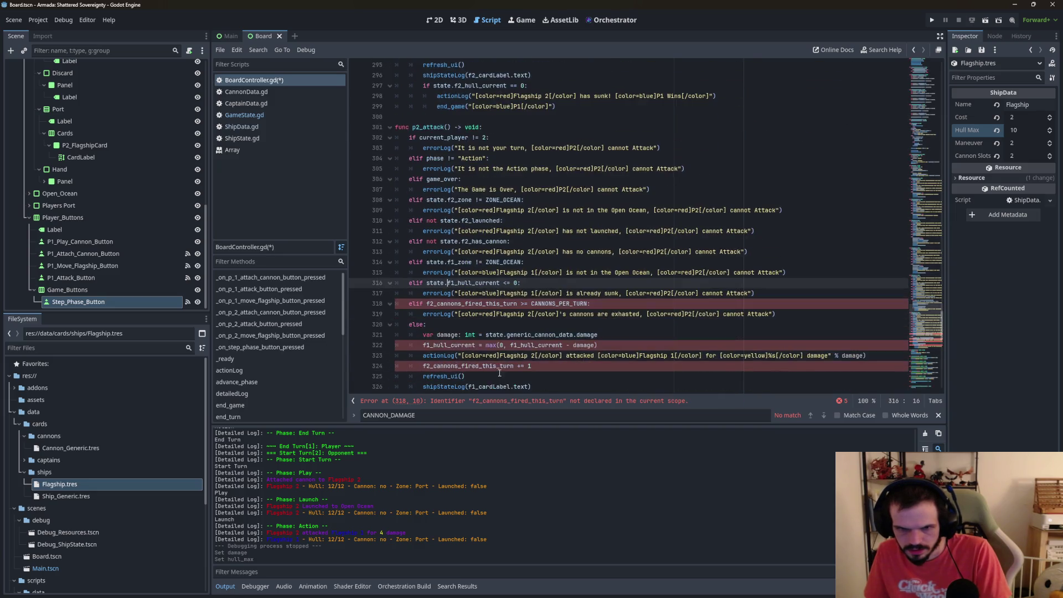
left_click(426, 303)
type("state.")
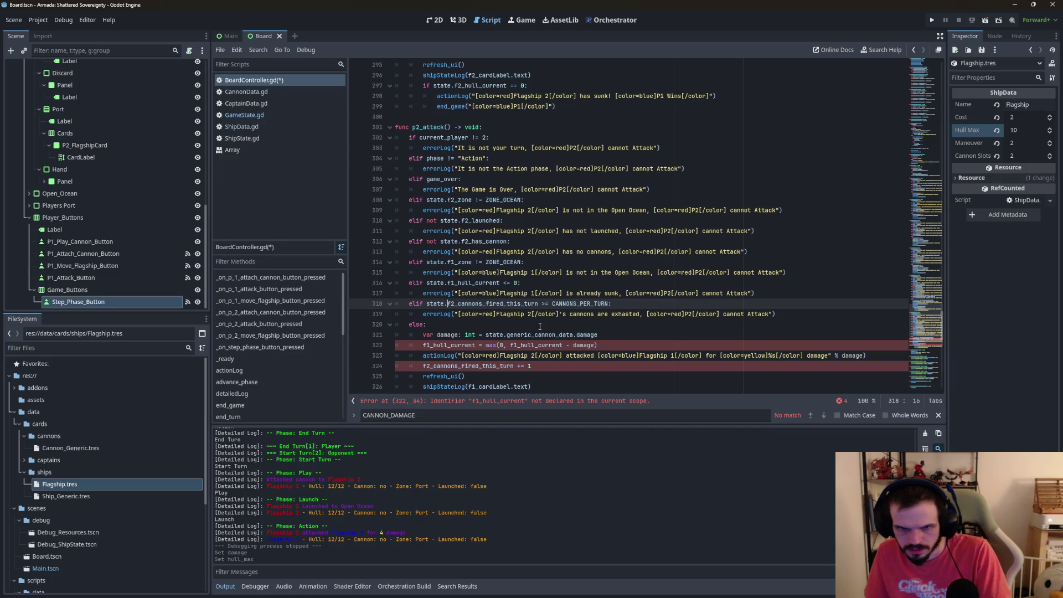
left_click(424, 344)
type("state.")
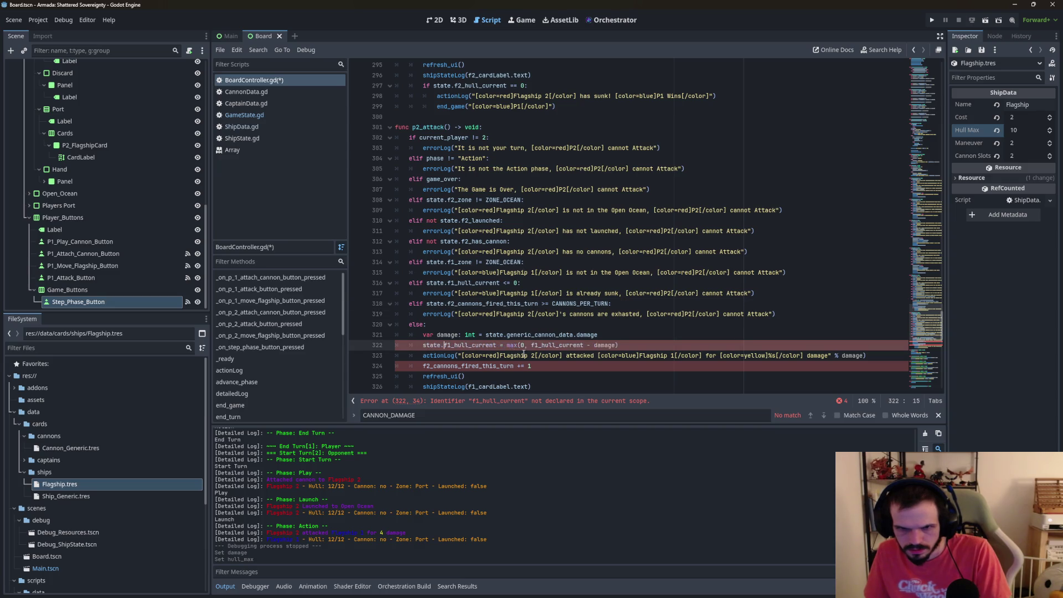
left_click(532, 346)
type("state.")
left_click(423, 366)
type("state.")
scroll(518, 376, "down", 3)
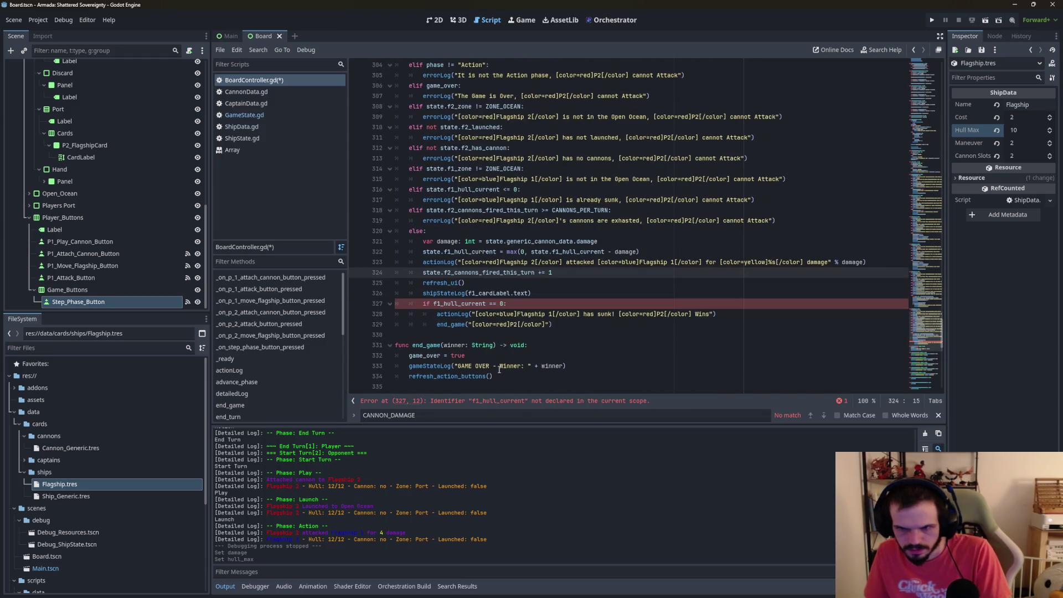
left_click(433, 303)
type("state.")
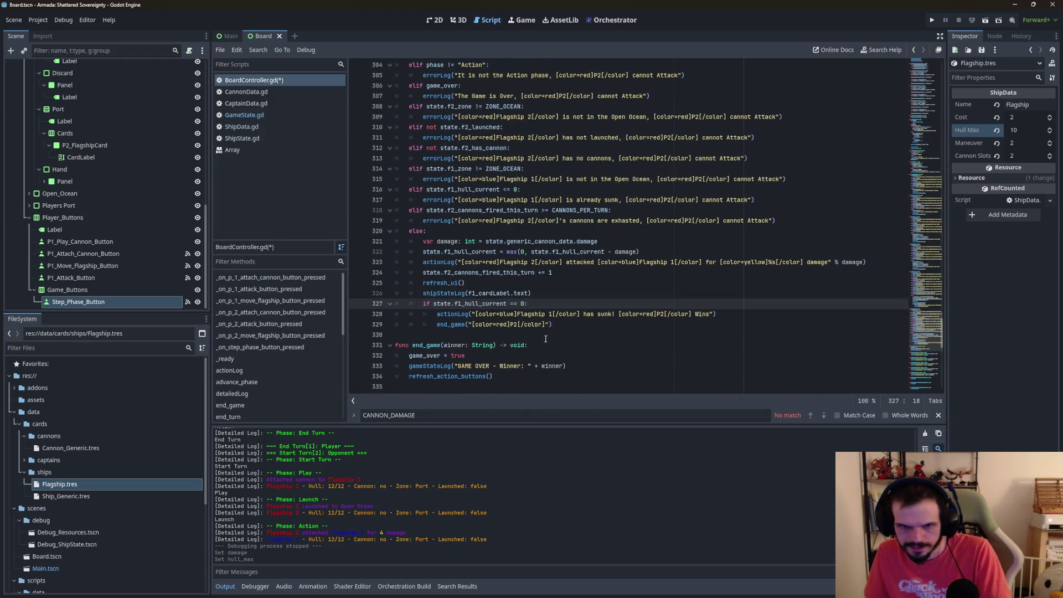
scroll(527, 334, "down", 6)
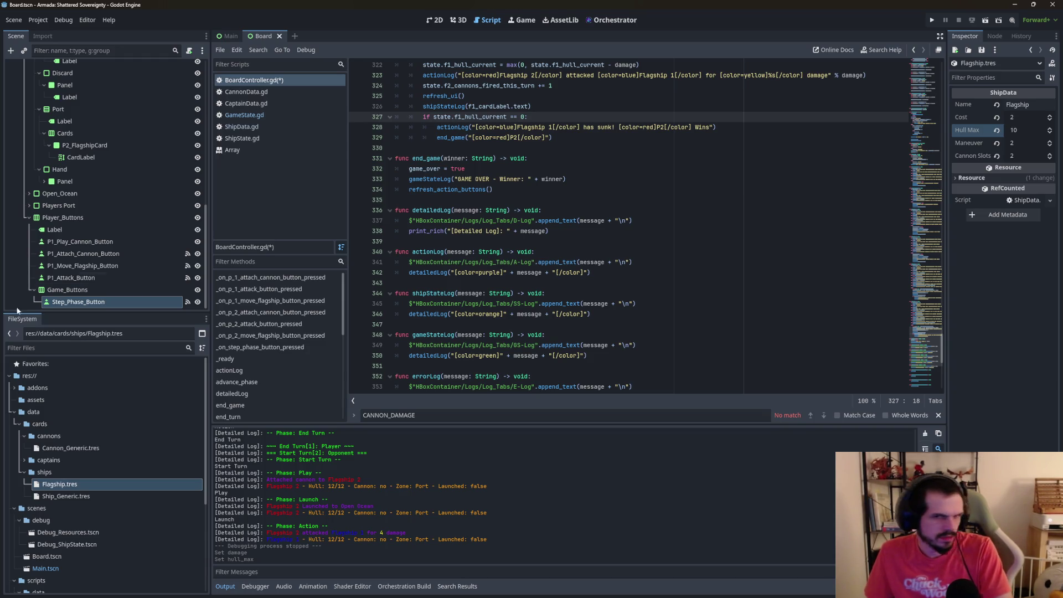
left_click(254, 114)
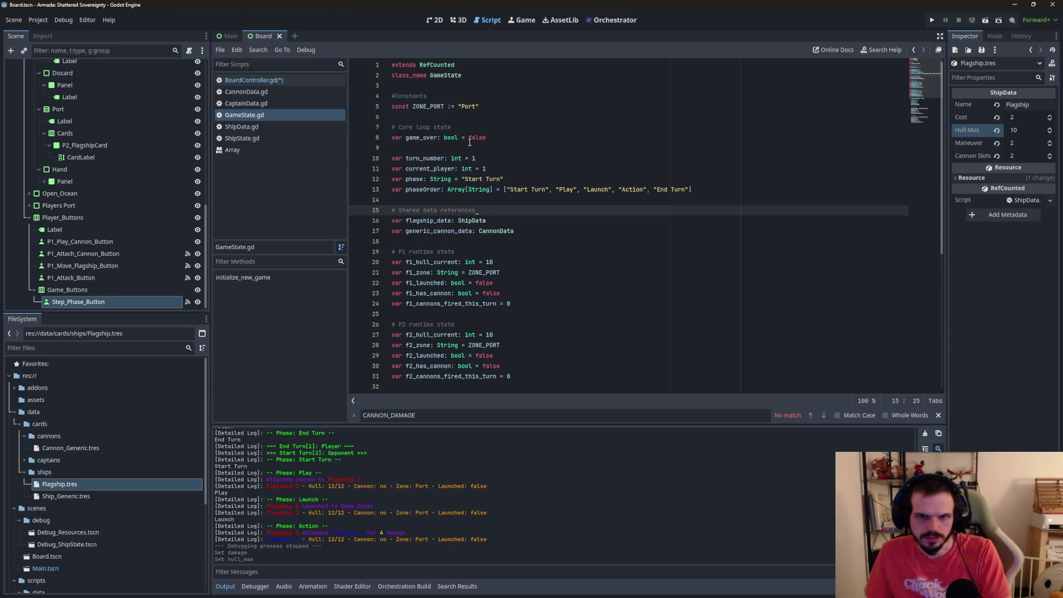
left_click(264, 82)
scroll(490, 196, "up", 20)
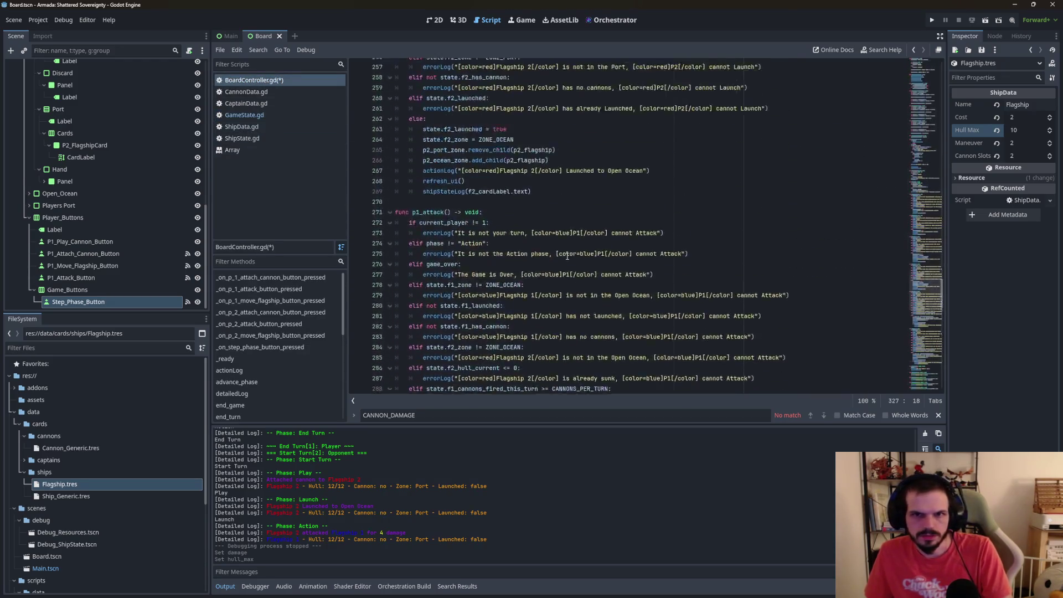
scroll(590, 244, "up", 20)
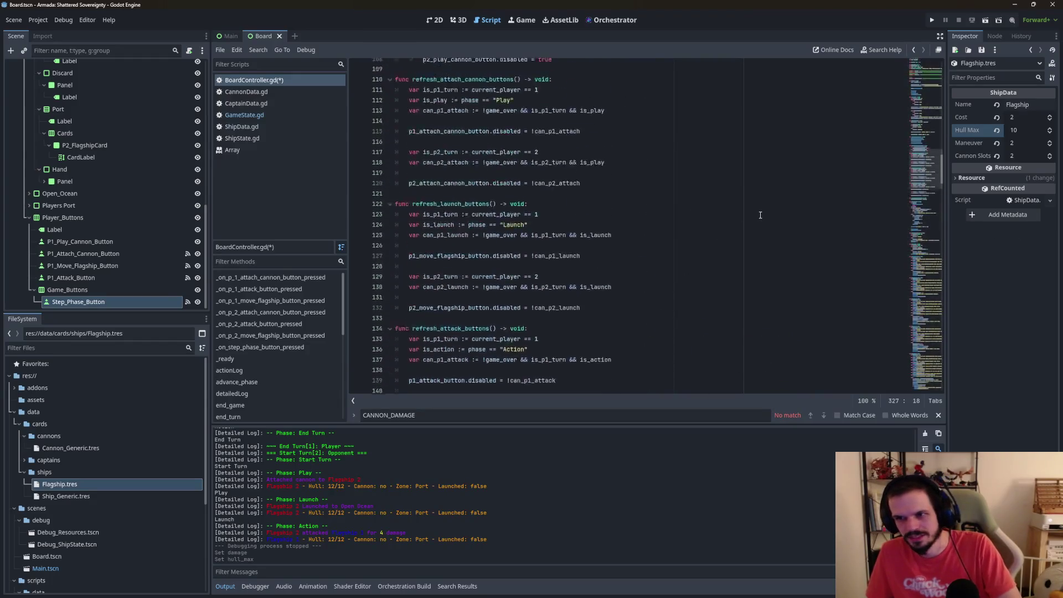
scroll(750, 206, "up", 8)
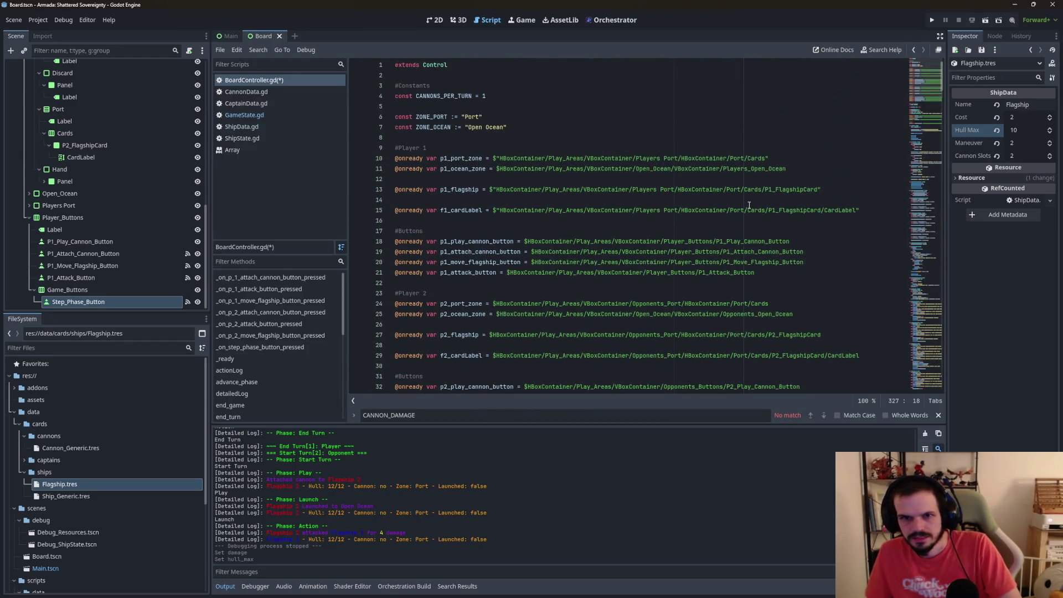
scroll(714, 206, "down", 8)
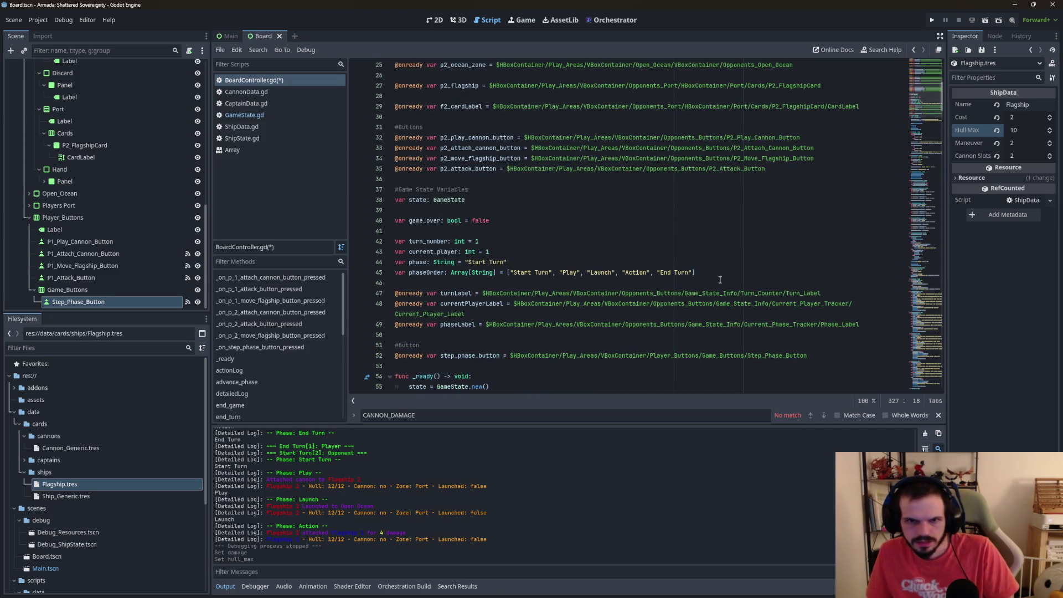
left_click_drag(716, 275, 342, 219)
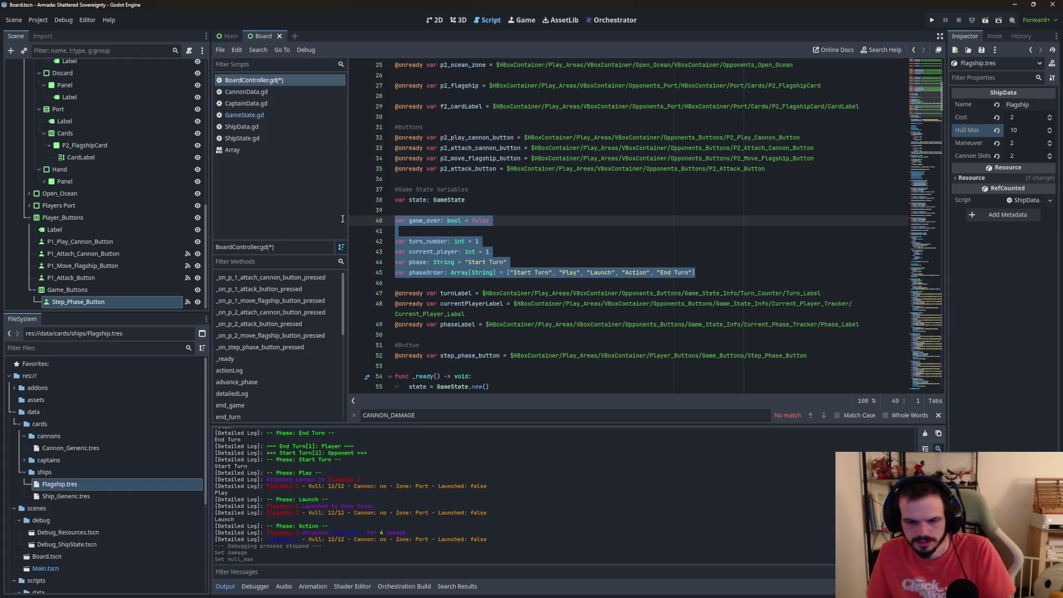
Step: Delete the duplicate state variables, then prefix turn_number and current_player in refresh_turn_ui with 'state.'
key("BackSpace")
key("BackSpace")
key("BackSpace")
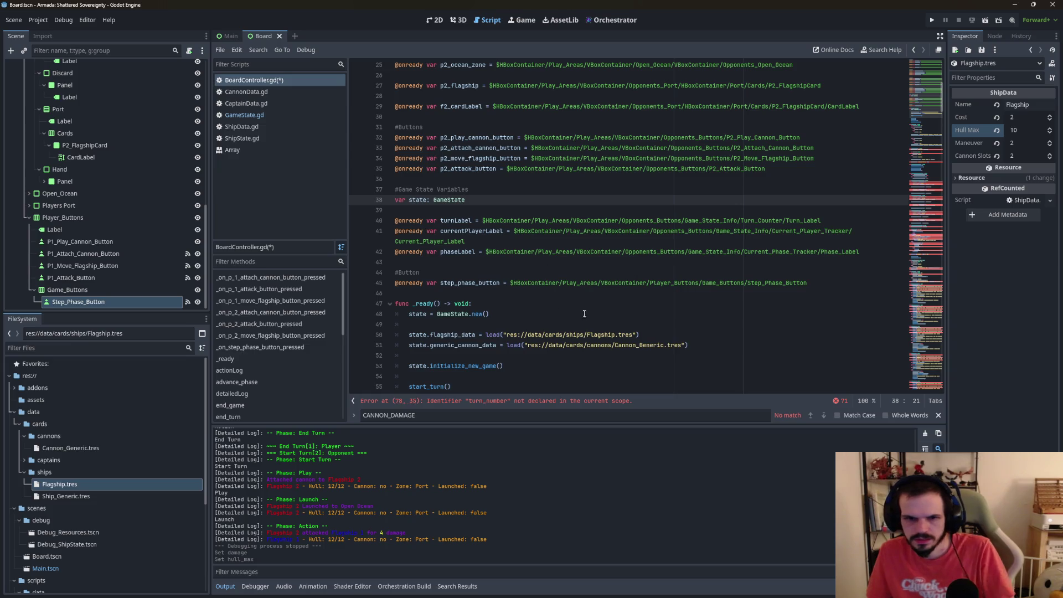
left_click(462, 401)
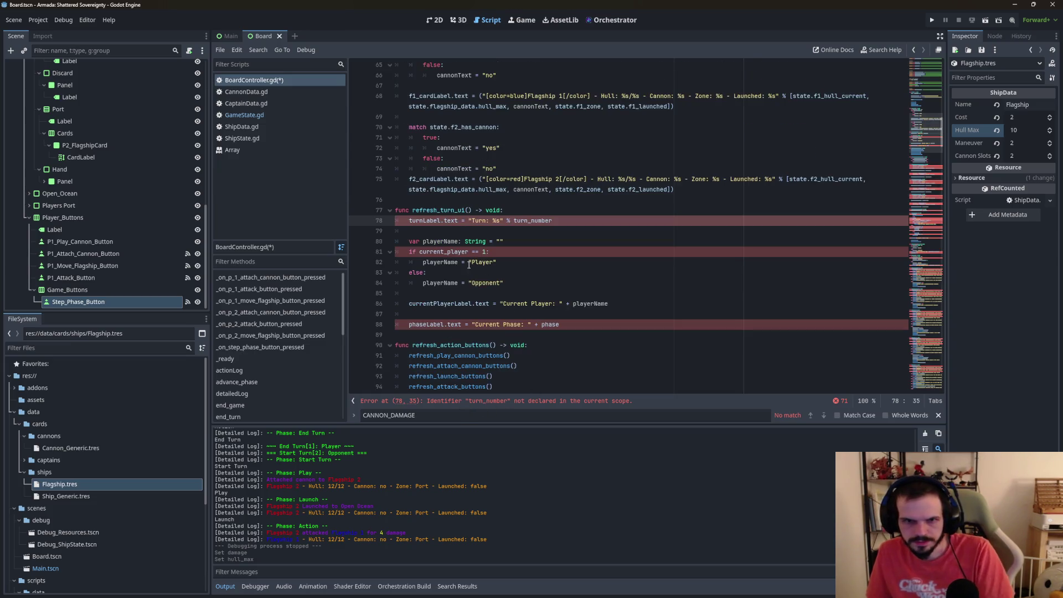
key("Left")
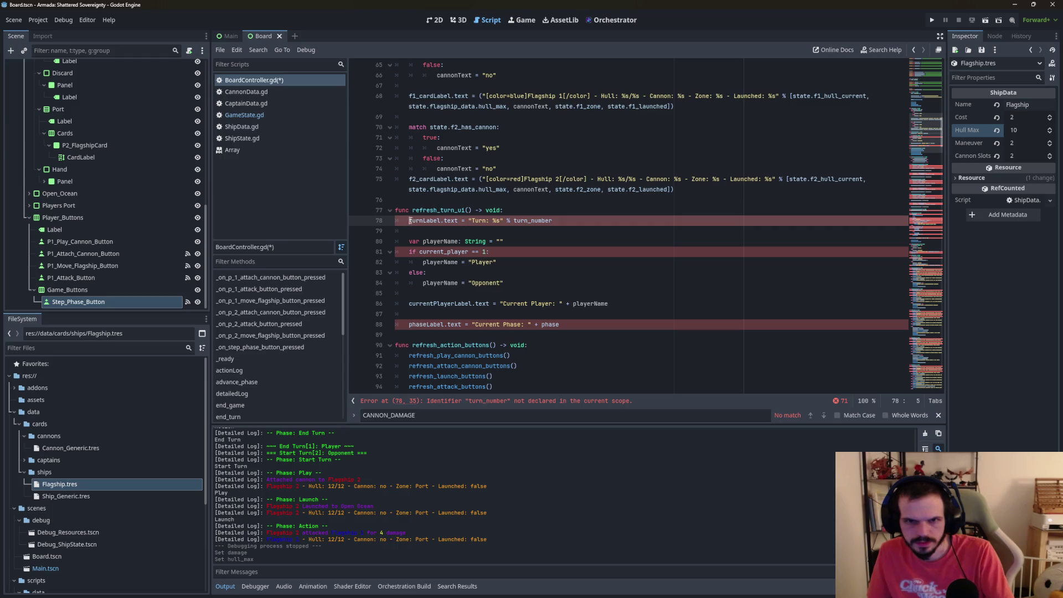
type("state.")
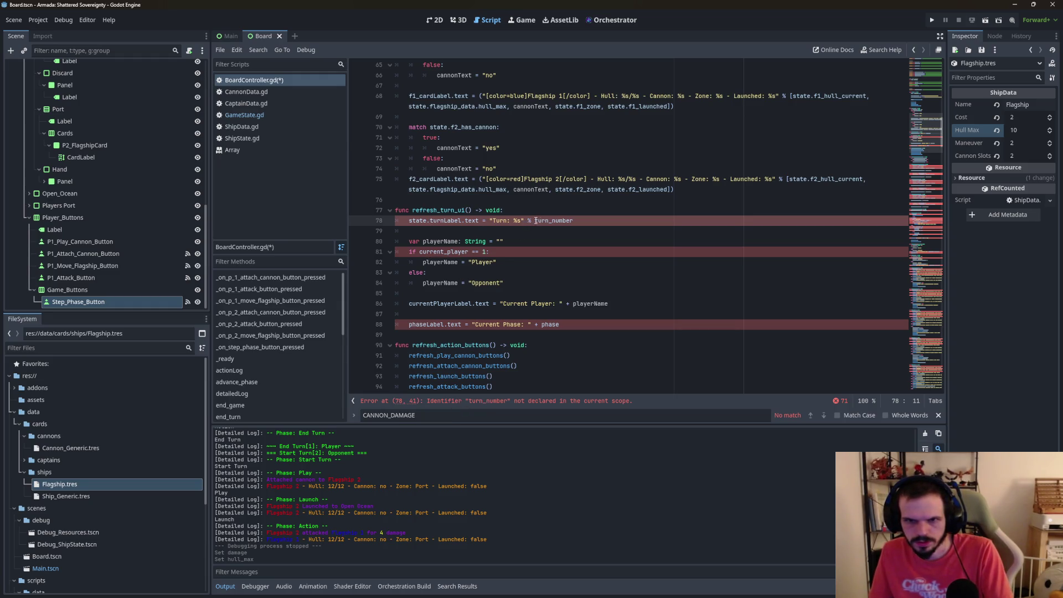
type("state.")
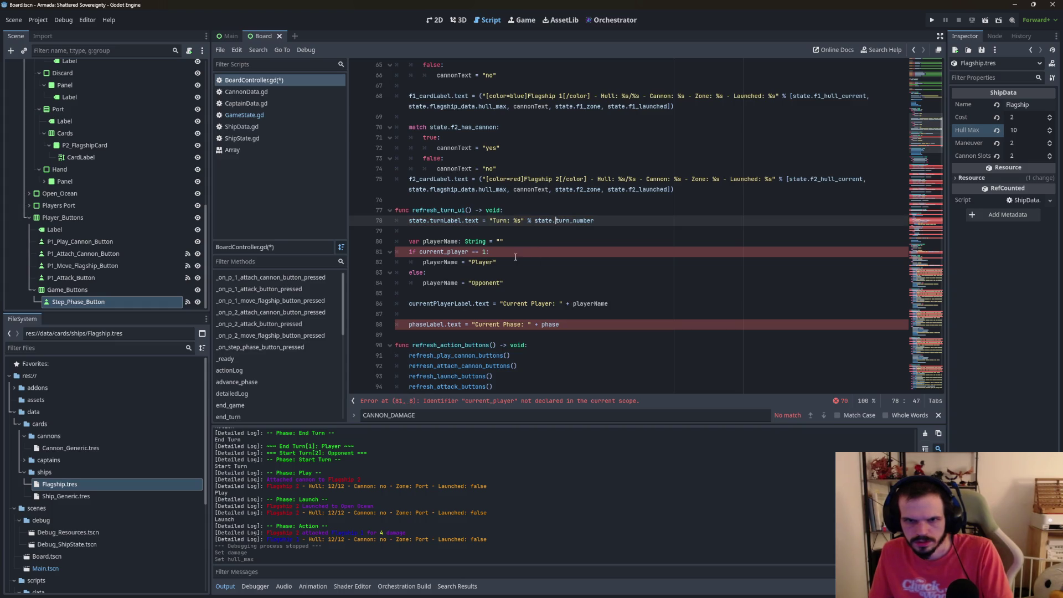
left_click(419, 251)
type("state.")
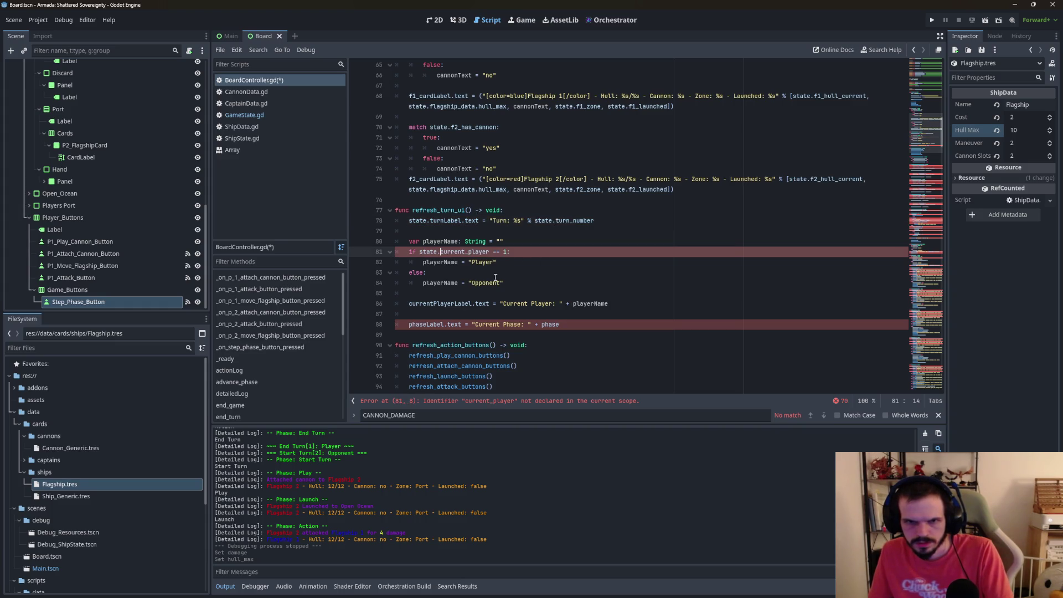
Step: Prefix phase on line 88 with 'state.' and check the variable names in GameState
left_click(410, 325)
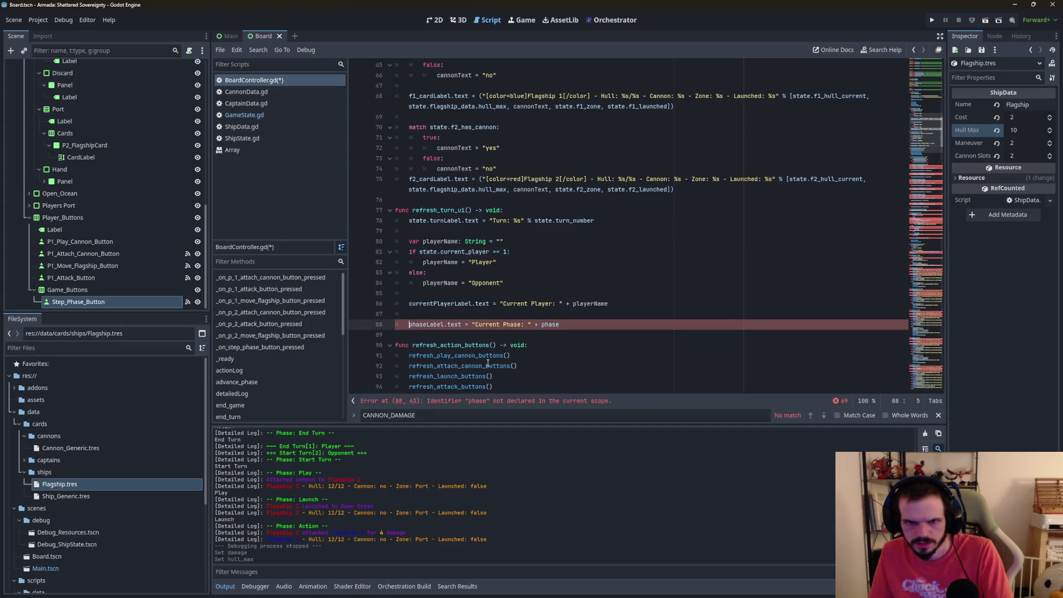
type("state.")
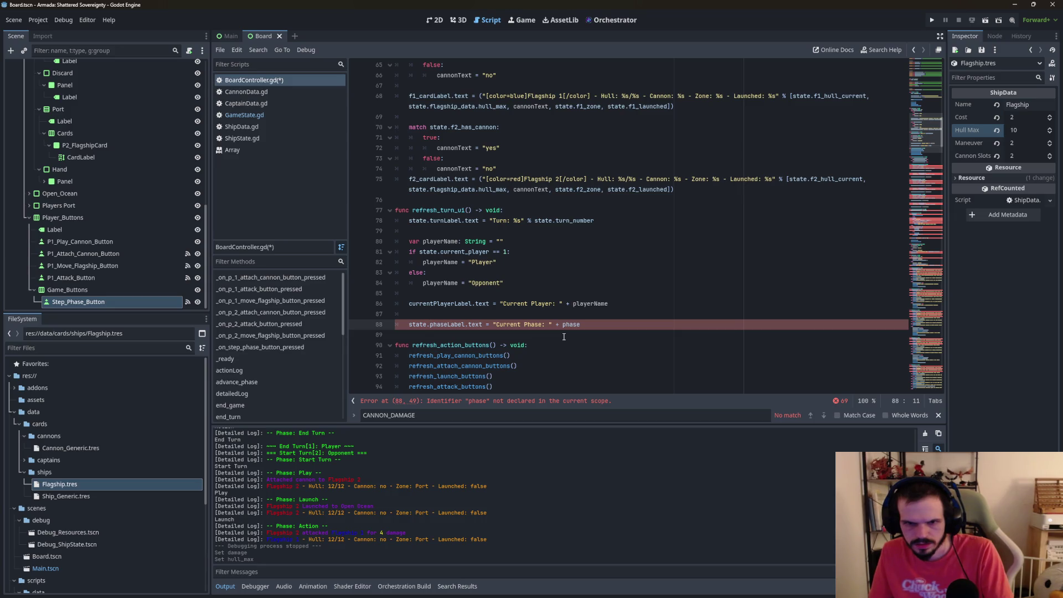
left_click(564, 325)
type("state.")
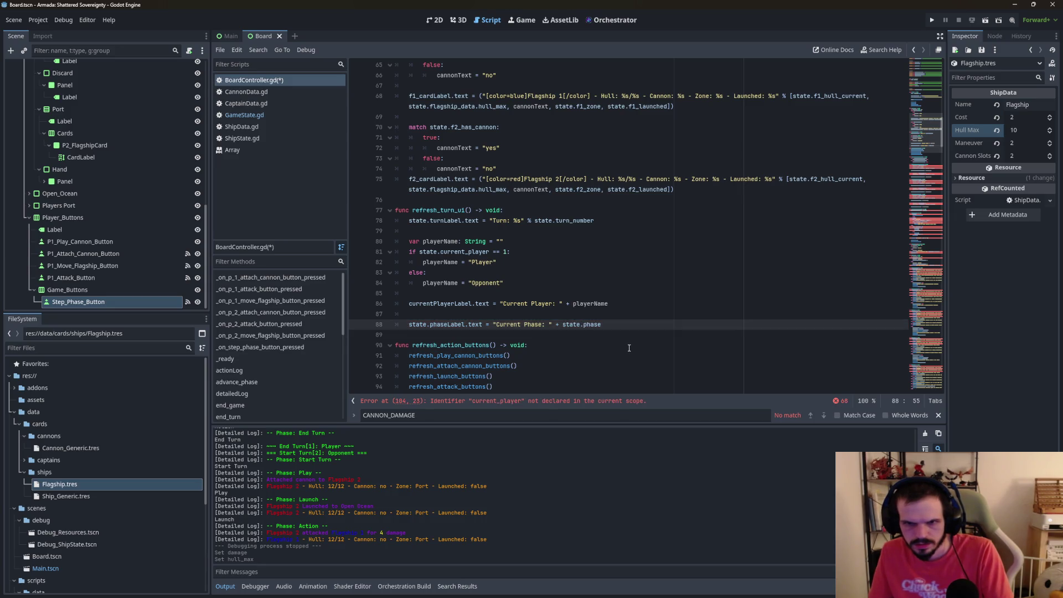
left_click(250, 115)
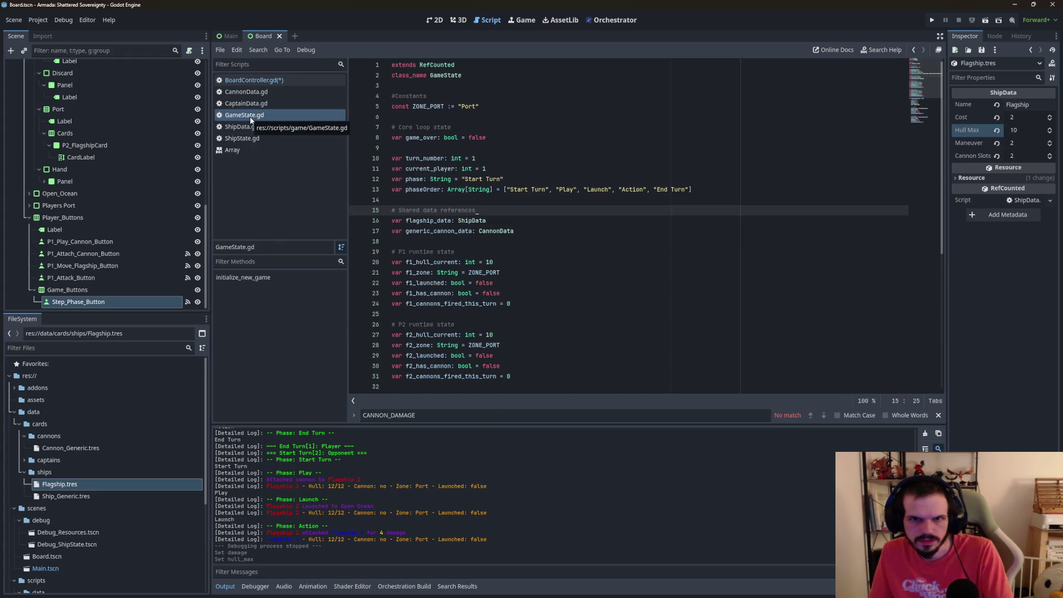
left_click(252, 79)
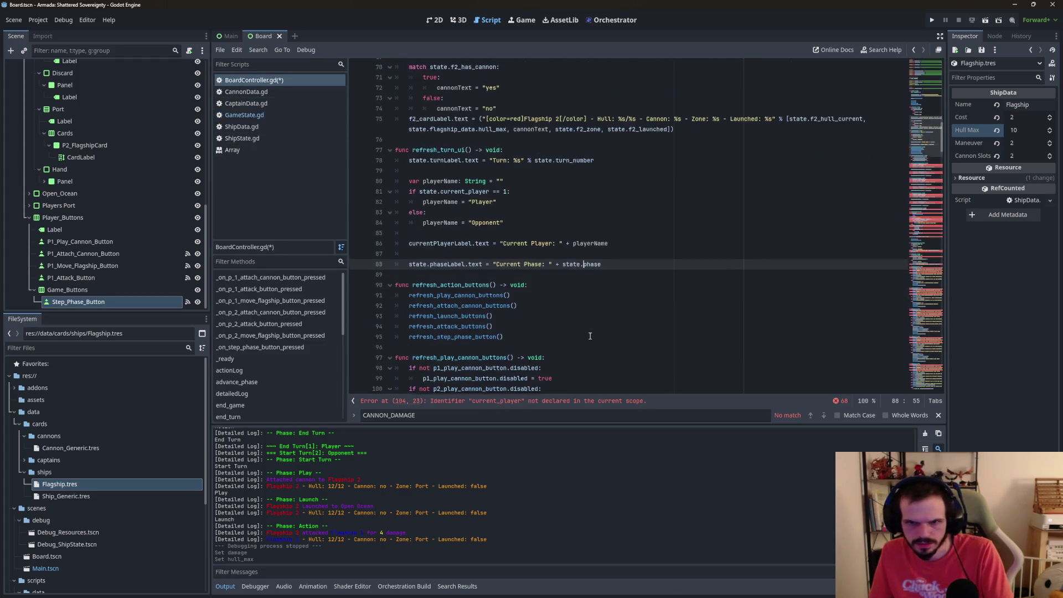
left_click(515, 401)
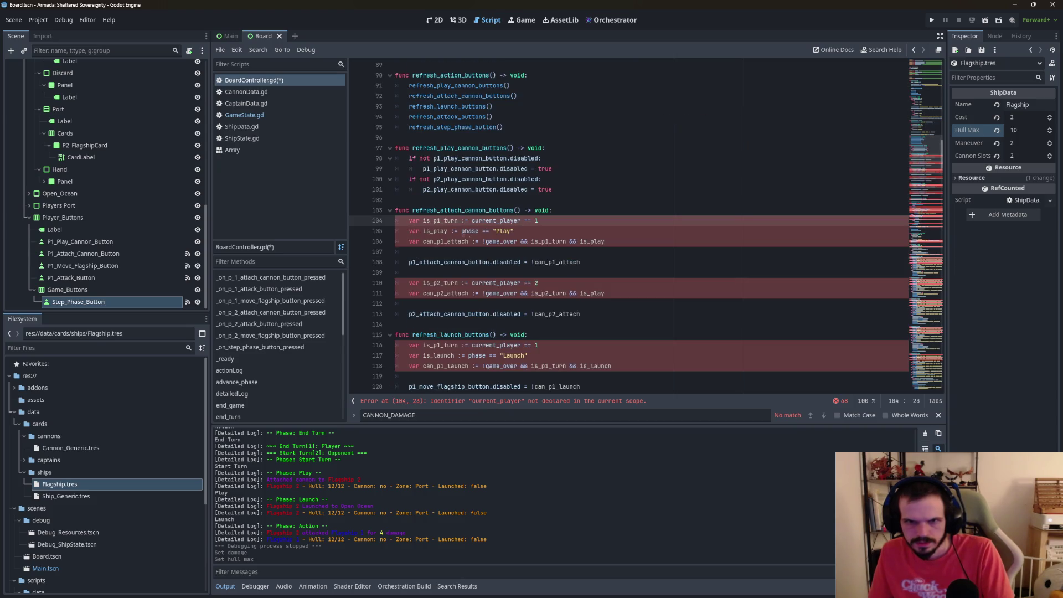
Step: Prefix current_player, phase and game_over on lines 104–111 with 'state.'
type("state.")
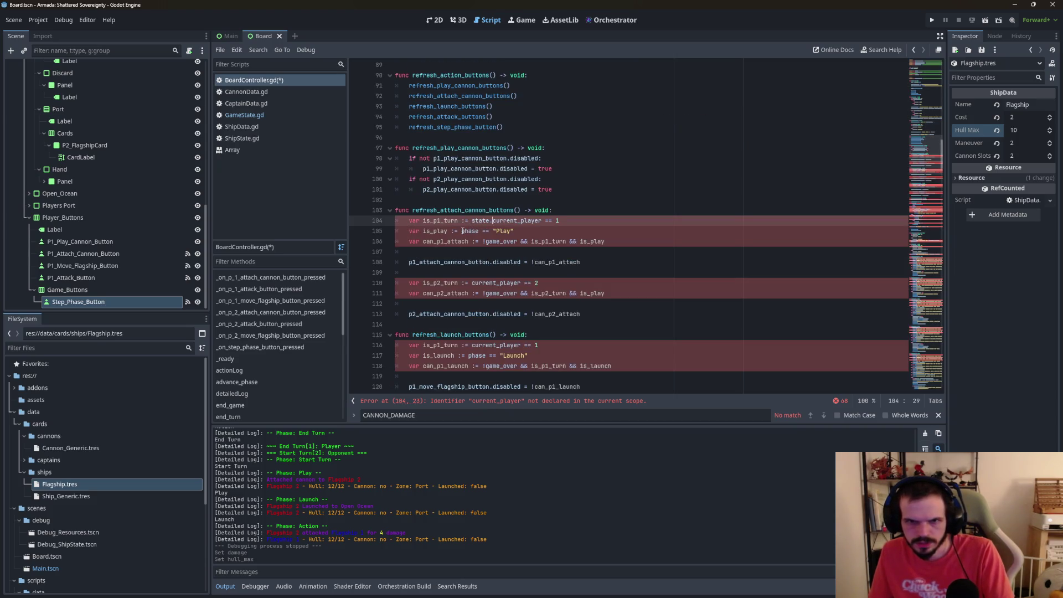
type("state.")
left_click(485, 241)
type("state.")
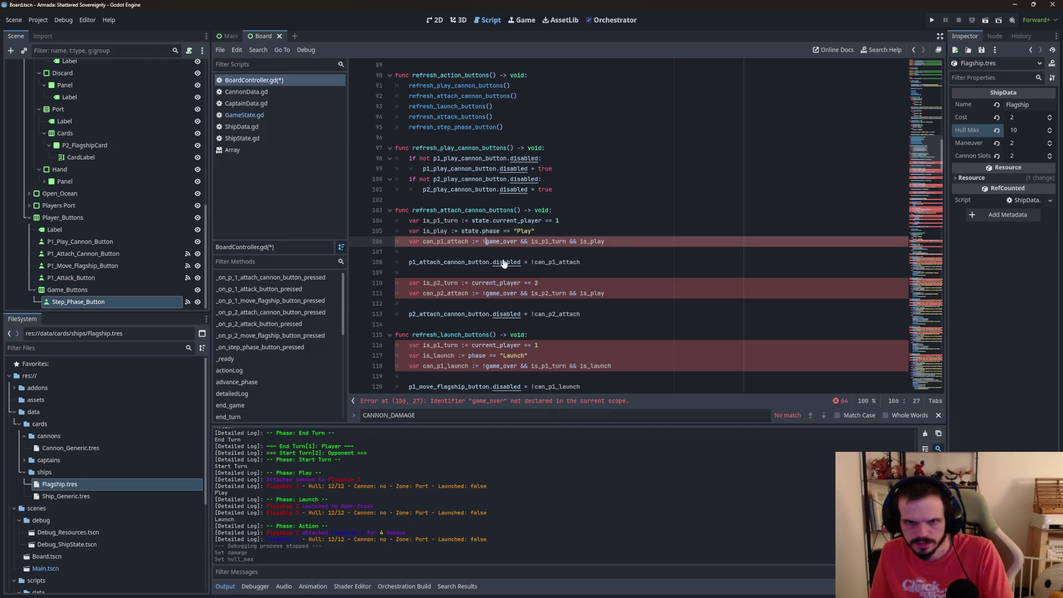
left_click(471, 283)
type("state.")
left_click(485, 293)
type("state.")
Step: Prefix current_player, phase and game_over on lines 116–118 with 'state.'
left_click(471, 345)
type("state.")
left_click(469, 356)
type("state.")
left_click(485, 366)
type("state.")
Step: Prefix current_player, phase and game_over on lines 122–130 with 'state.'
scroll(557, 317, "down", 2)
scroll(556, 318, "down", 3)
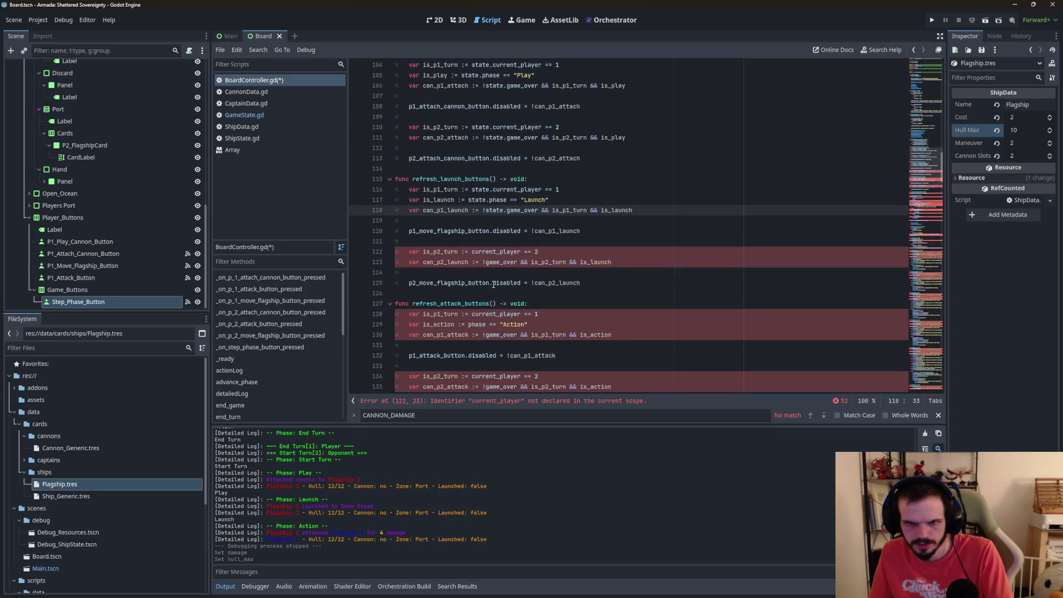
left_click(471, 252)
type("state.")
left_click(487, 262)
type("state.")
left_click(472, 313)
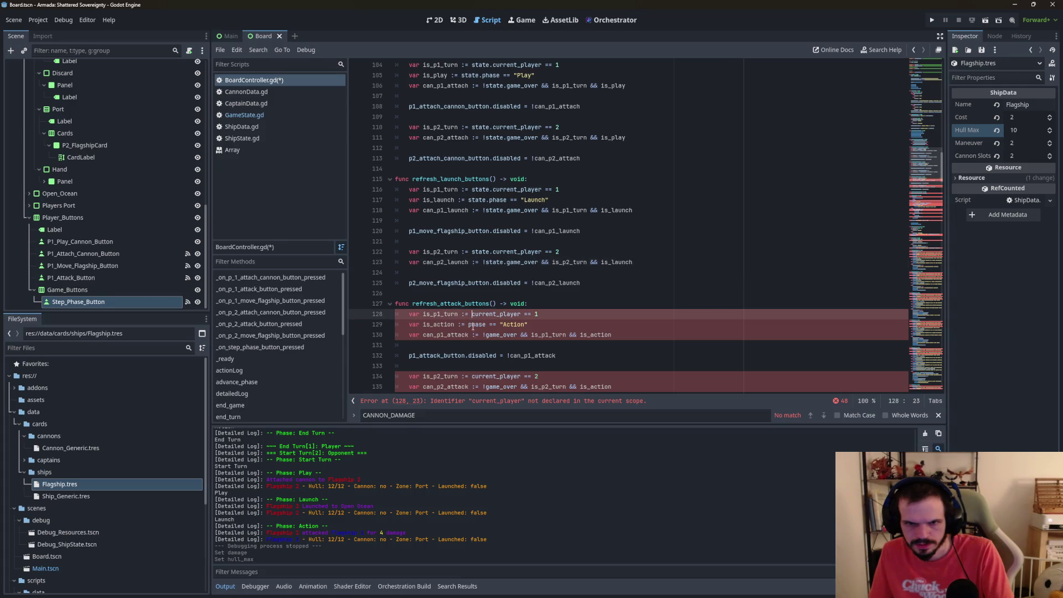
type("state.")
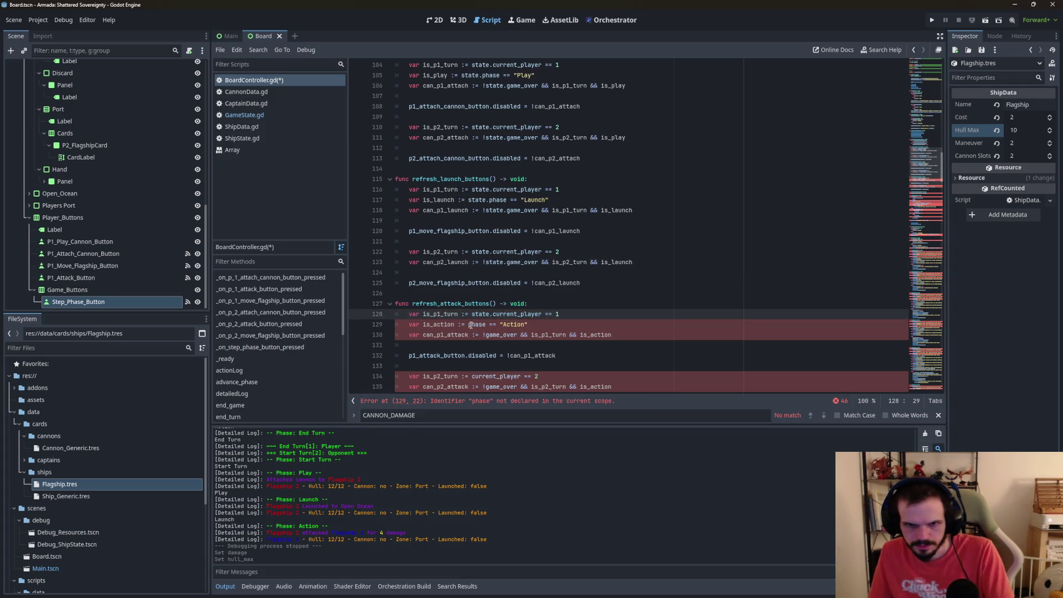
left_click(469, 324)
type("state.")
left_click(487, 335)
type("state.")
Step: Prefix current_player and game_over on lines 134–140 with 'state.'
scroll(514, 299, "down", 3)
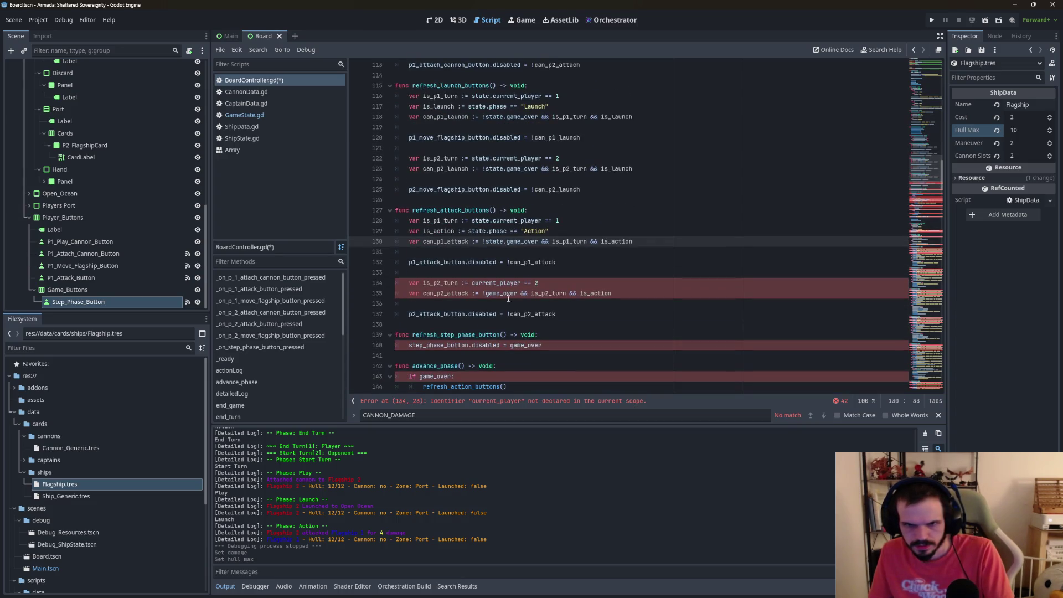
left_click(472, 284)
type("state.")
left_click(484, 293)
type("state.")
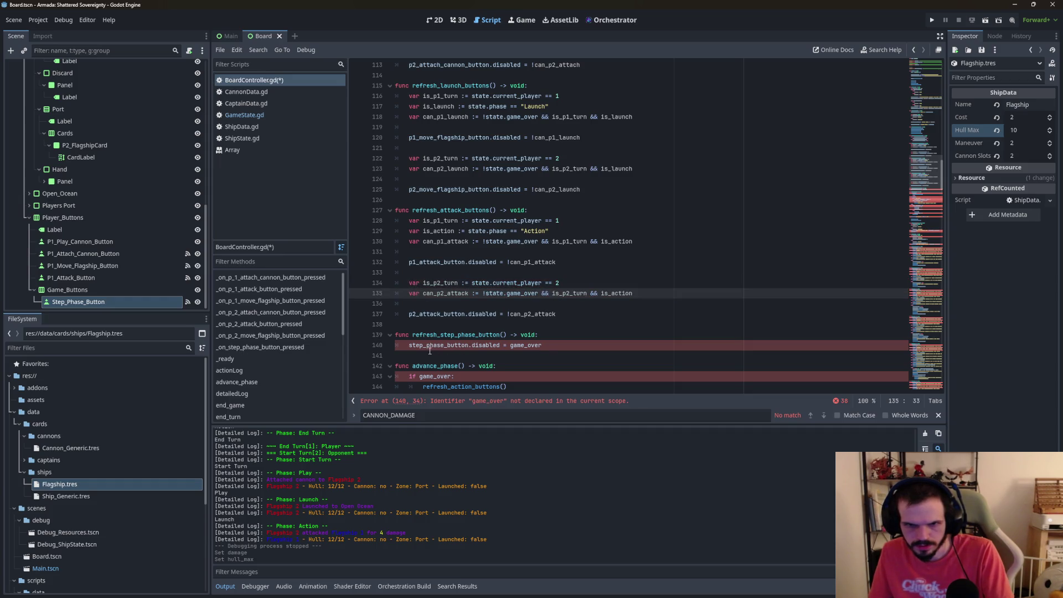
left_click(408, 345)
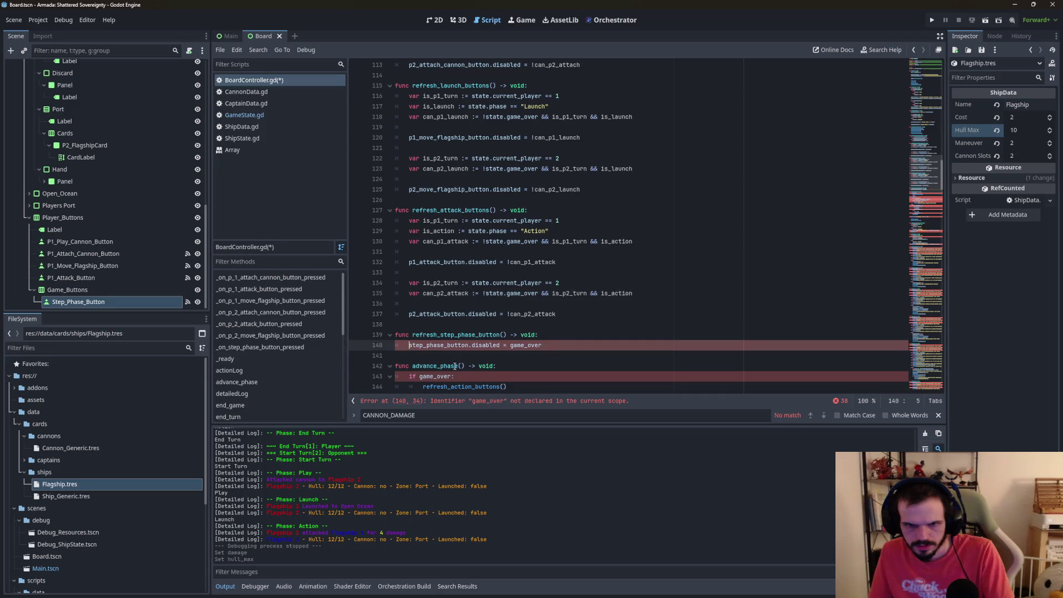
scroll(520, 364, "down", 2)
left_click(511, 285)
Step: Prefix game_over on lines 140 and 143, and phase on lines 146–147, with 'state.'
type("state.")
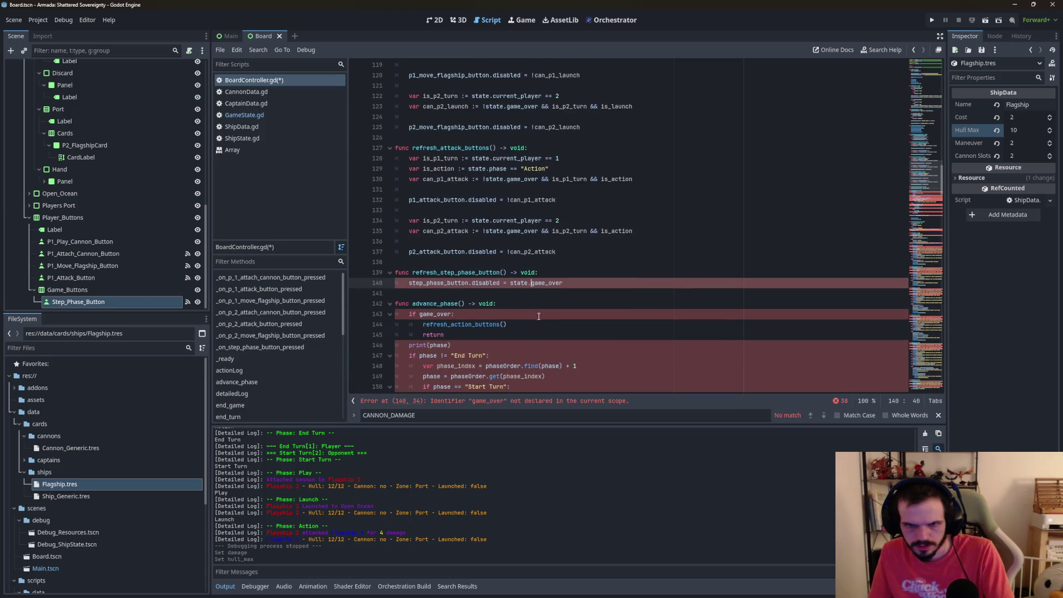
left_click(417, 314)
type("state.")
scroll(441, 331, "down", 1)
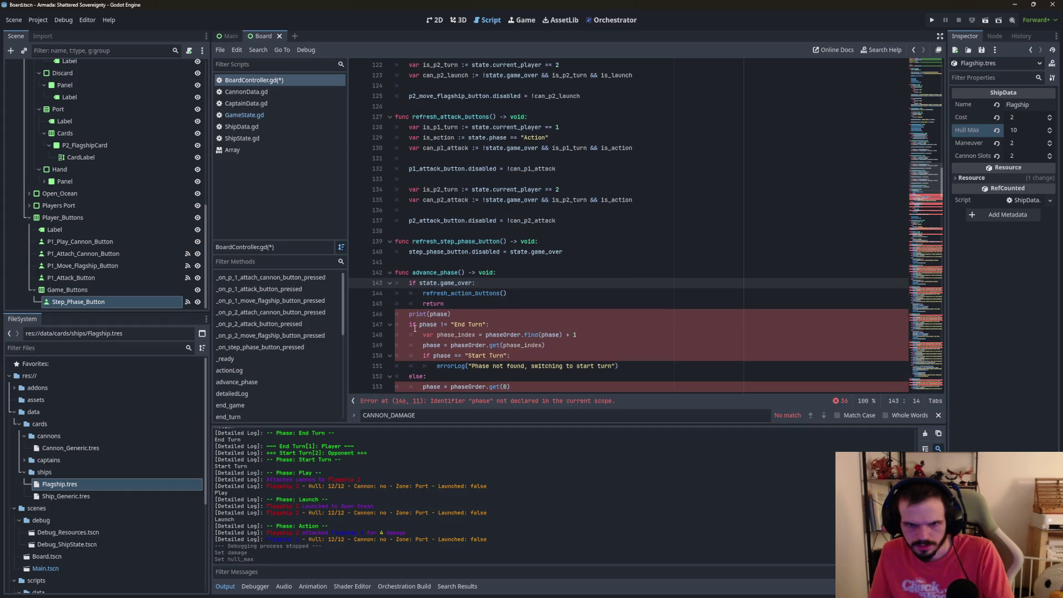
left_click(419, 324)
left_click(430, 314)
type("state.")
left_click(419, 324)
type("state.")
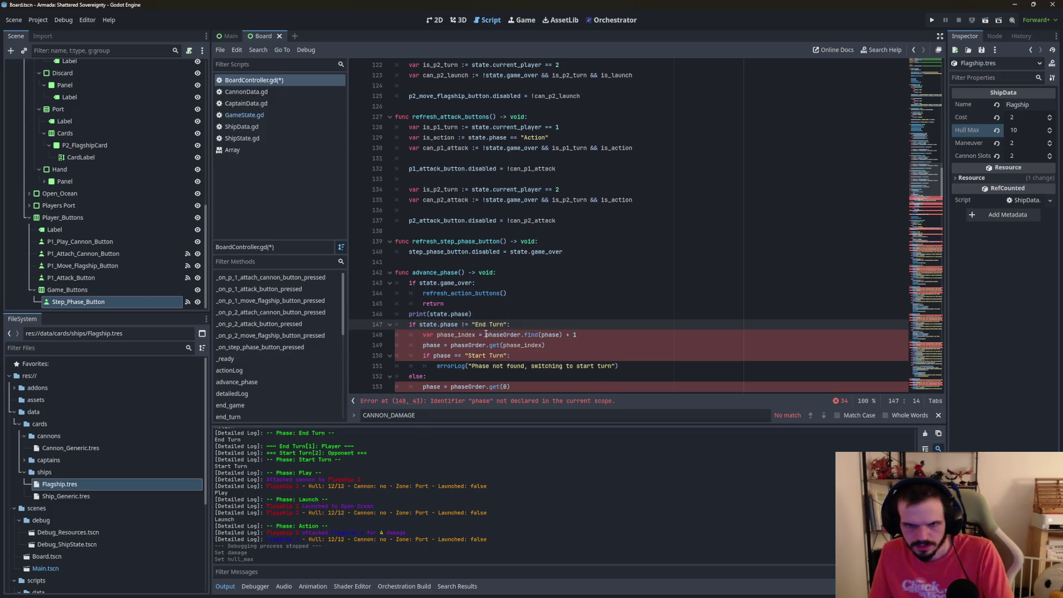
Step: Prefix phase and phaseOrder on lines 148–150 with 'state.'
left_click(486, 334)
left_click(541, 335)
type("state.")
left_click(486, 334)
type("state.")
left_click(450, 344)
type("state.")
left_click(423, 345)
type("state.")
left_click(434, 355)
type("state.")
Step: Prefix phase and phaseOrder on line 153, and the following current_player references, with 'state.'
scroll(505, 324, "down", 2)
left_click(423, 324)
type("state.")
left_click(464, 324)
type("state.")
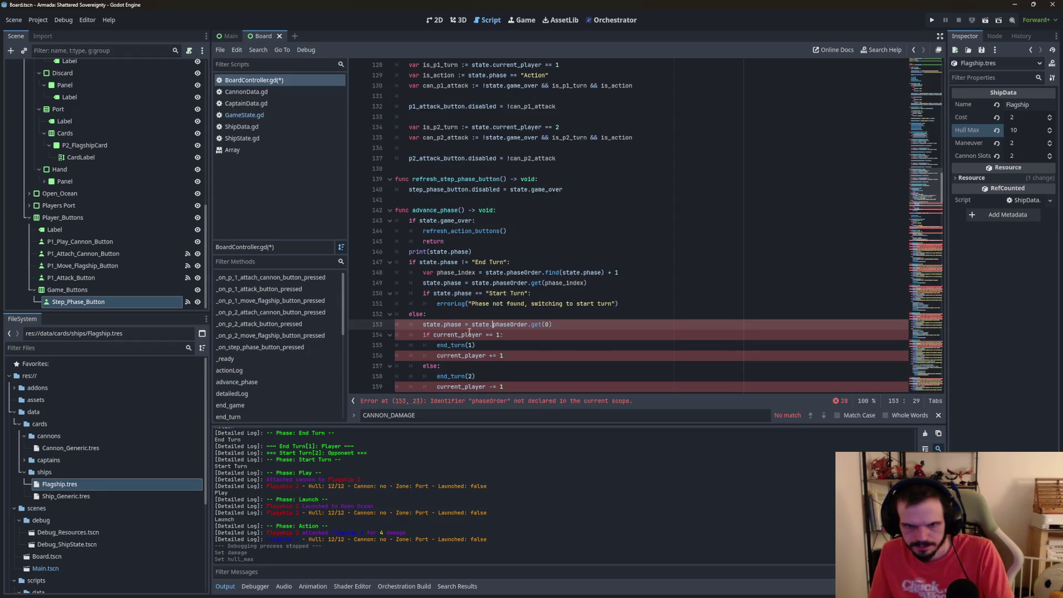
left_click(435, 335)
type("state.")
left_click(437, 356)
type("state.")
Step: Prefix current_player on line 159 and phase in end_turn's log line with 'state.'
scroll(439, 341, "down", 2)
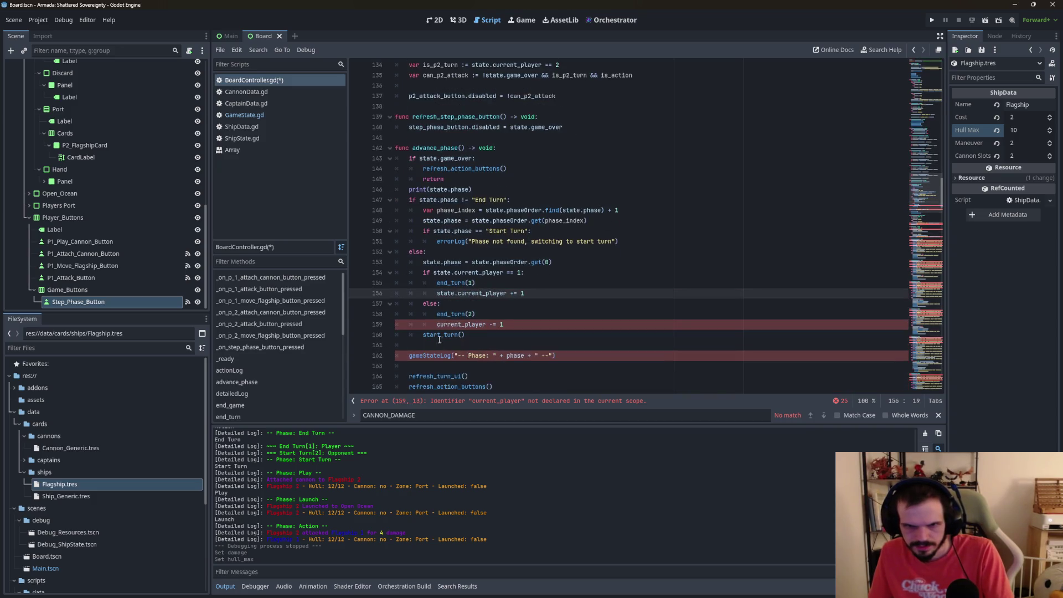
left_click(438, 325)
type("state.")
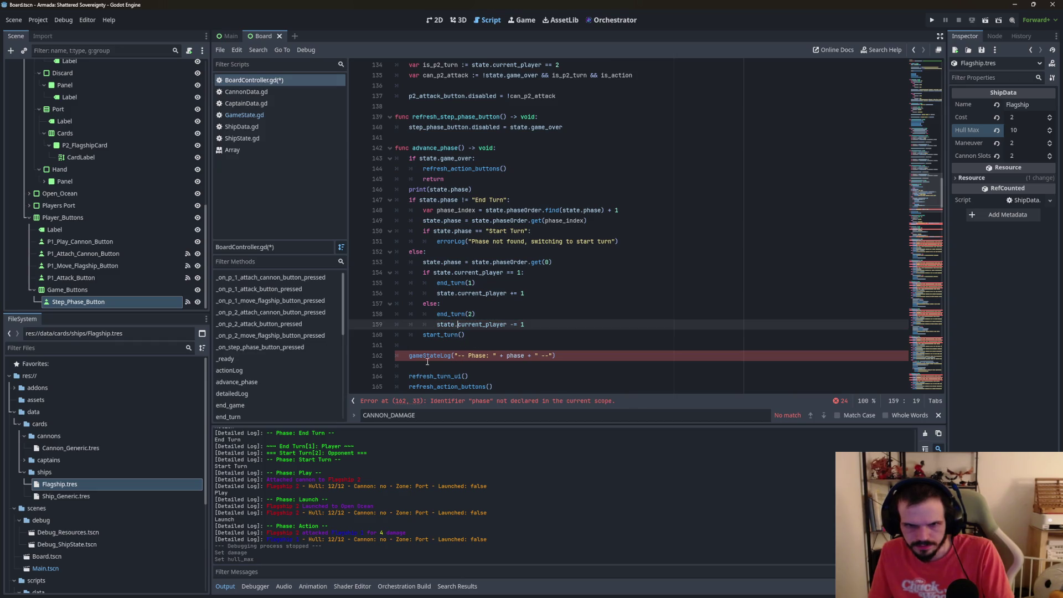
left_click(506, 356)
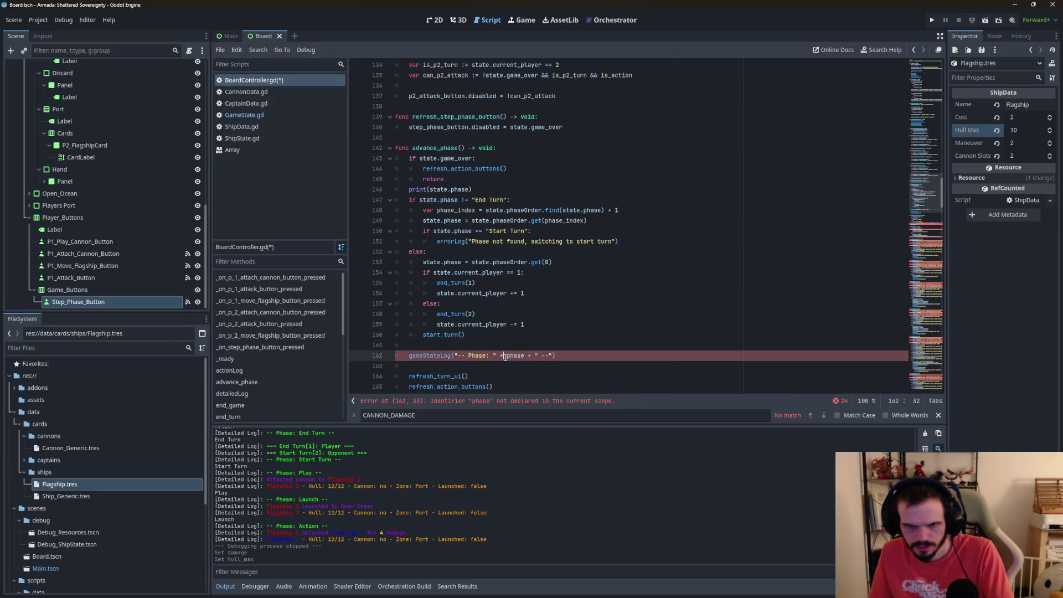
type("state.")
scroll(498, 321, "down", 6)
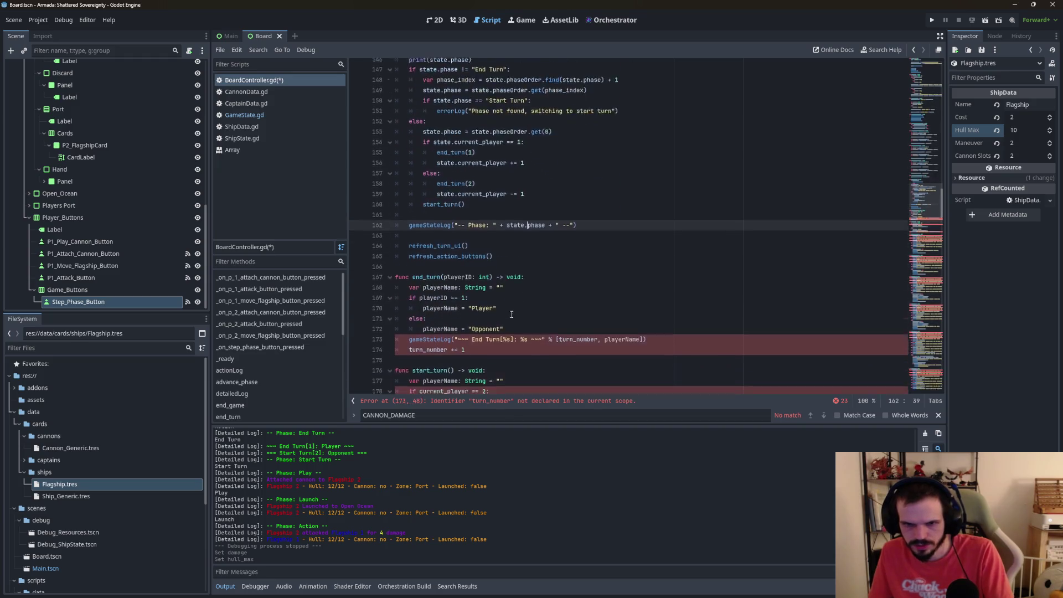
scroll(489, 288, "down", 3)
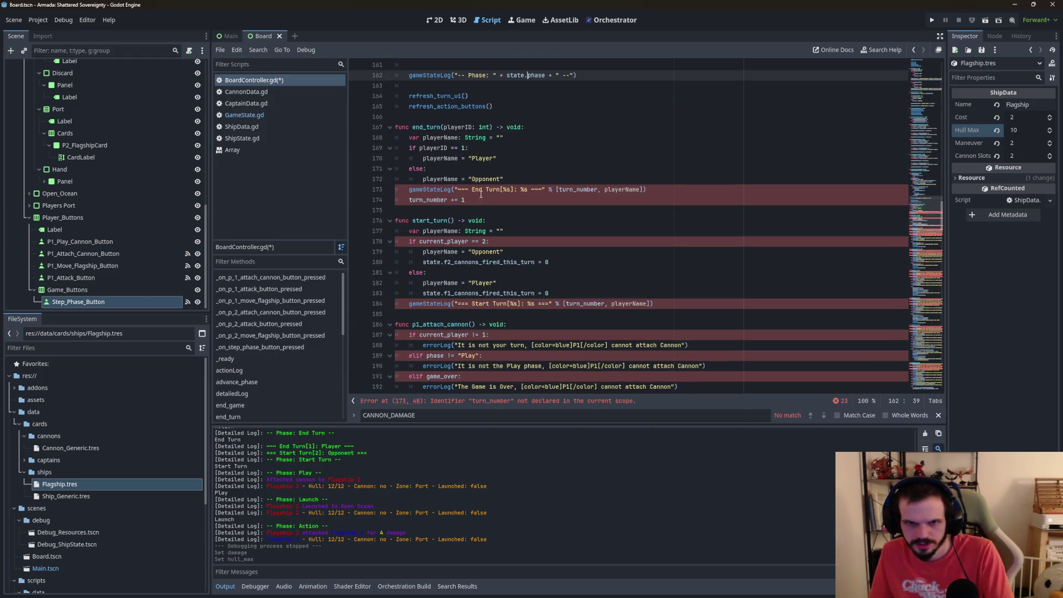
left_click(562, 208)
Step: Prefix turn_number and current_player with 'state.' in the End Turn and Start Turn code
left_click(560, 190)
type("state.")
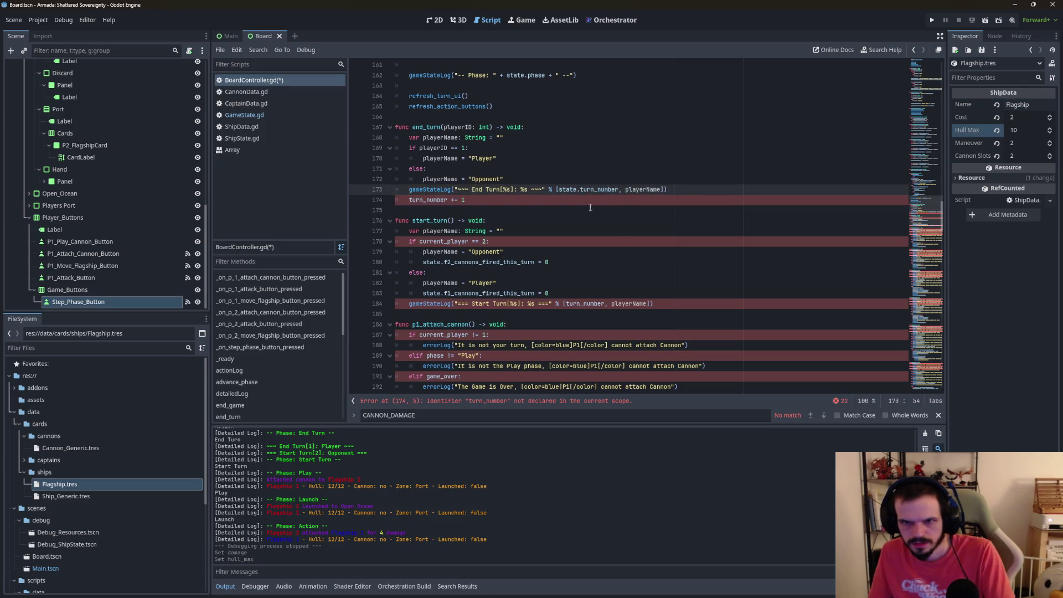
left_click(409, 200)
type("state.")
left_click(419, 242)
type("state.")
left_click(566, 303)
type("state.")
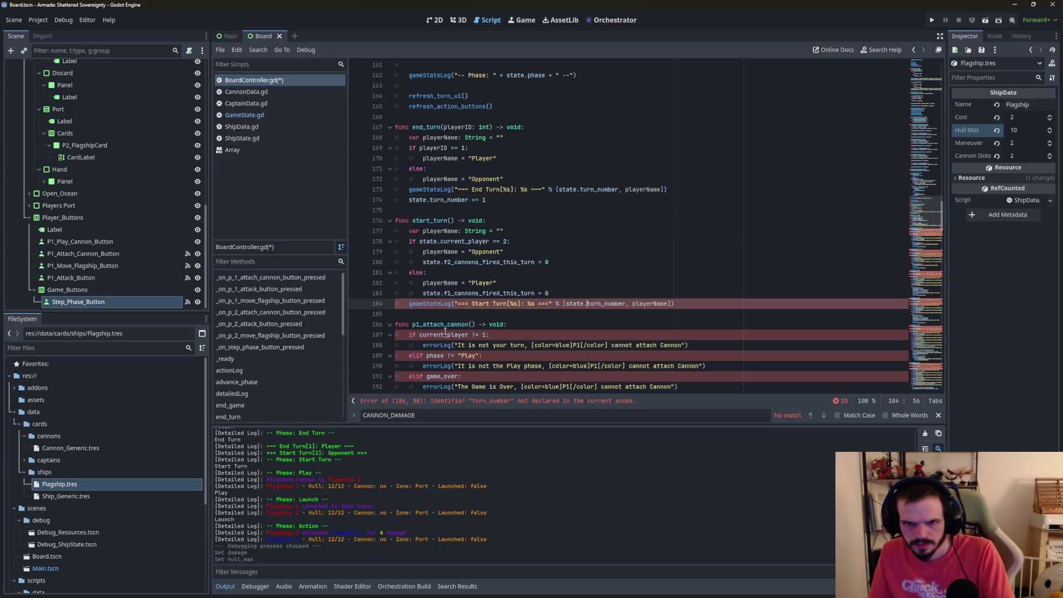
Step: Prefix current_player, phase and game_over with 'state.' in p1_attach_cannon
left_click(419, 334)
type("state.")
left_click(426, 355)
type("state.")
left_click(426, 376)
type("state.")
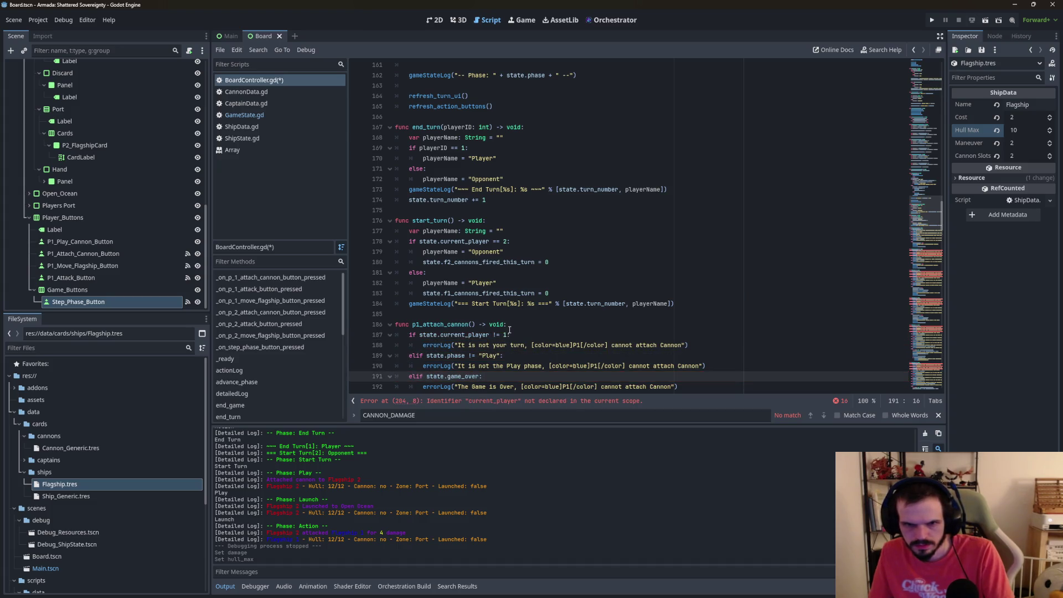
Step: Prefix current_player, phase and game_over with 'state.' in p2_attach_cannon
scroll(510, 320, "down", 6)
scroll(510, 320, "down", 6)
left_click(419, 262)
type("state.")
left_click(426, 283)
type("state.")
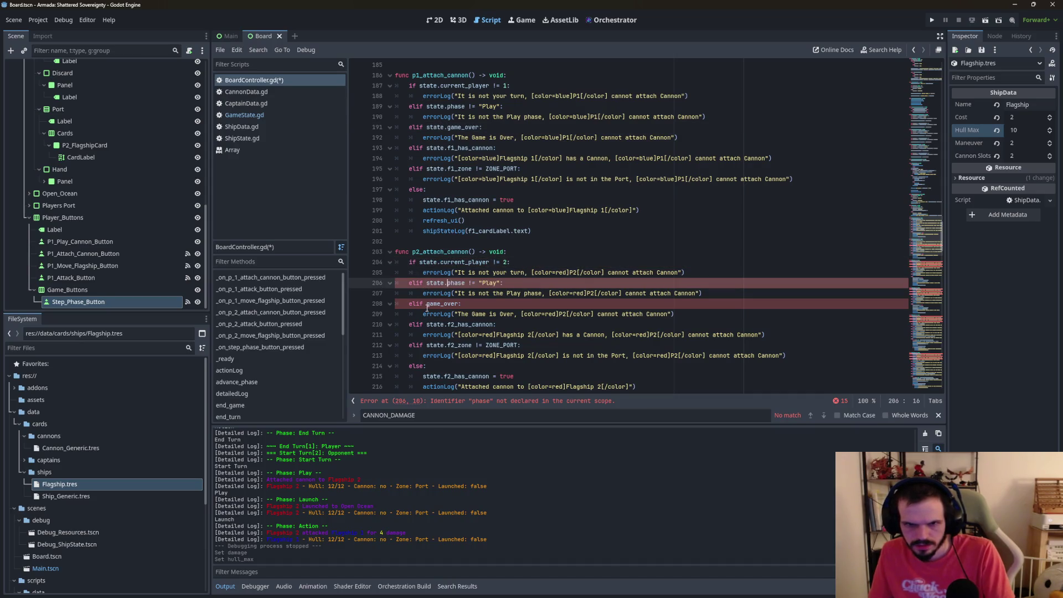
left_click(427, 303)
type("state.")
Step: Prefix current_player, phase and game_over with 'state.' in p1_launch
scroll(526, 275, "down", 5)
left_click(440, 283)
type("state.")
left_click(426, 304)
type("state.")
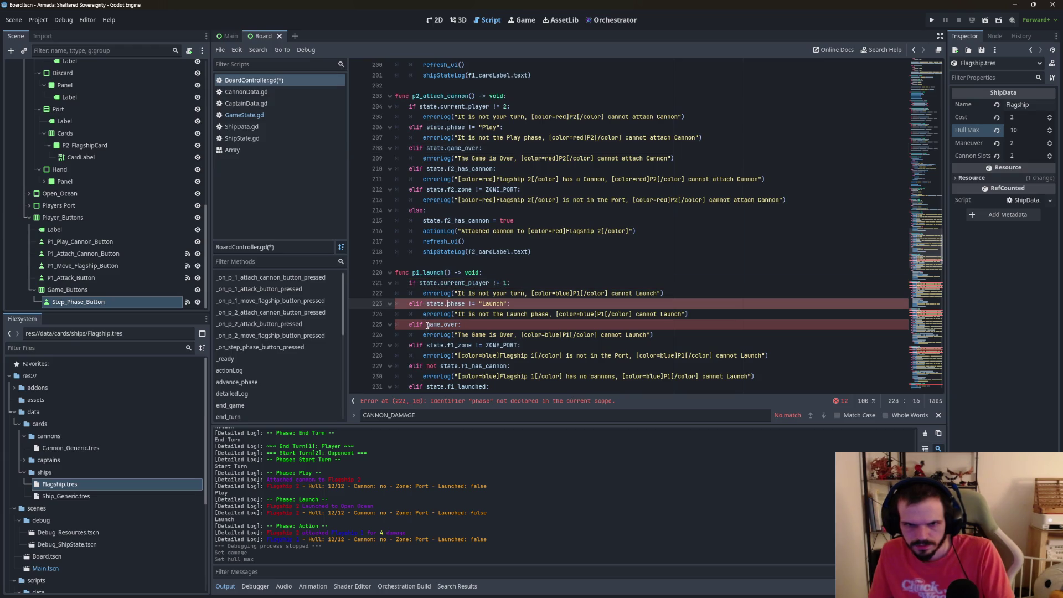
left_click(426, 324)
type("state.")
Step: Prefix current_player, phase and game_over with 'state.' in p2_launch
scroll(482, 281, "down", 8)
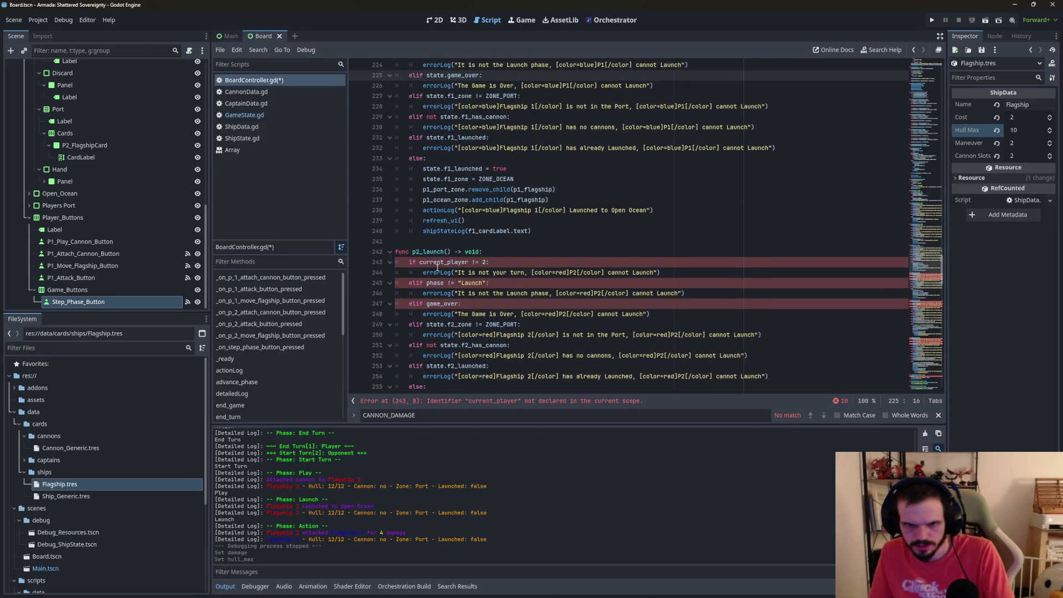
left_click(419, 262)
type("state.")
left_click(426, 282)
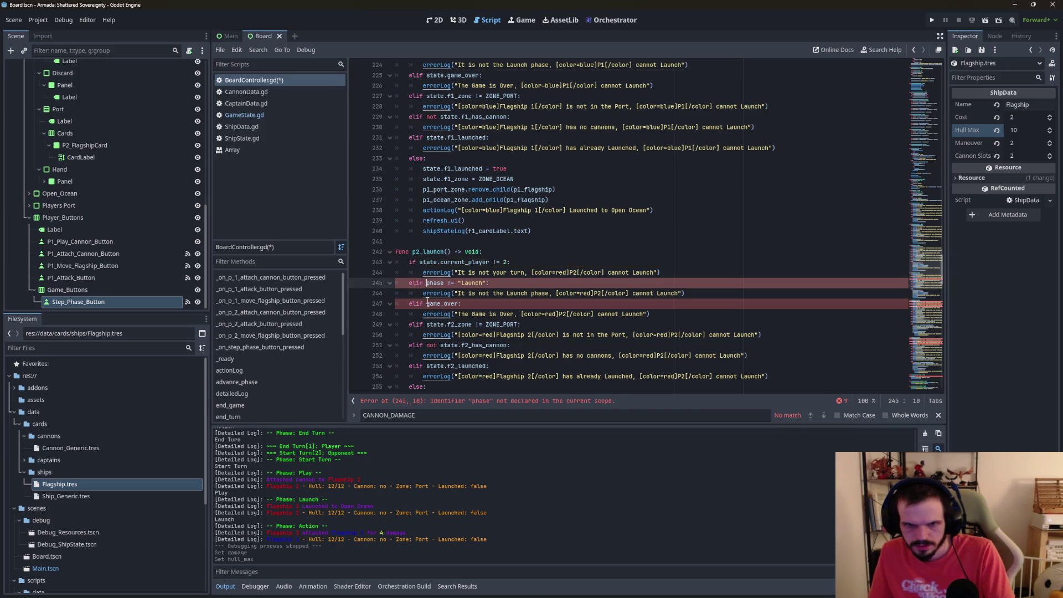
type("state.")
left_click(427, 304)
type("state.")
Step: Prefix current_player, phase and game_over with 'state.' in p1_attack
scroll(446, 265, "down", 7)
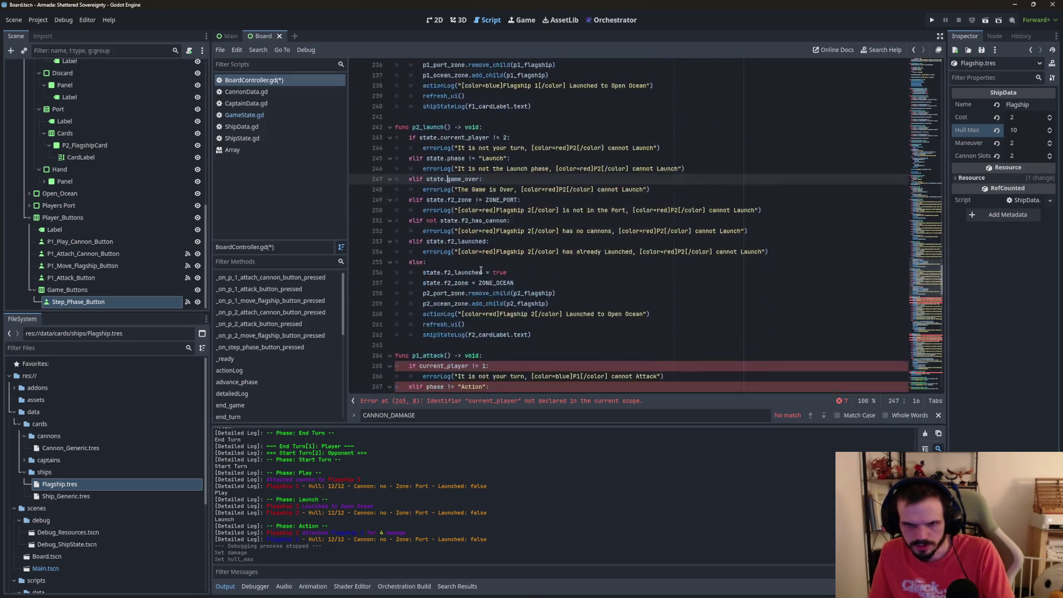
left_click(419, 272)
type("state.")
left_click(426, 294)
type("state.")
left_click(427, 313)
type("state.")
Step: Prefix current_player, phase and game_over with 'state.' in p2_attack
scroll(460, 299, "down", 9)
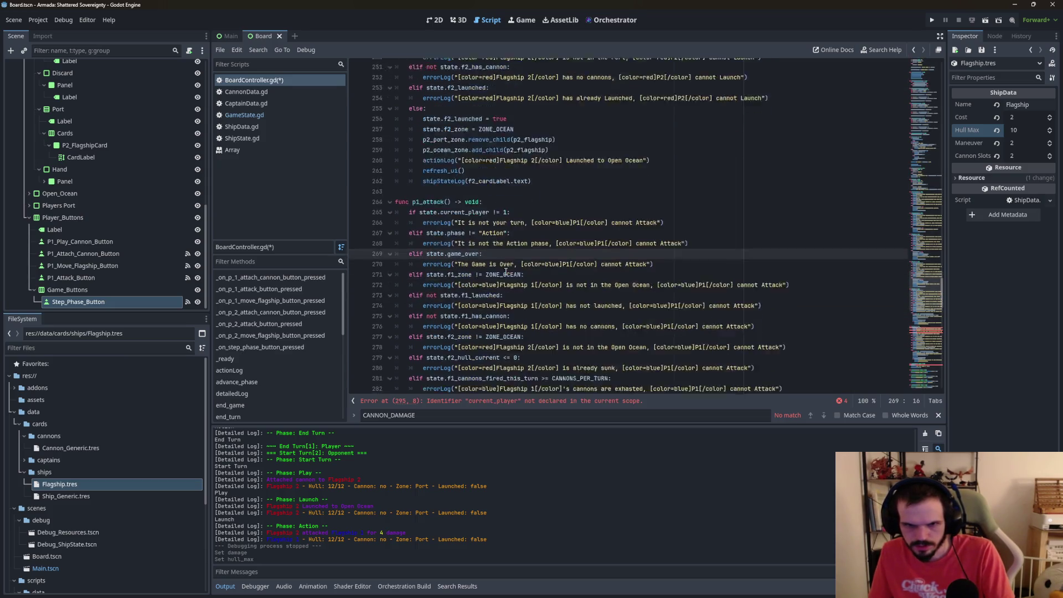
left_click(418, 303)
type("state.")
left_click(426, 324)
type("state.")
left_click(426, 345)
type("state.")
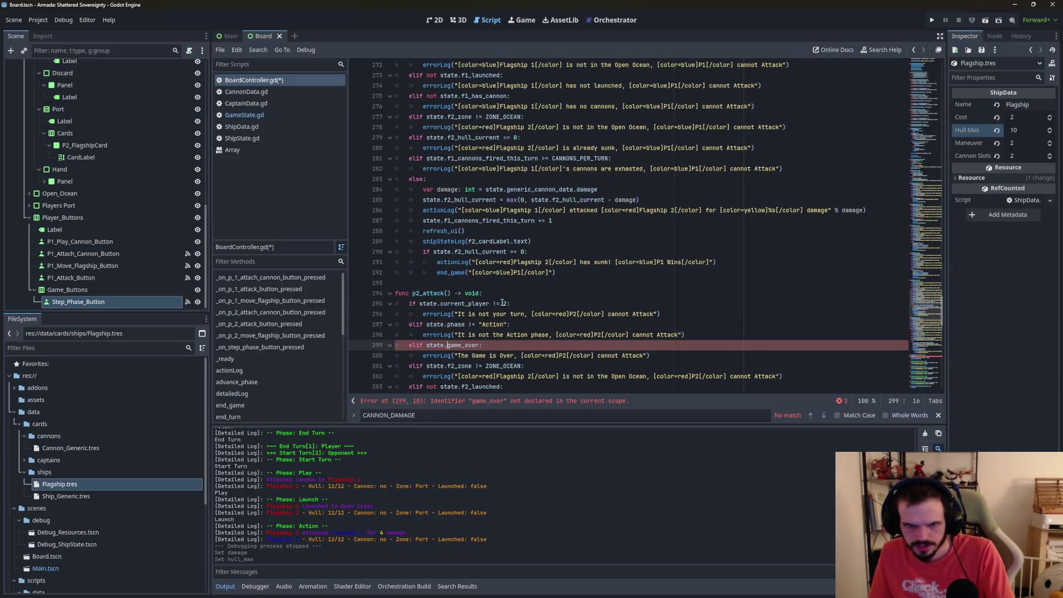
Step: Prefix game_over with 'state.' in end_game
scroll(496, 300, "down", 11)
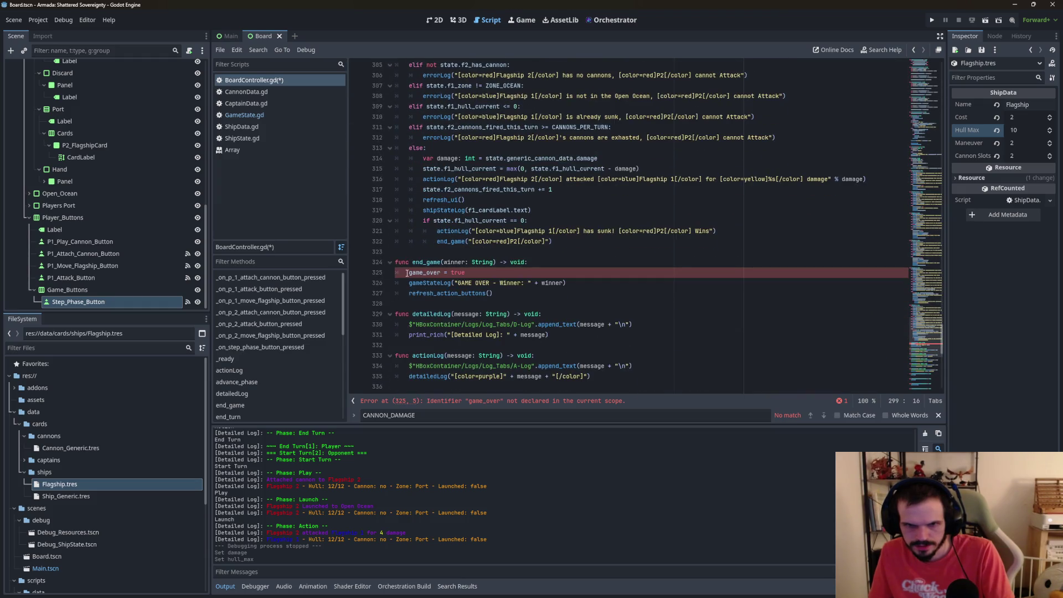
left_click(408, 272)
type("state.")
scroll(445, 307, "down", 9)
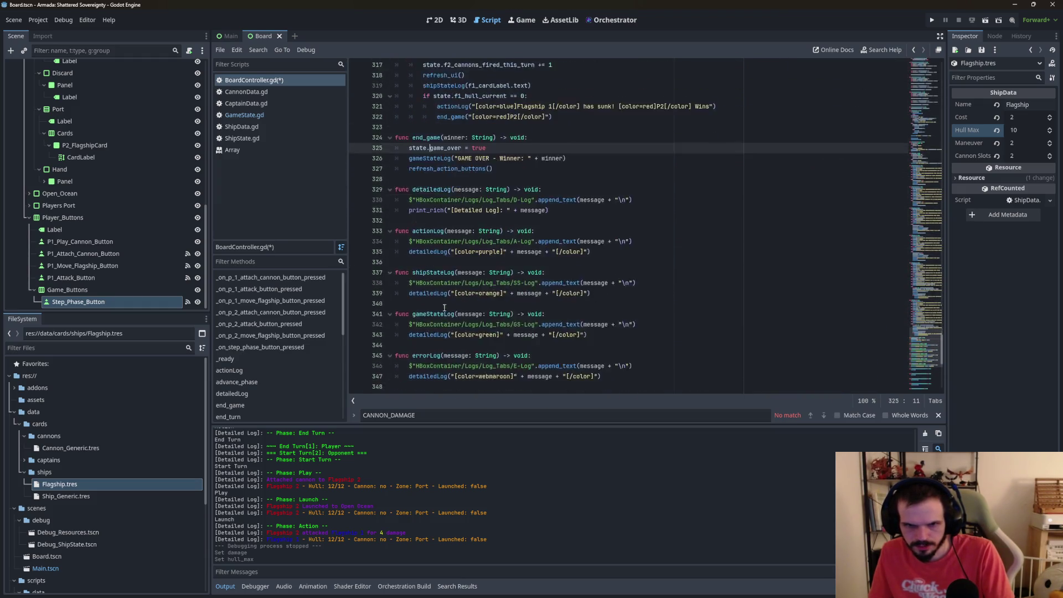
scroll(445, 307, "down", 4)
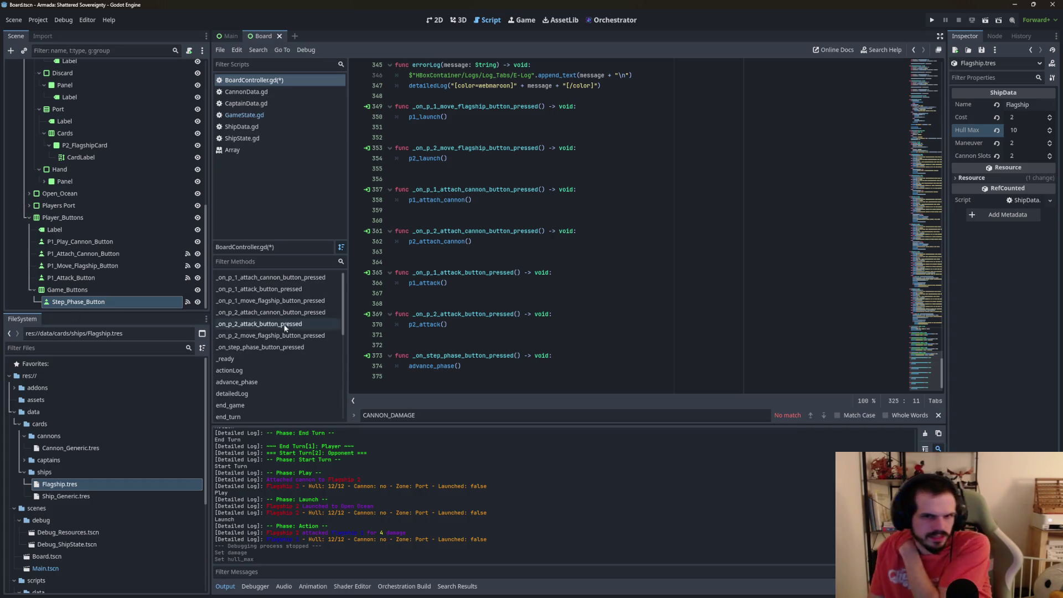
Step: Jump to advance_phase at line 142, review it, and run the game to test
left_click(277, 381)
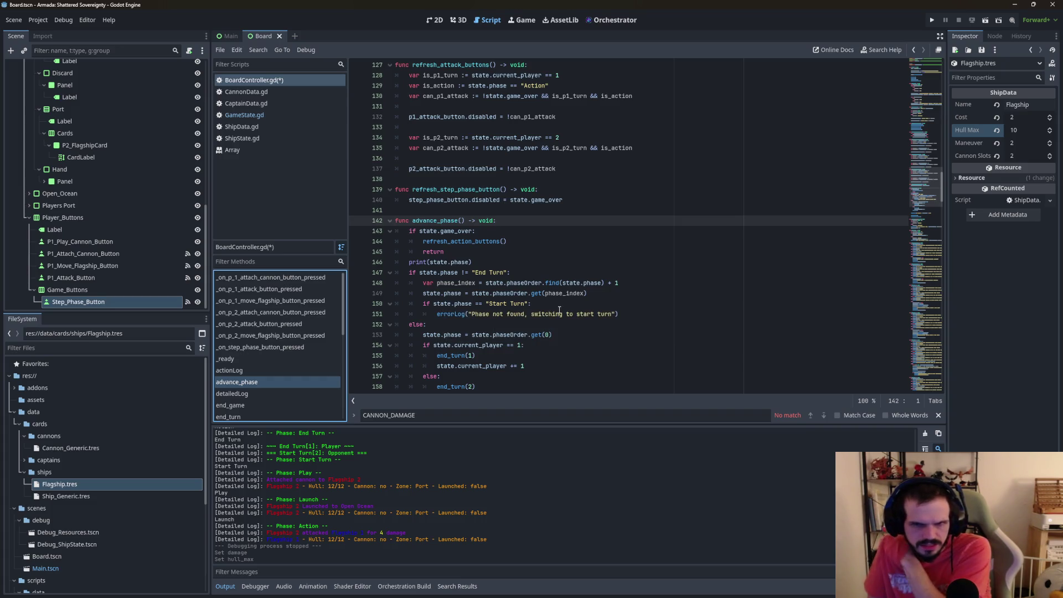
scroll(559, 311, "down", 3)
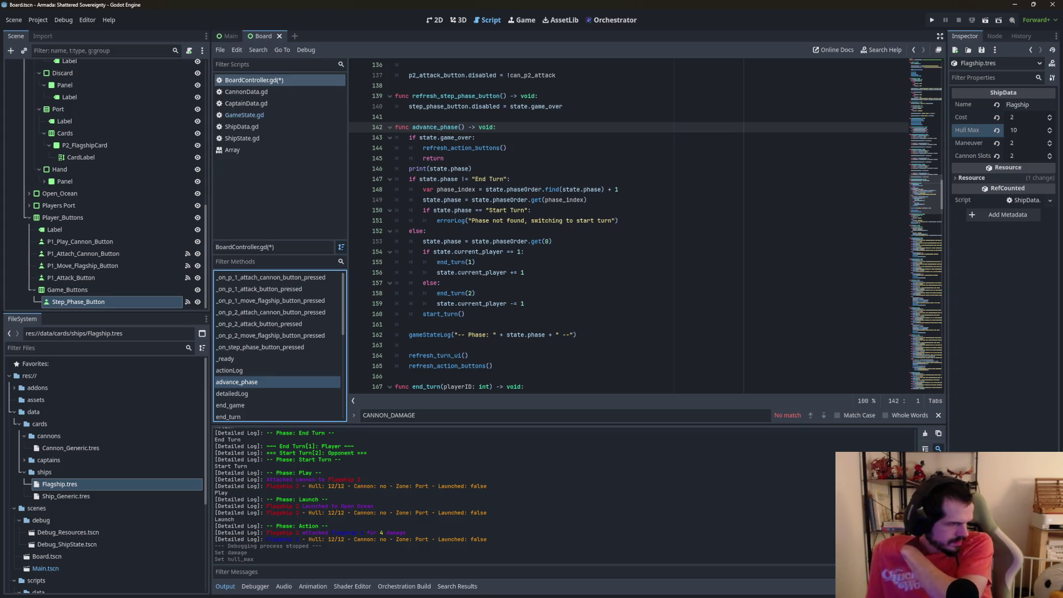
left_click(932, 21)
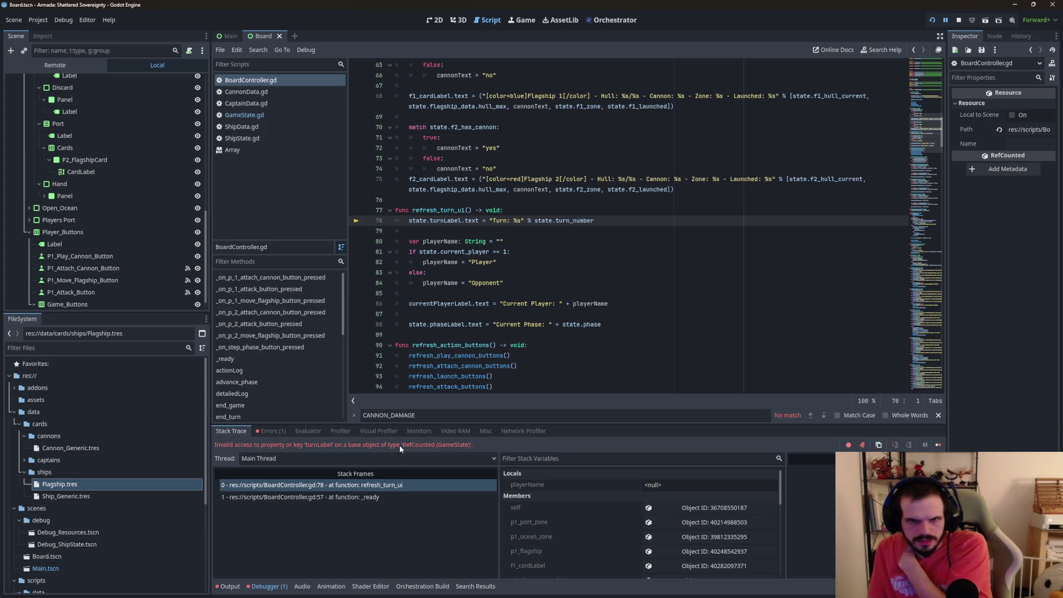
Step: Delete the mistaken 'state.' prefix before turnLabel on line 78 of refresh_turn_ui
left_click_drag(429, 221, 406, 221)
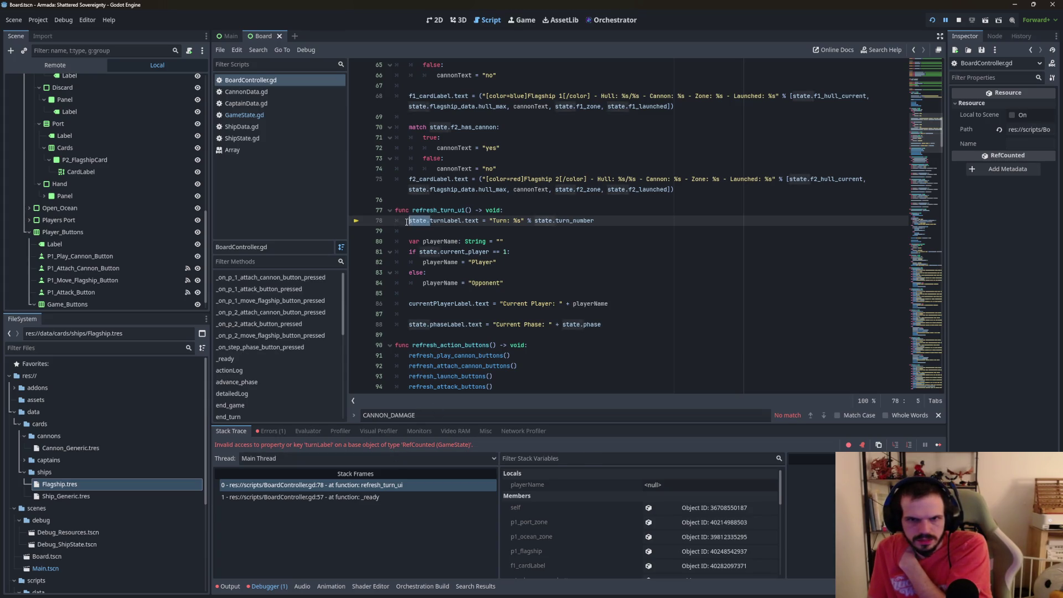
mouse_move(407, 221)
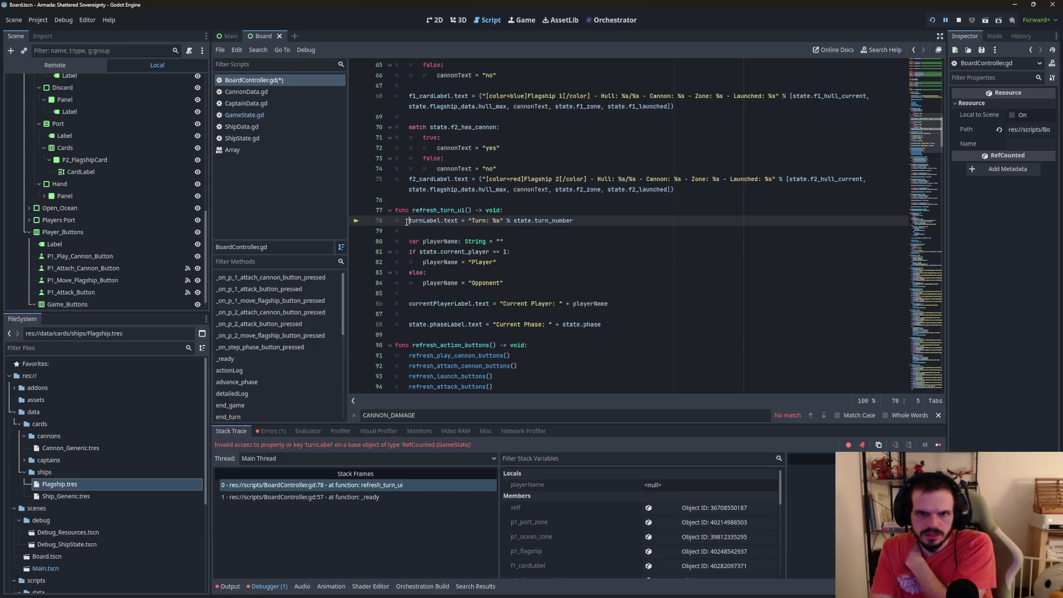
key("BackSpace")
left_click(715, 213)
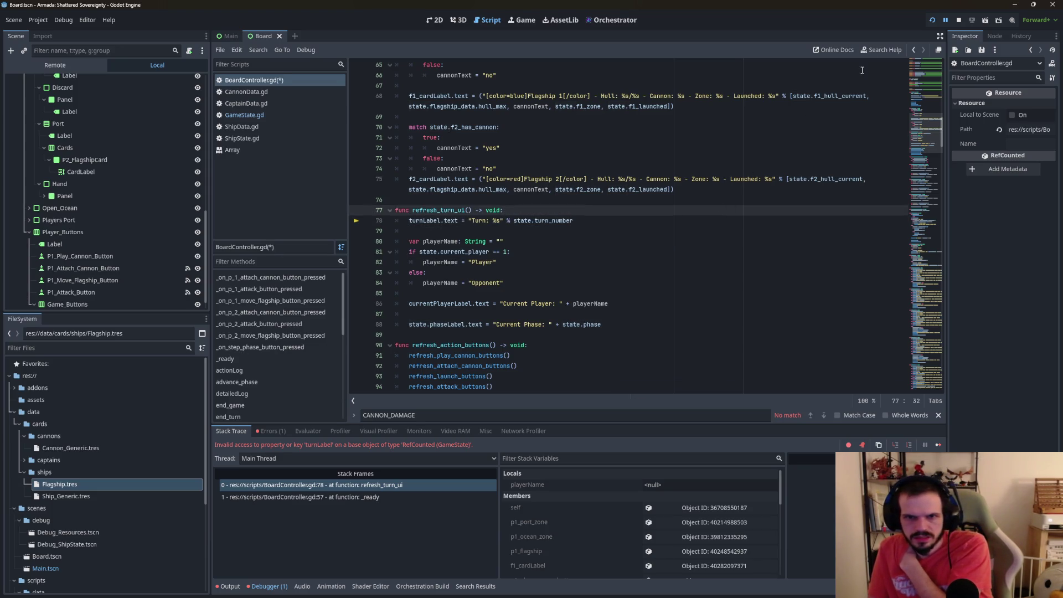
Step: Stop the game, drop 'state.' before phaseLabel on line 88, and relaunch with F5
left_click(931, 21)
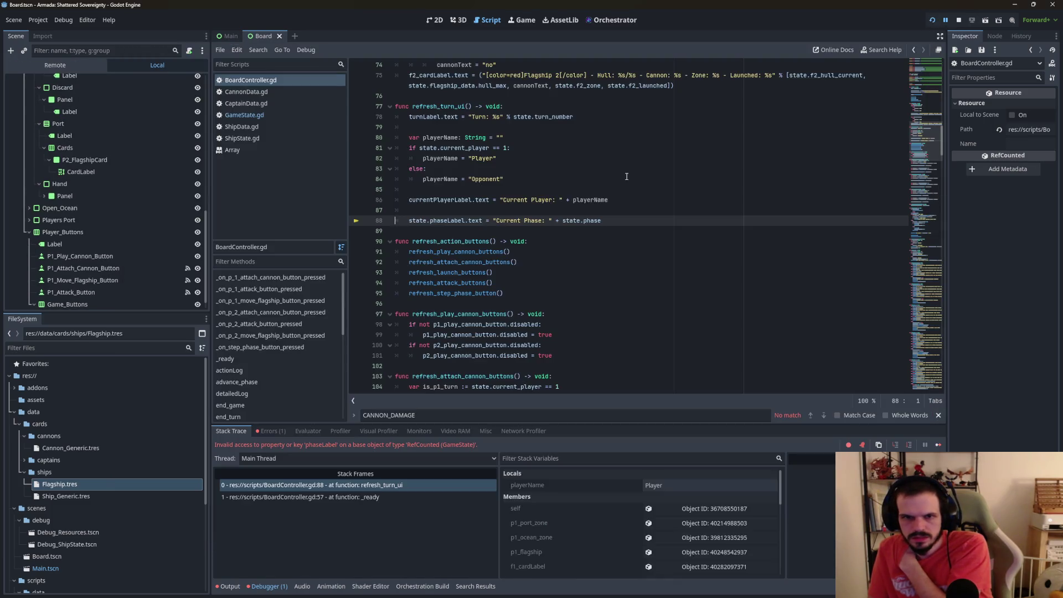
double_click(416, 221)
key("BackSpace")
left_click(419, 220)
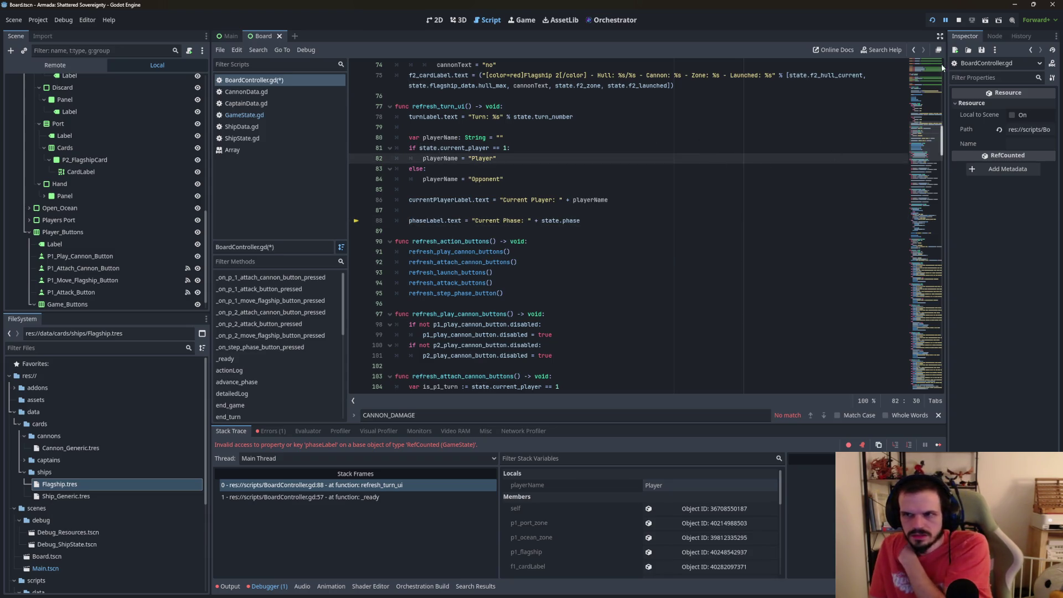
key("F5")
left_click(932, 20)
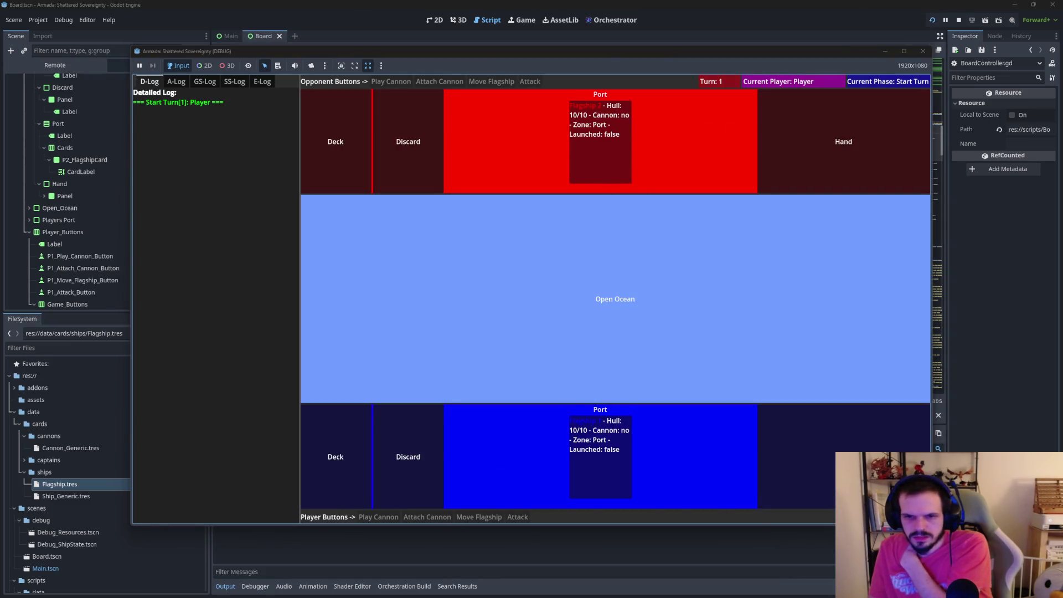
Step: Attach a cannon, launch Flagship 1, then trade 3-damage attacks until Flagship 1 sinks at 0/10
left_click(437, 516)
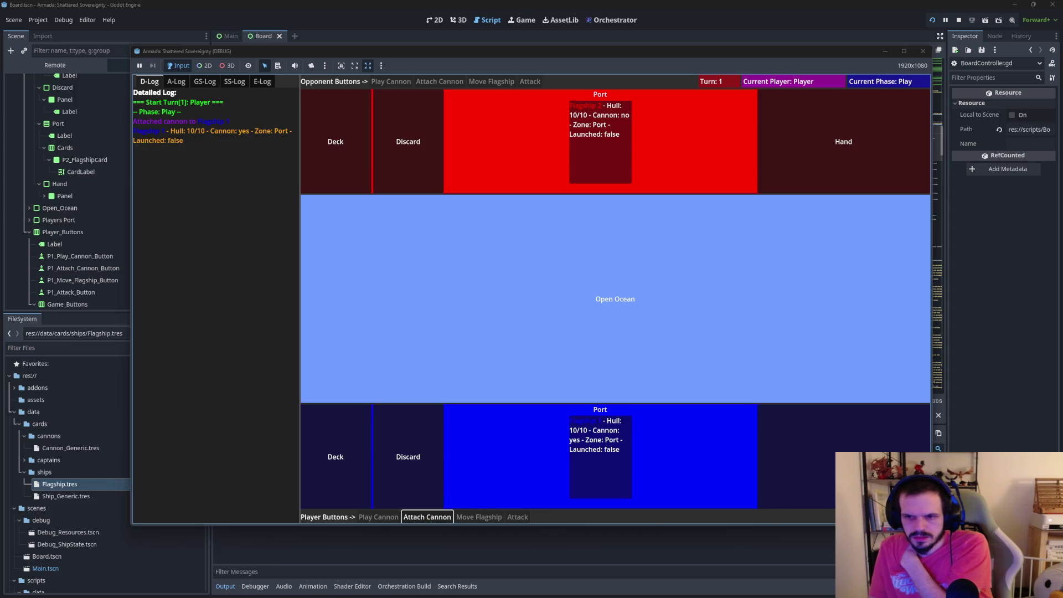
left_click(479, 517)
left_click(518, 517)
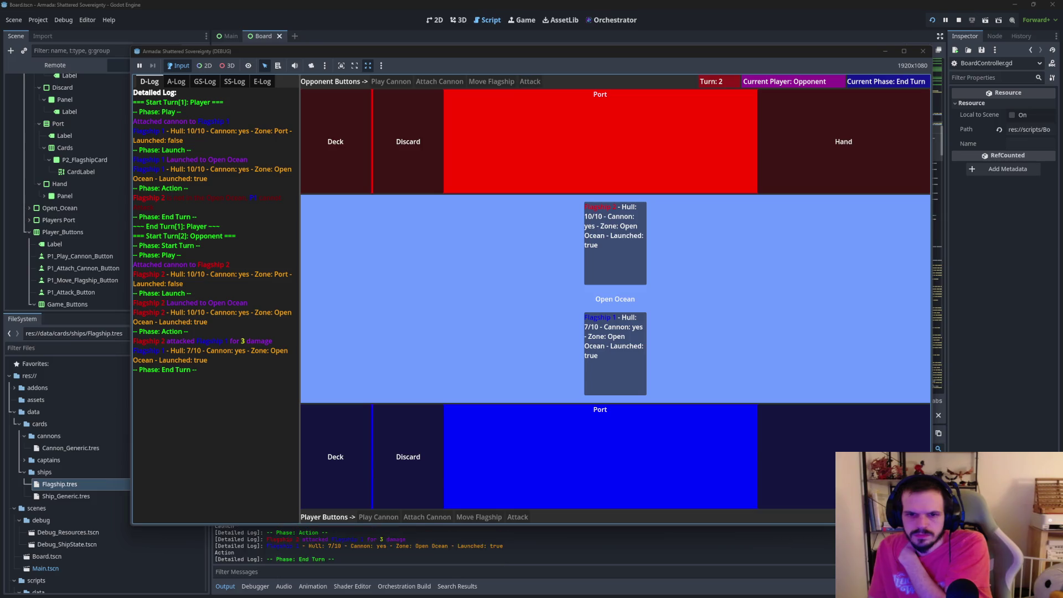
left_click(517, 517)
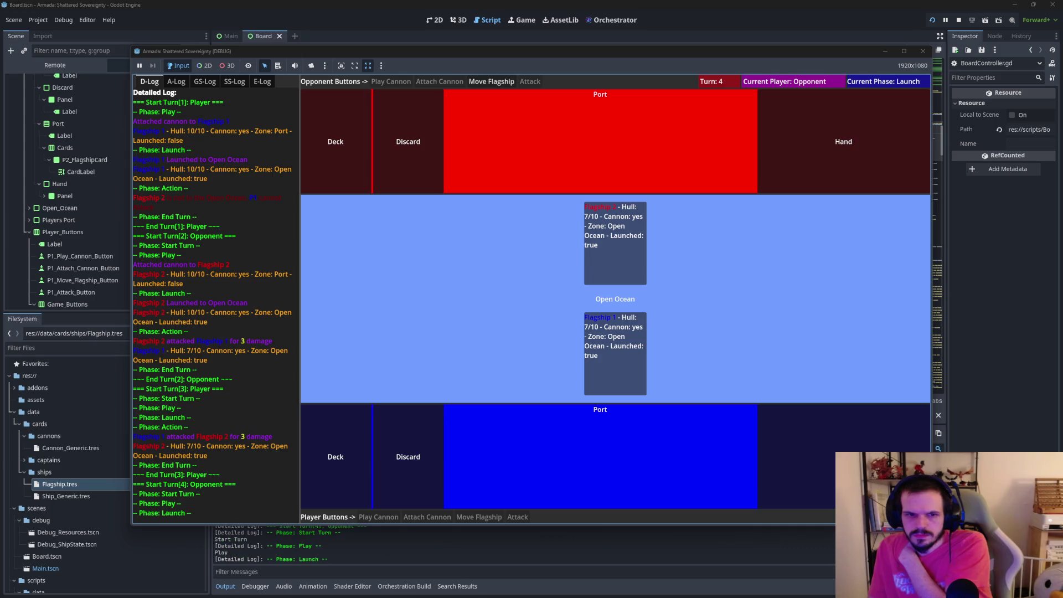
left_click(530, 84)
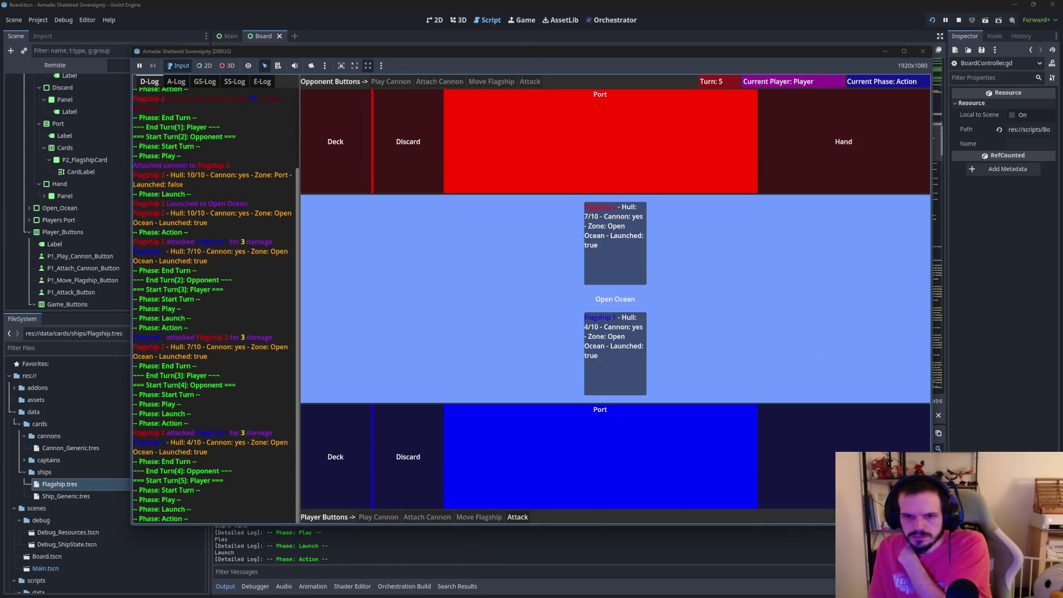
left_click(517, 517)
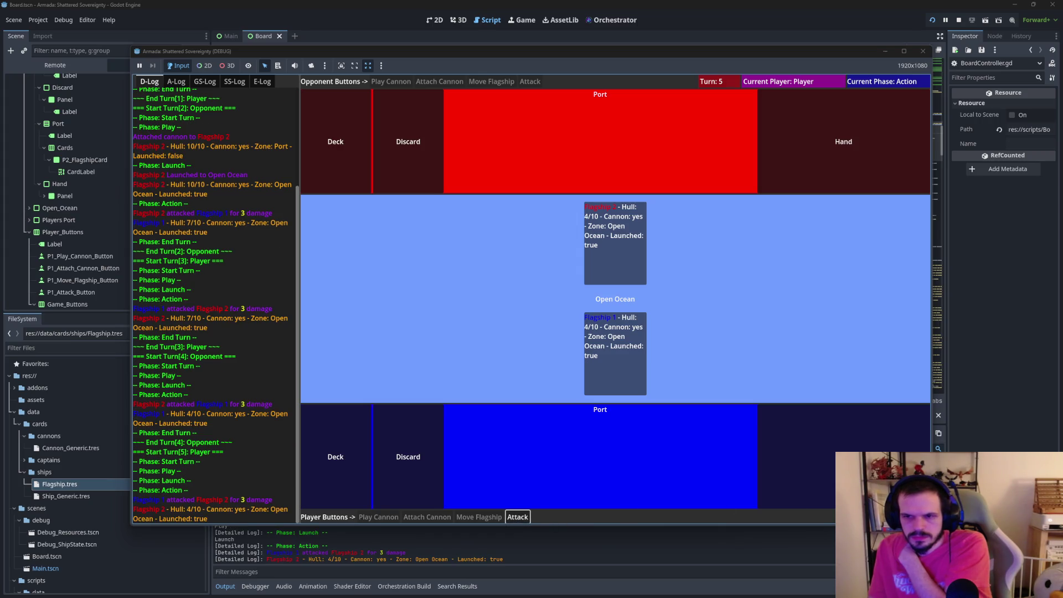
left_click(528, 81)
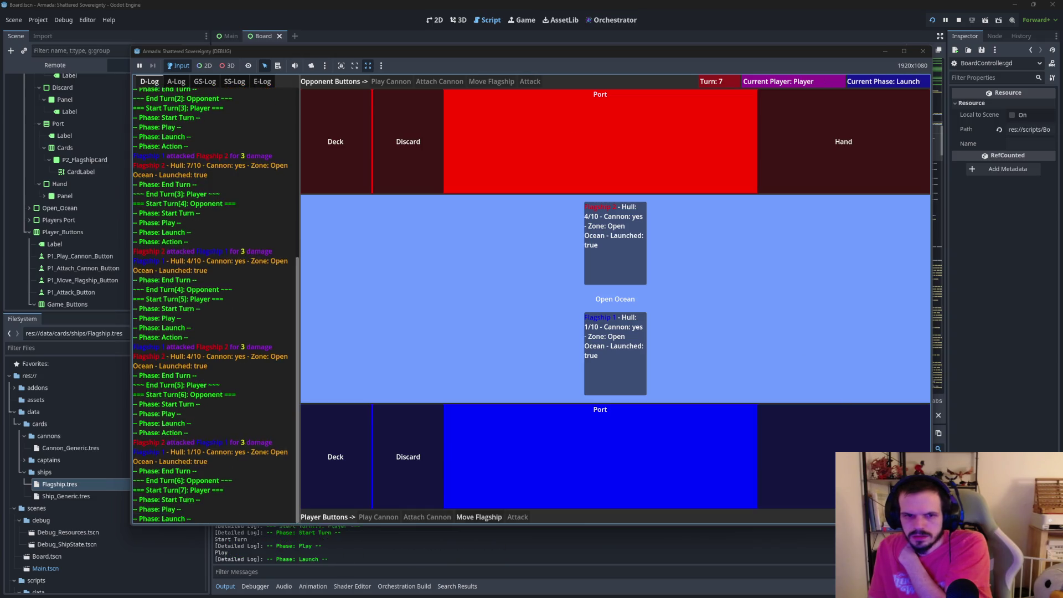
left_click(517, 516)
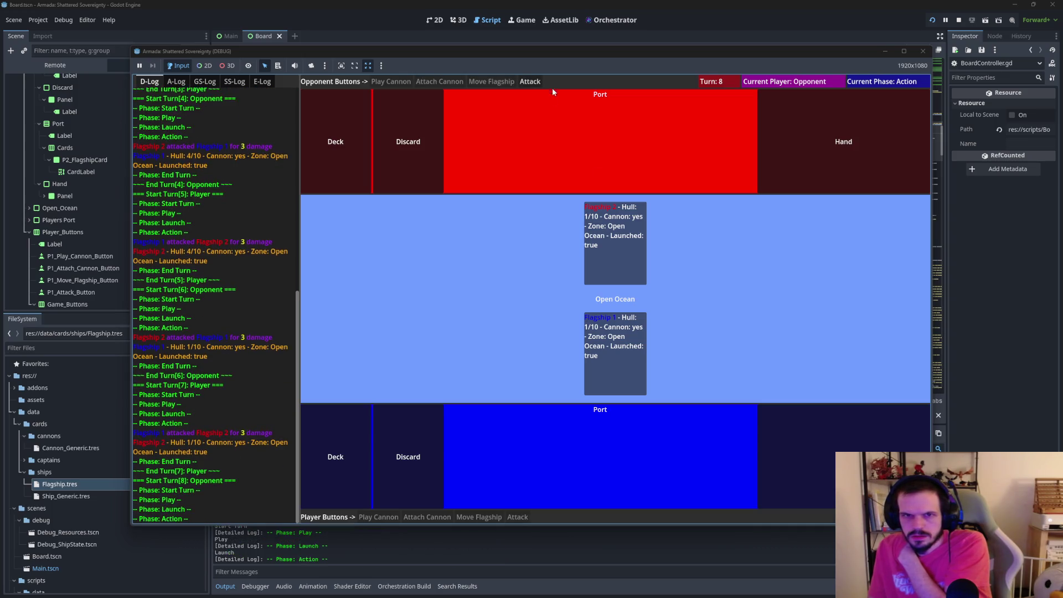
left_click(529, 83)
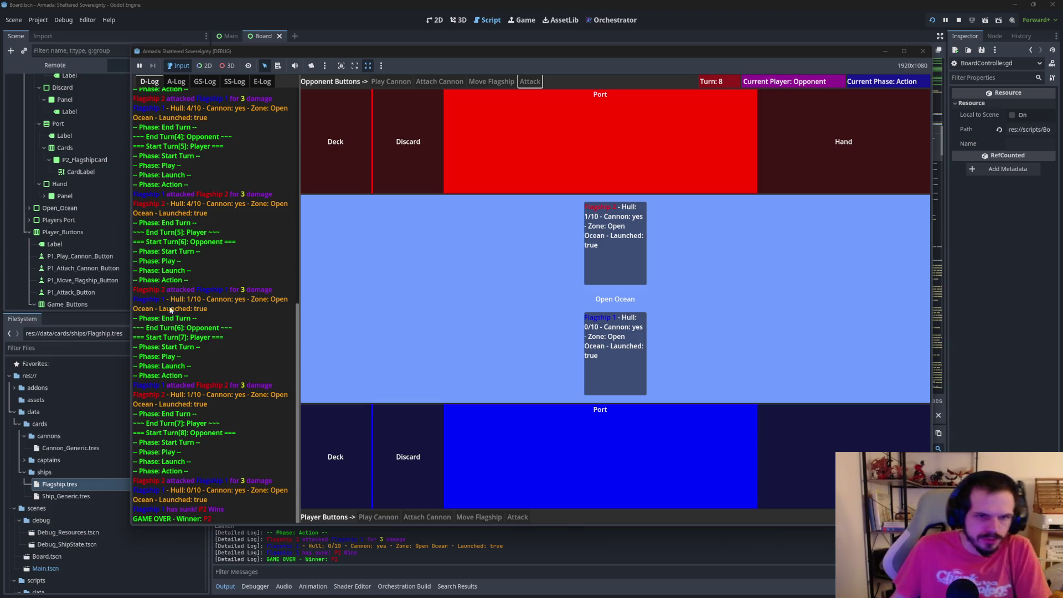
left_click(922, 51)
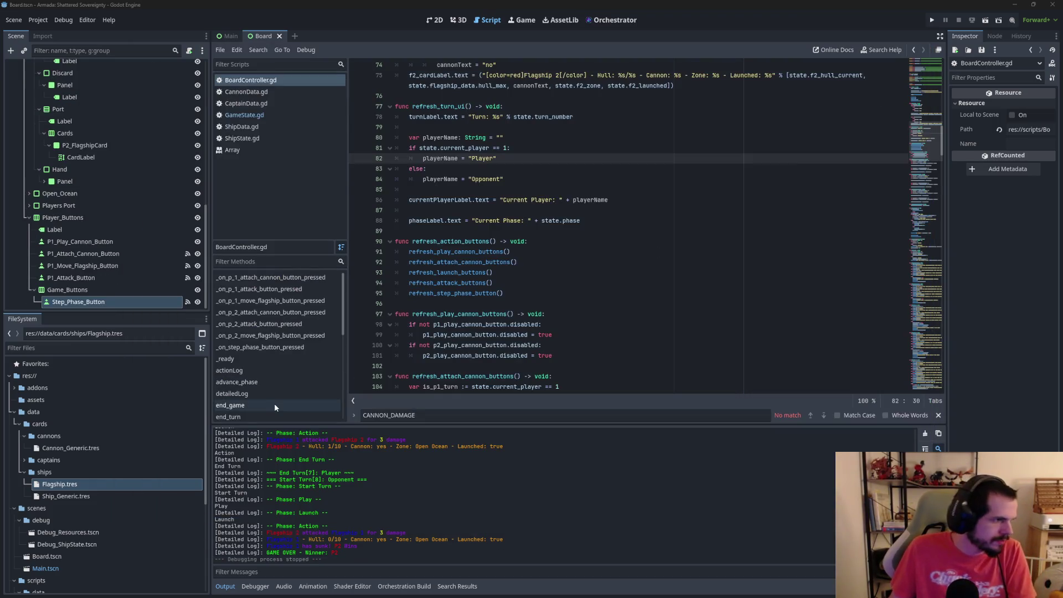
Step: Set Hull Max to 13 in Flagship.tres and test-run the game
left_click(74, 485)
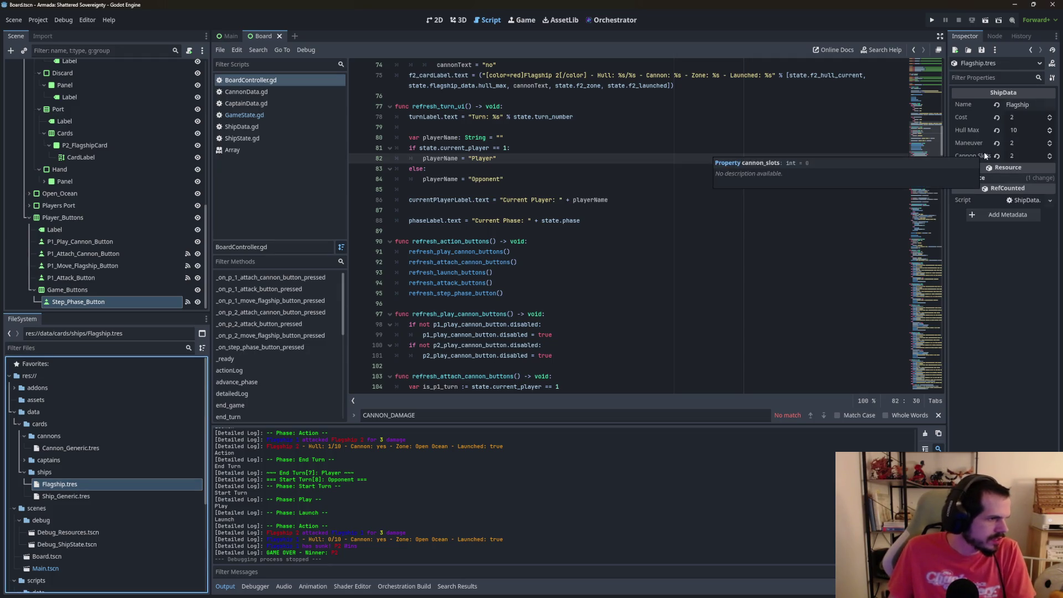
left_click(1014, 131)
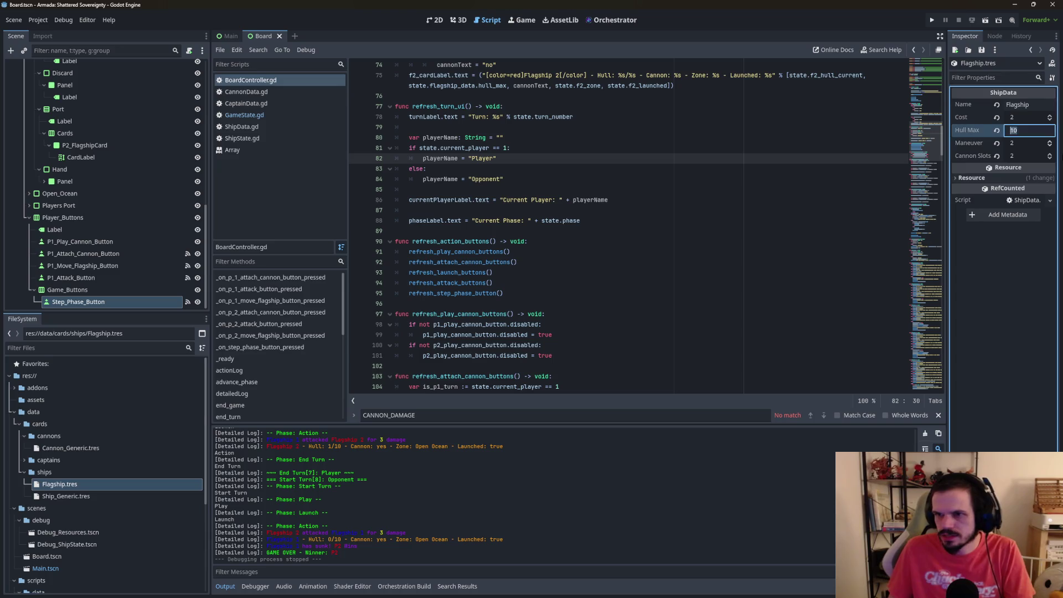
type("13")
left_click(764, 253)
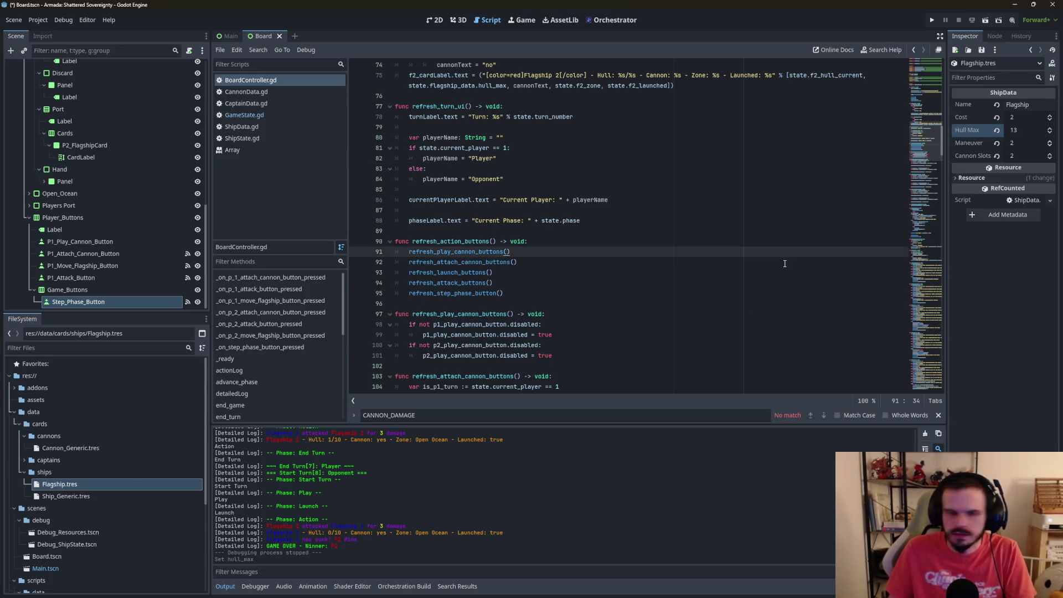
left_click(931, 20)
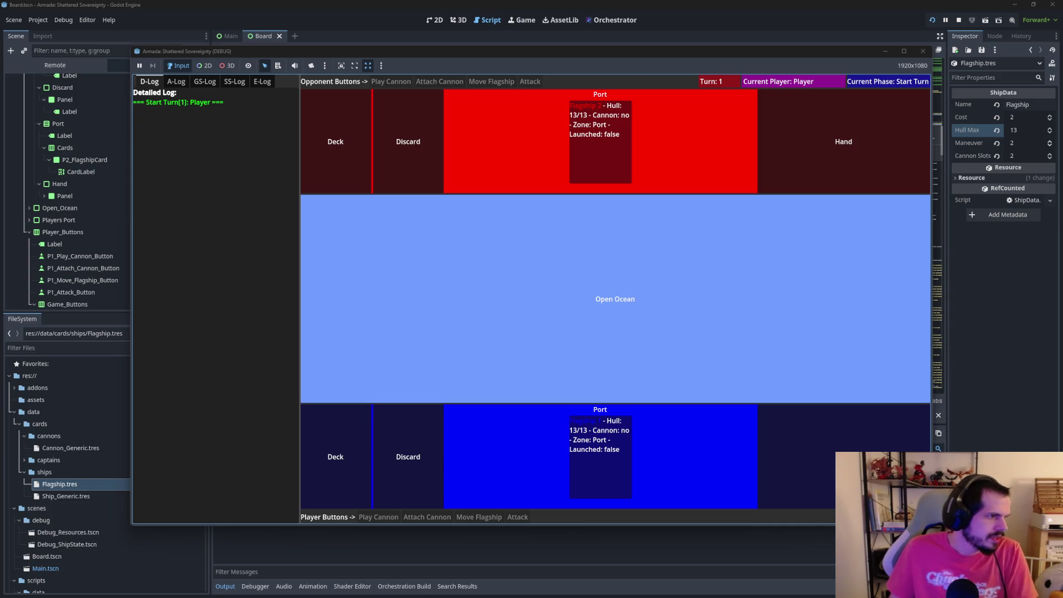
left_click(923, 51)
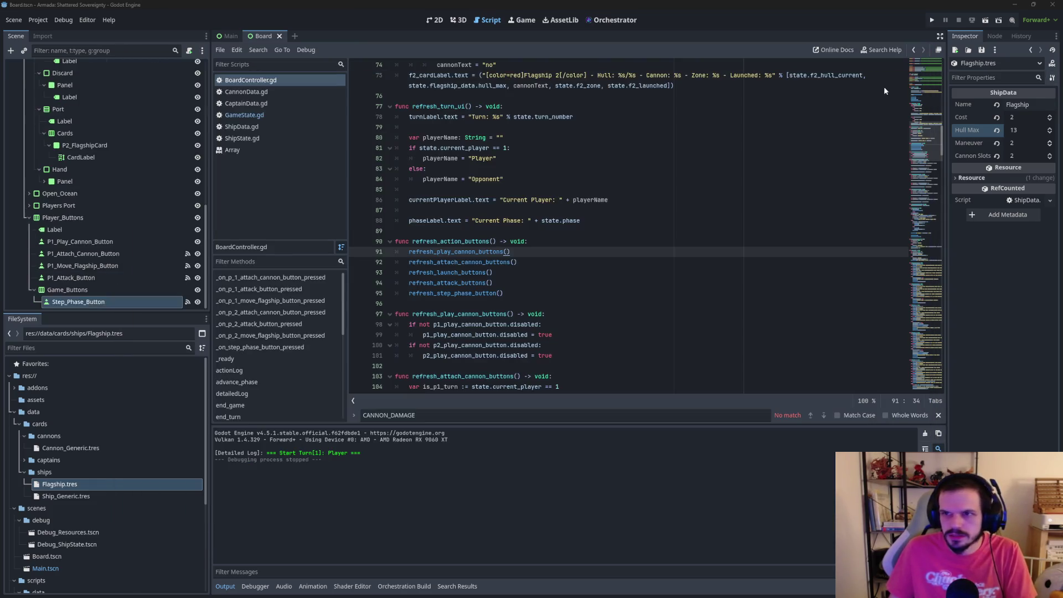
Step: Set Damage to 5 in Cannon_Generic.tres and relaunch the game
left_click(72, 447)
left_click(1028, 130)
type("5")
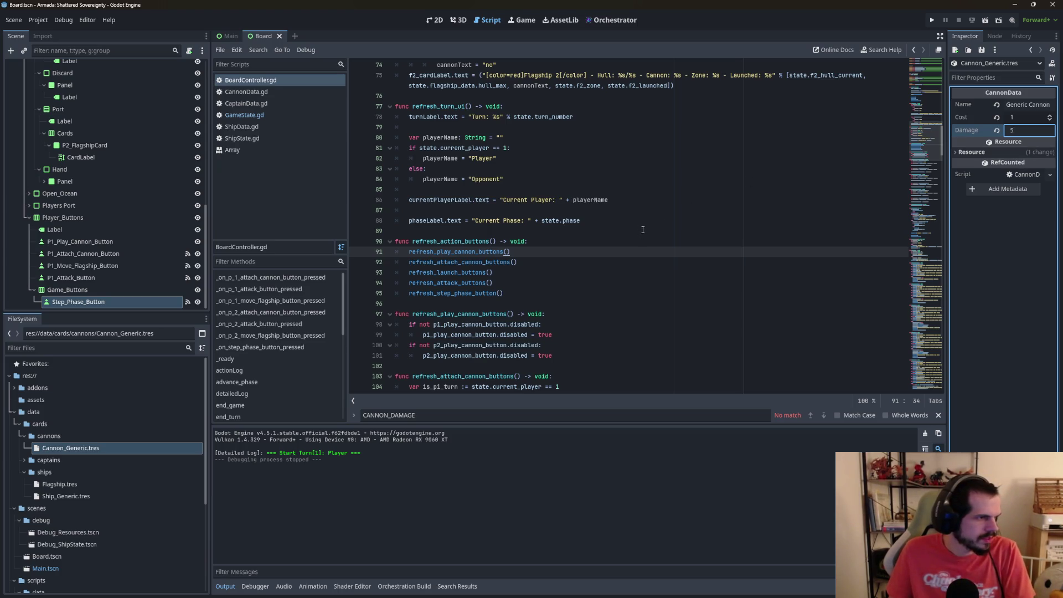
left_click(825, 148)
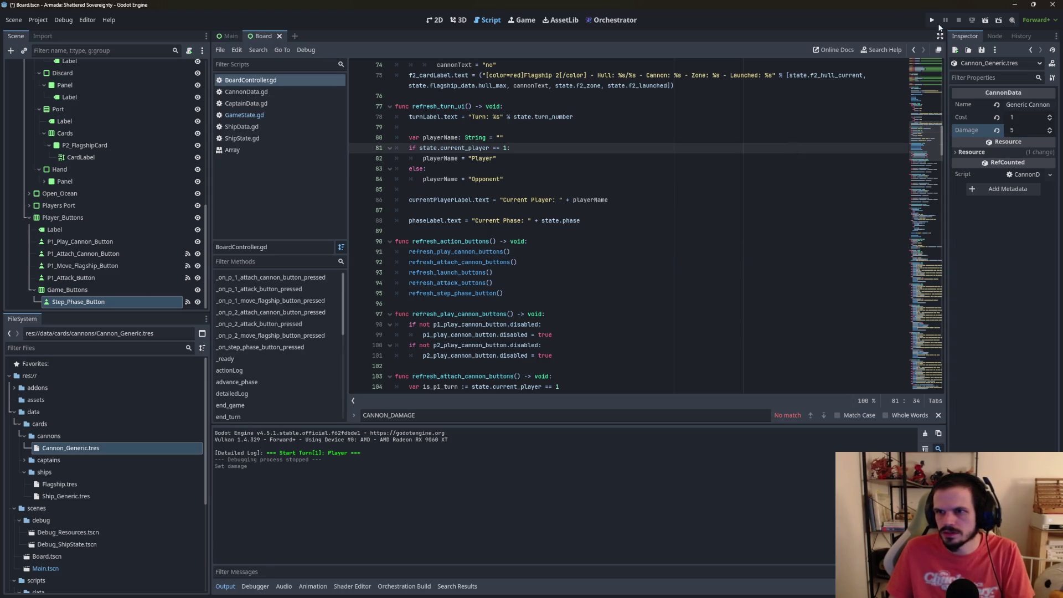
left_click(931, 20)
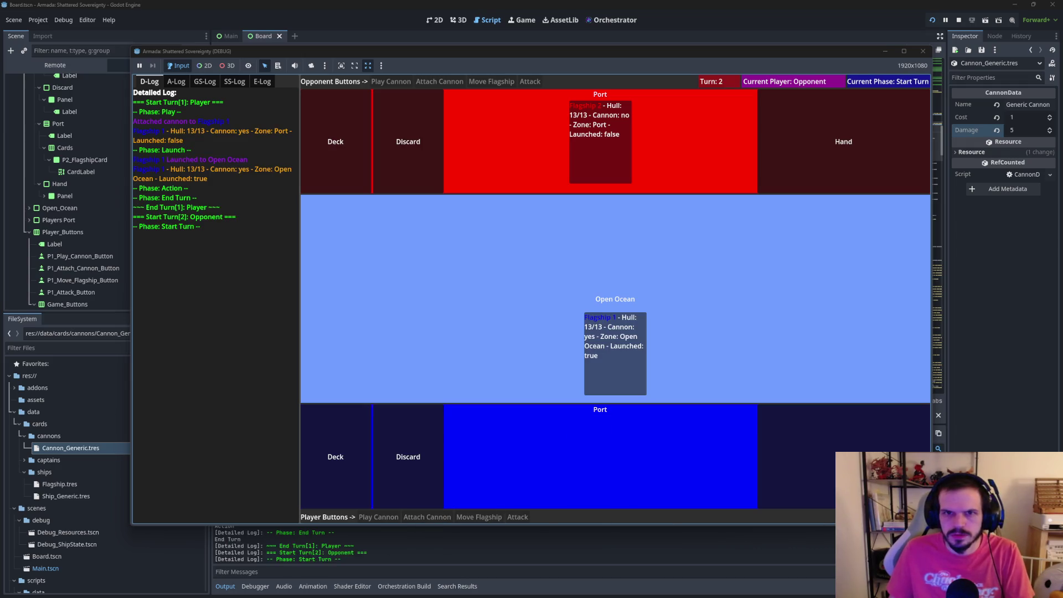
Step: Arm and launch the opponent's flagship, trade 5-damage attacks to 8/13 hull, then stop
left_click(442, 83)
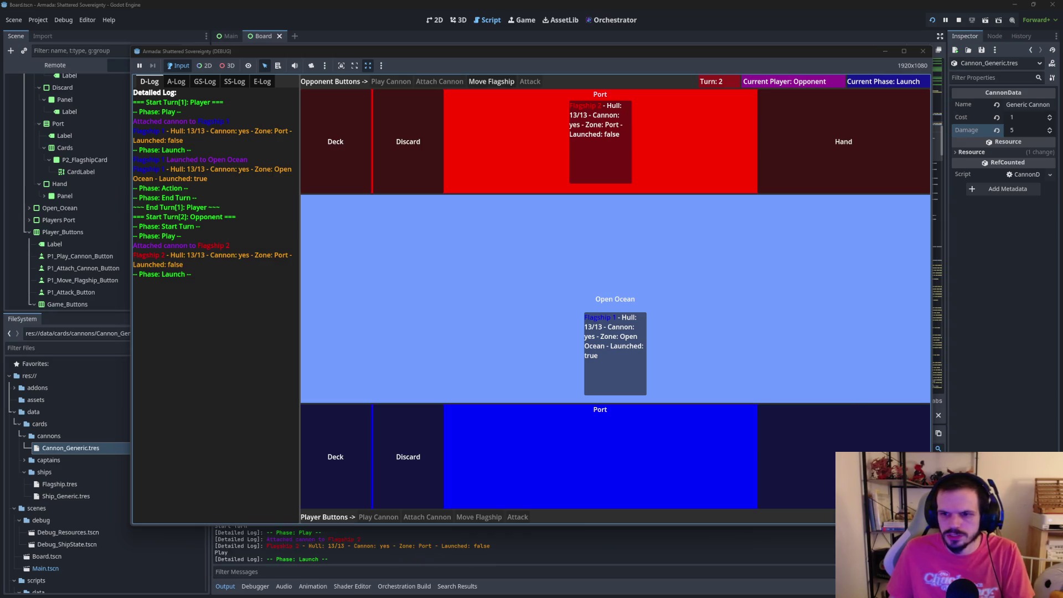
left_click(507, 84)
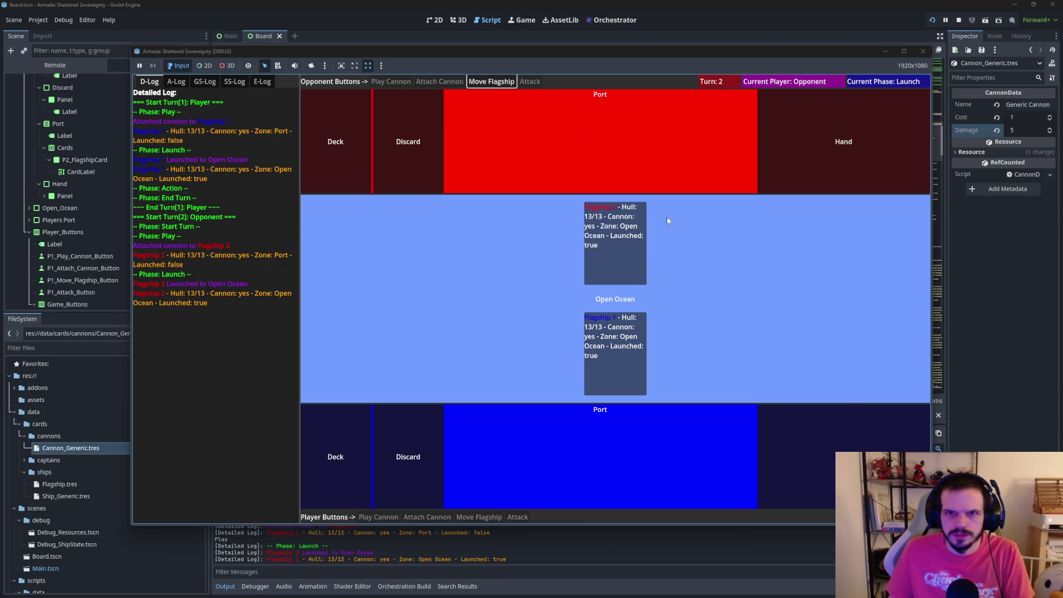
left_click(530, 81)
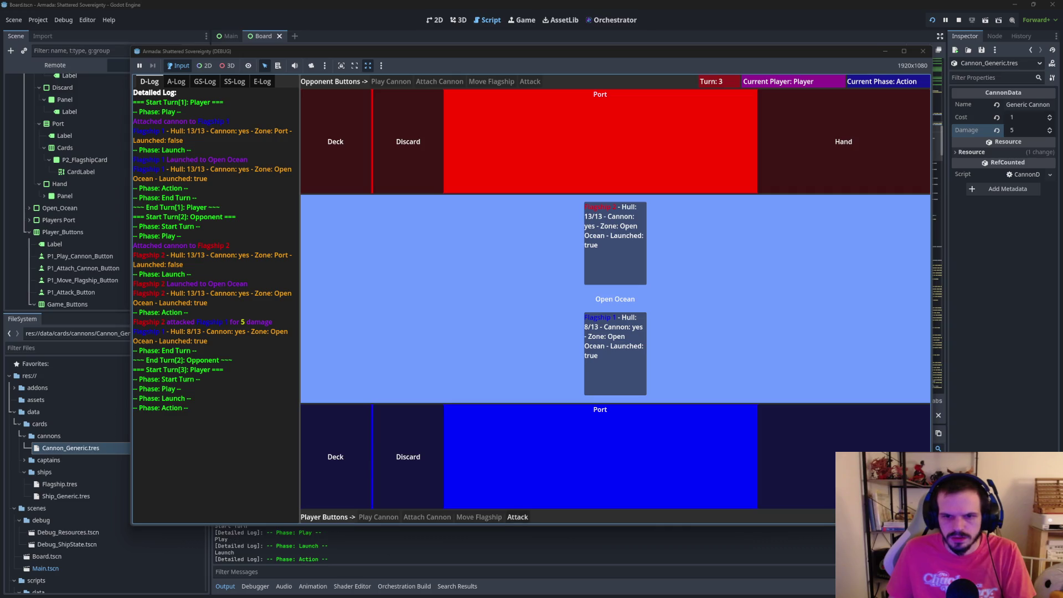
left_click(516, 517)
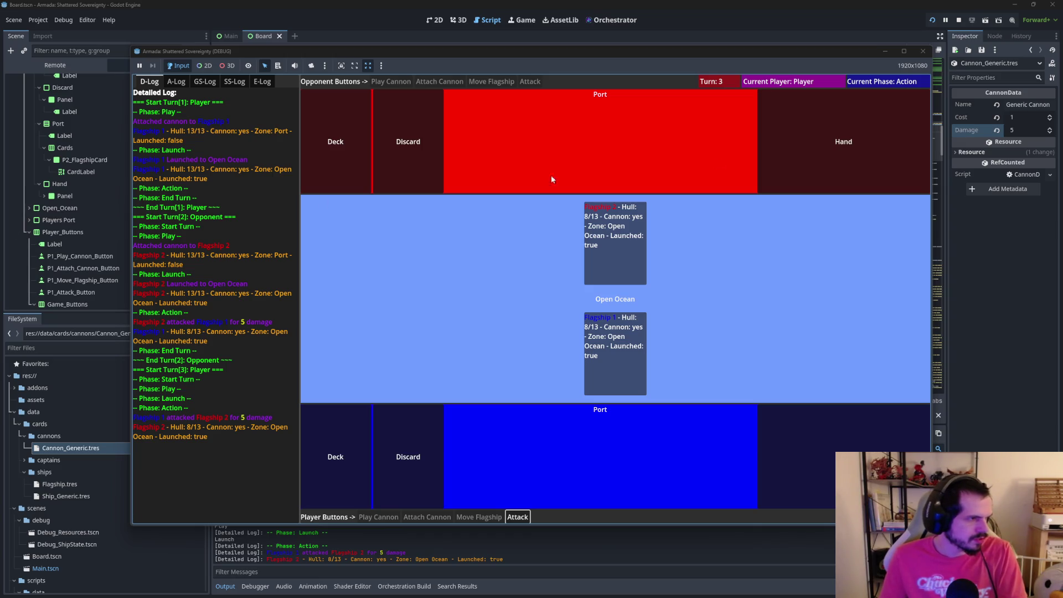
left_click(923, 51)
left_click(632, 203)
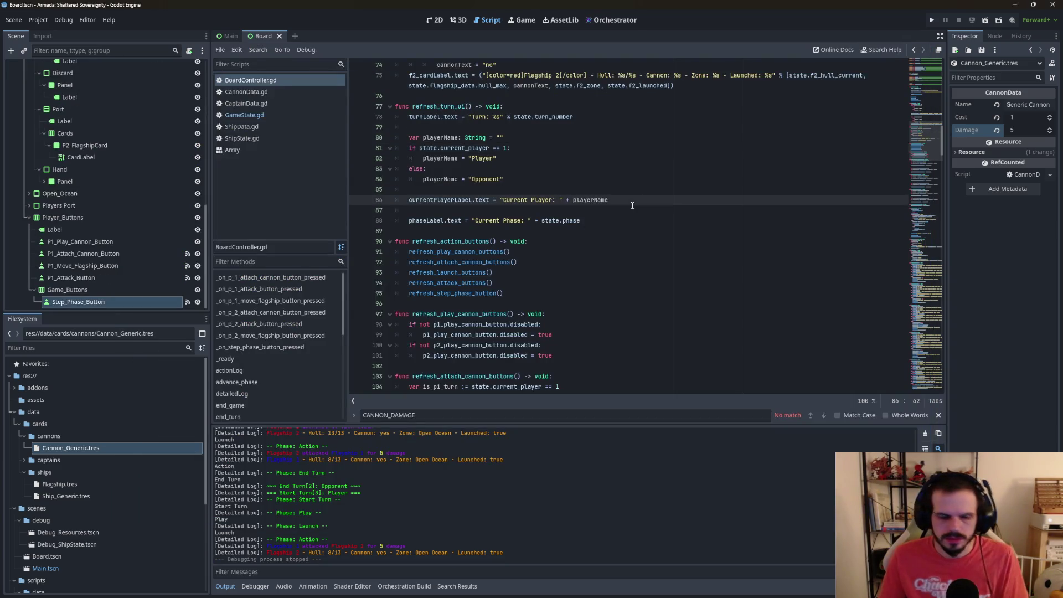
key("ctrl+f")
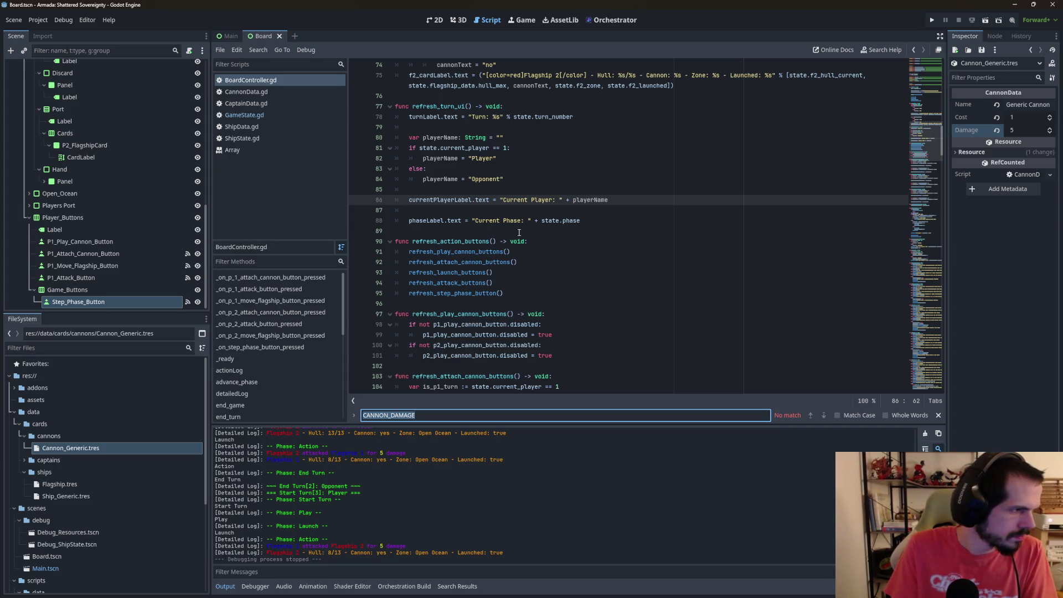
type("p1")
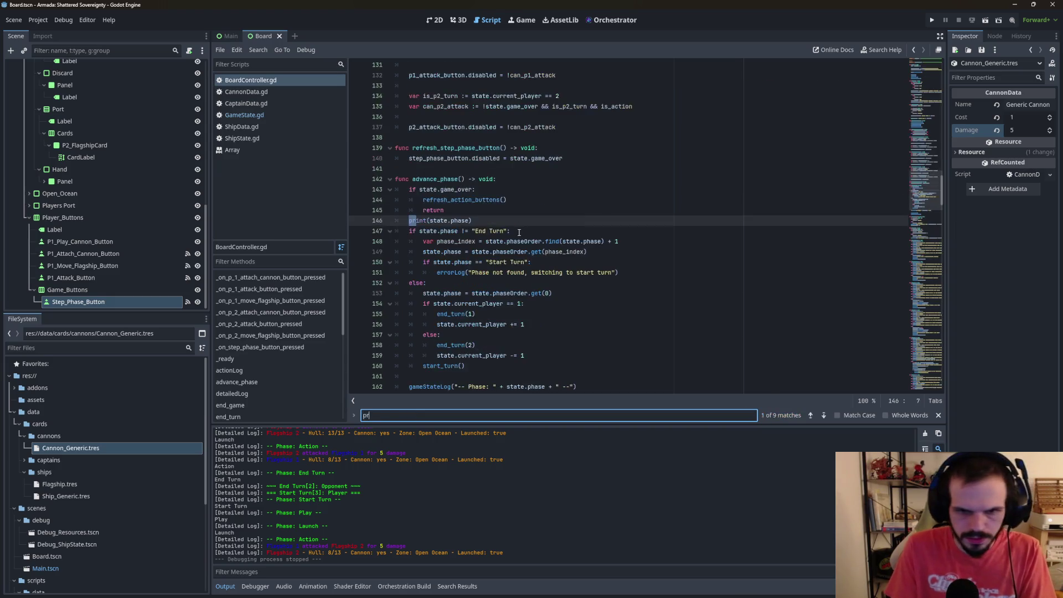
type("_")
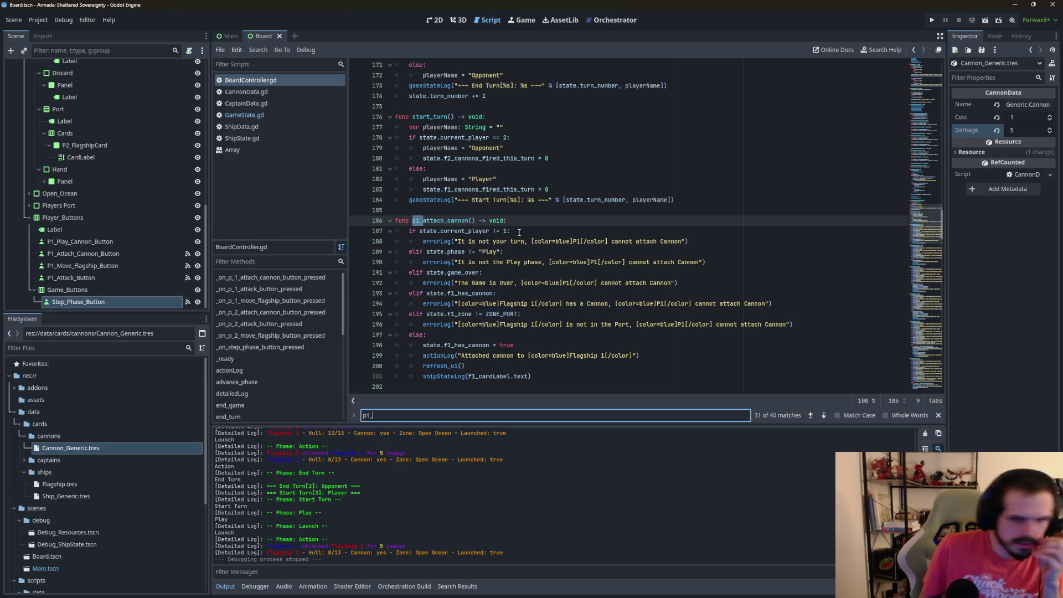
left_click(823, 415)
left_click(823, 415)
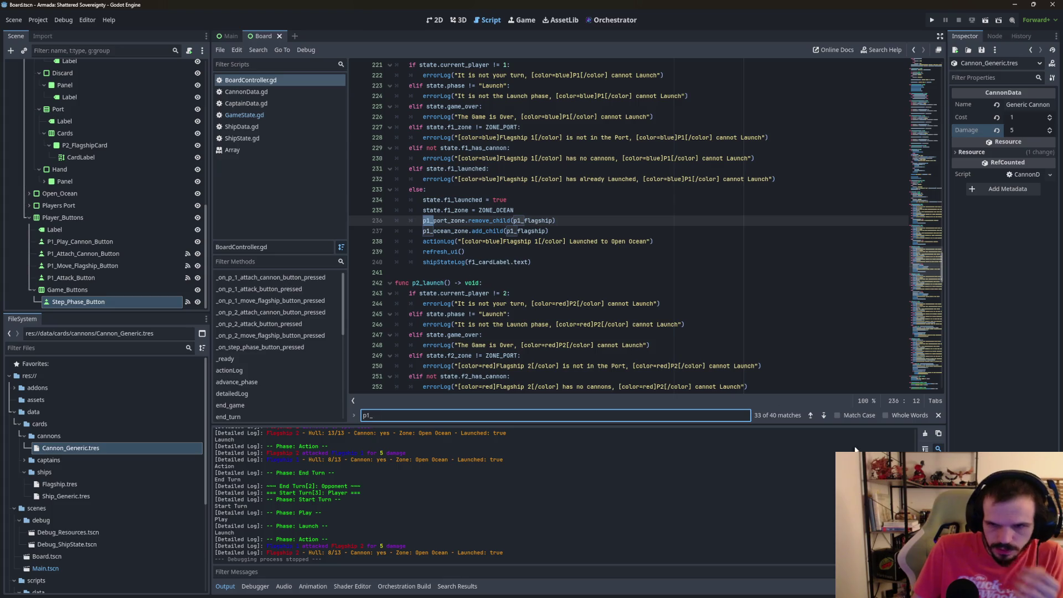
left_click(823, 416)
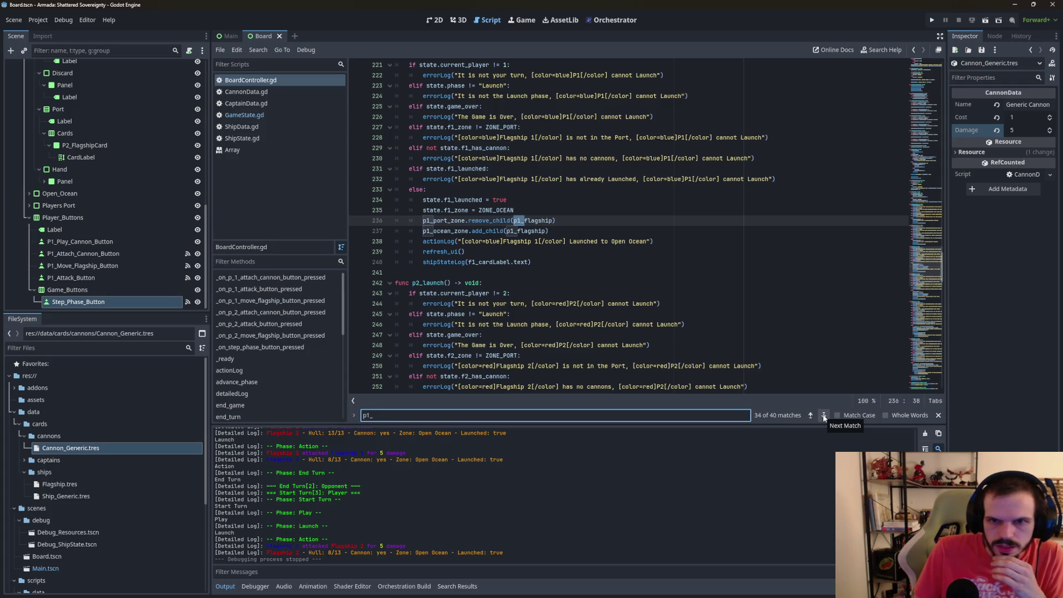
left_click(823, 416)
left_click(824, 416)
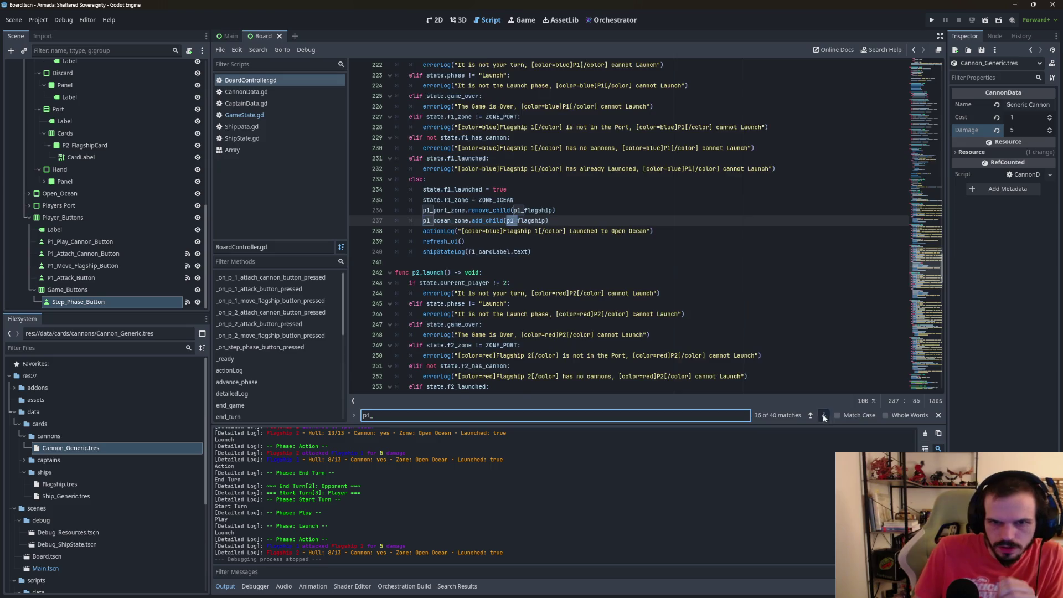
left_click(823, 416)
left_click(824, 415)
left_click(824, 415)
left_click(823, 416)
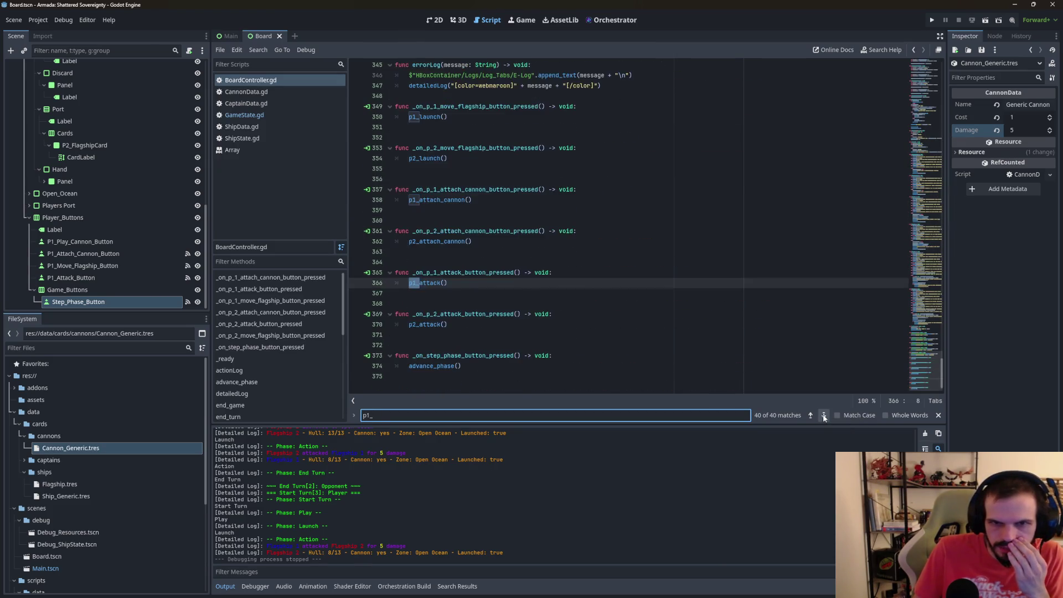
left_click(824, 416)
left_click(823, 416)
left_click(823, 416)
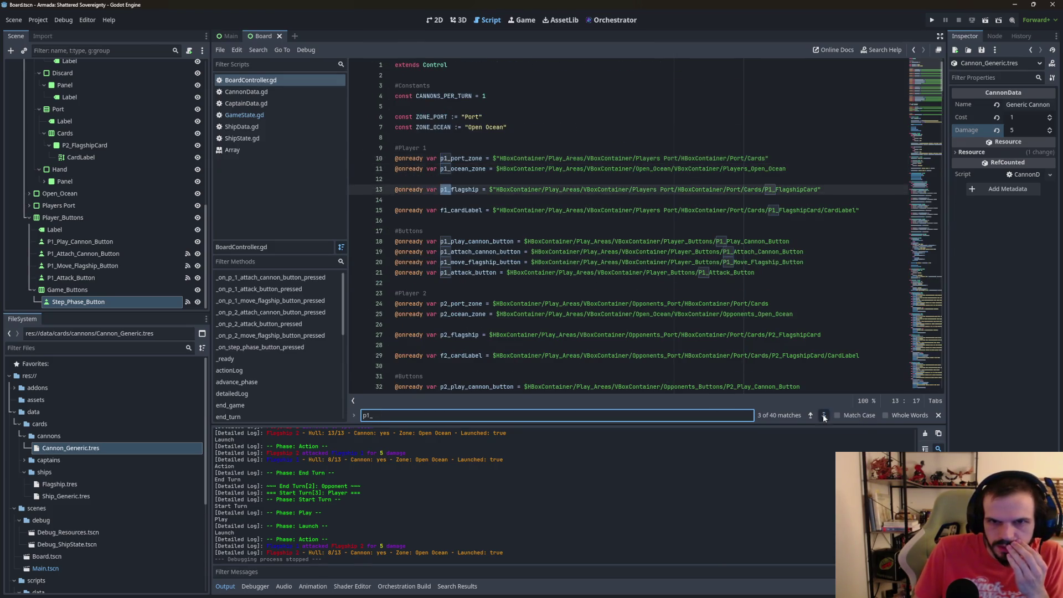
double_click(824, 416)
double_click(824, 416)
left_click(824, 415)
double_click(824, 416)
left_click(823, 416)
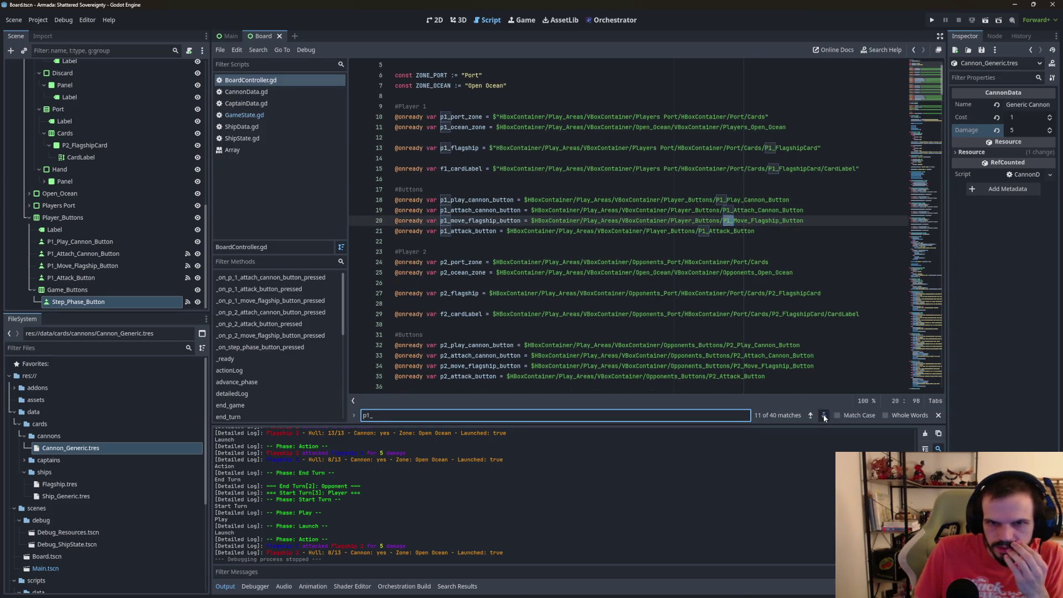
left_click(823, 416)
left_click(824, 415)
left_click(824, 416)
left_click(823, 416)
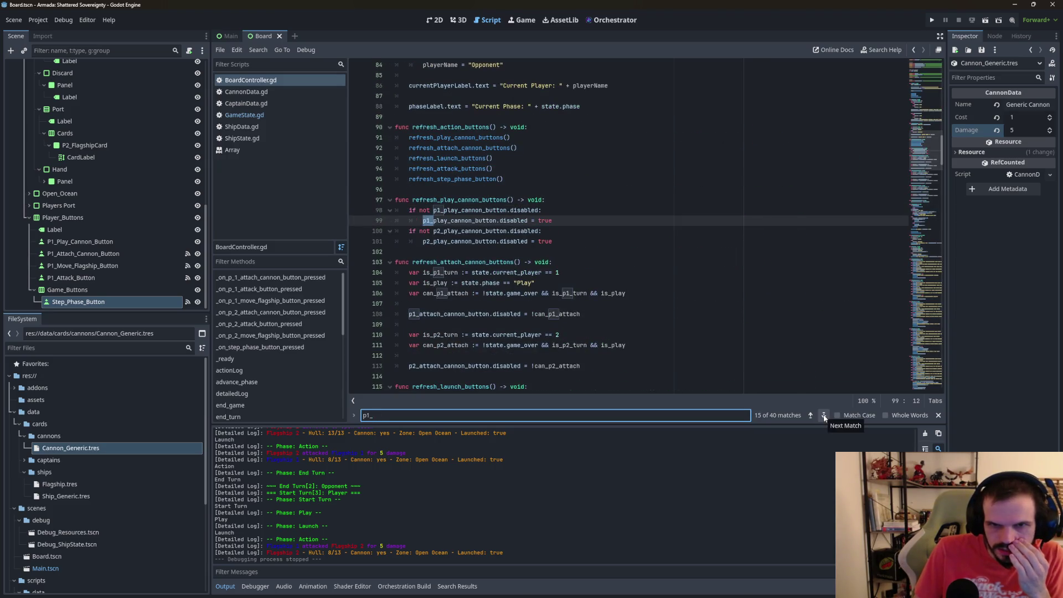
left_click(823, 416)
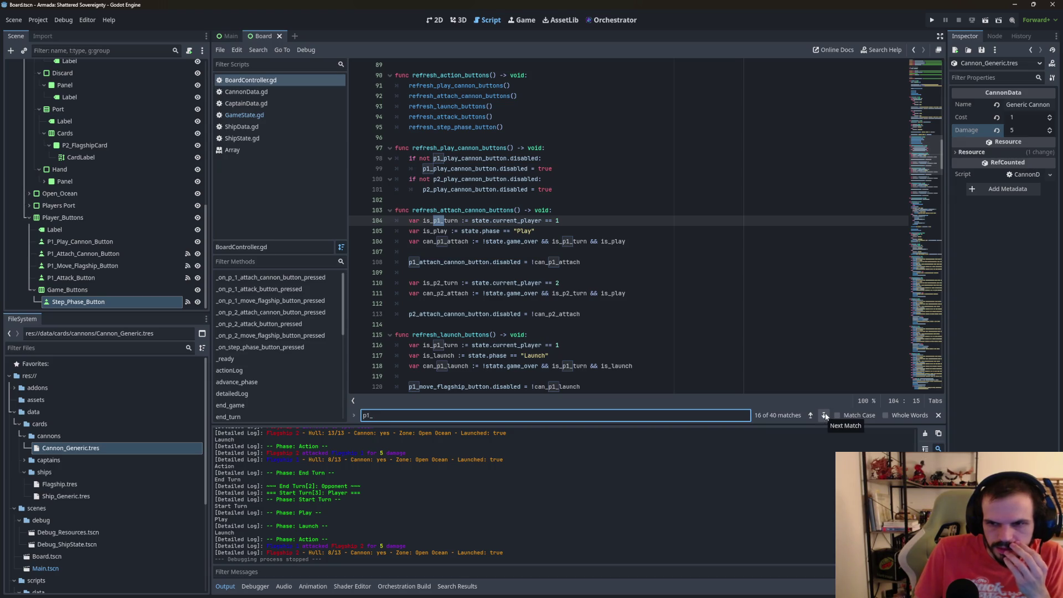
left_click(824, 415)
left_click(824, 415)
left_click(825, 415)
left_click(825, 415)
left_click(825, 415)
left_click(825, 415)
left_click(824, 415)
left_click(824, 415)
left_click(824, 415)
left_click(824, 415)
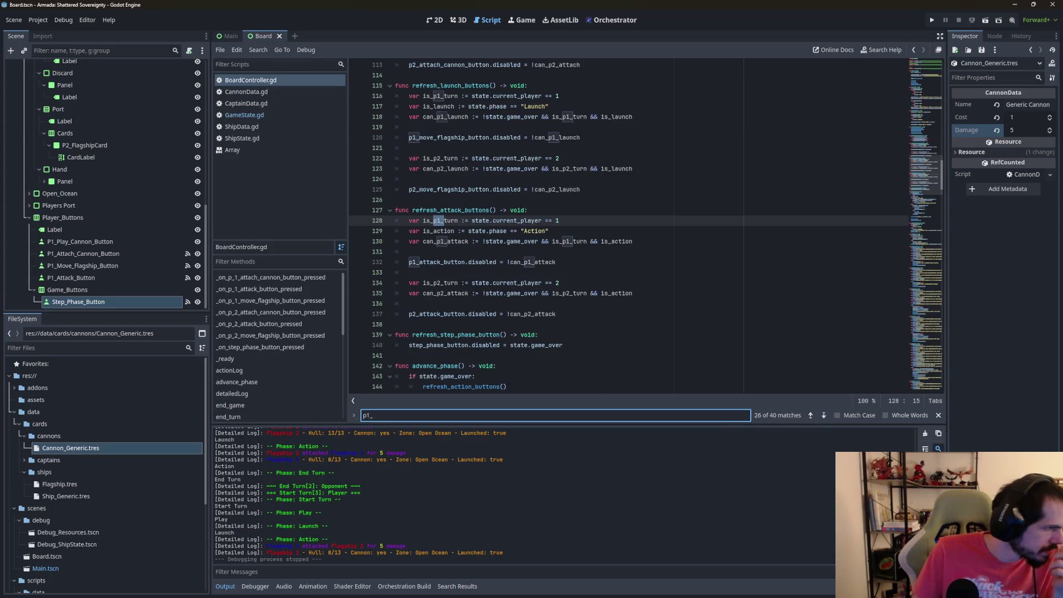
key("BackSpace")
key("BackSpace")
key("BackSpace")
type("10")
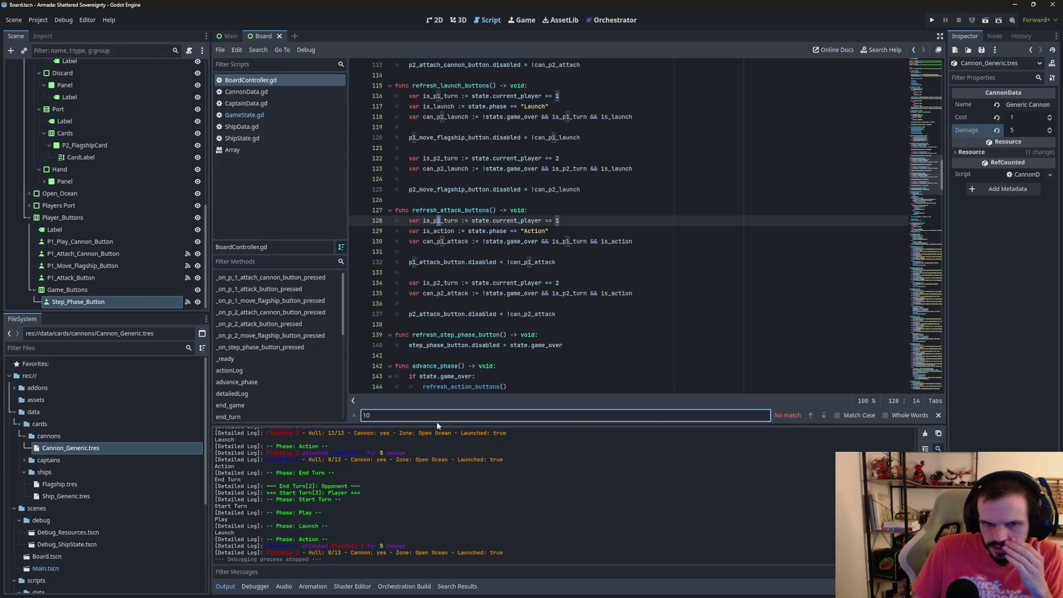
key("BackSpace")
key("BackSpace")
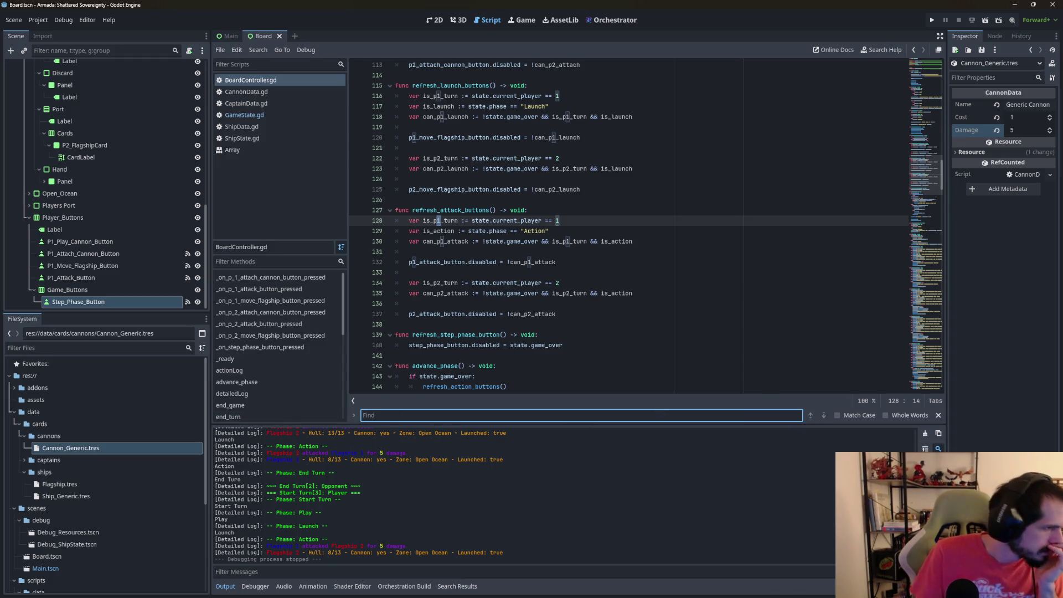
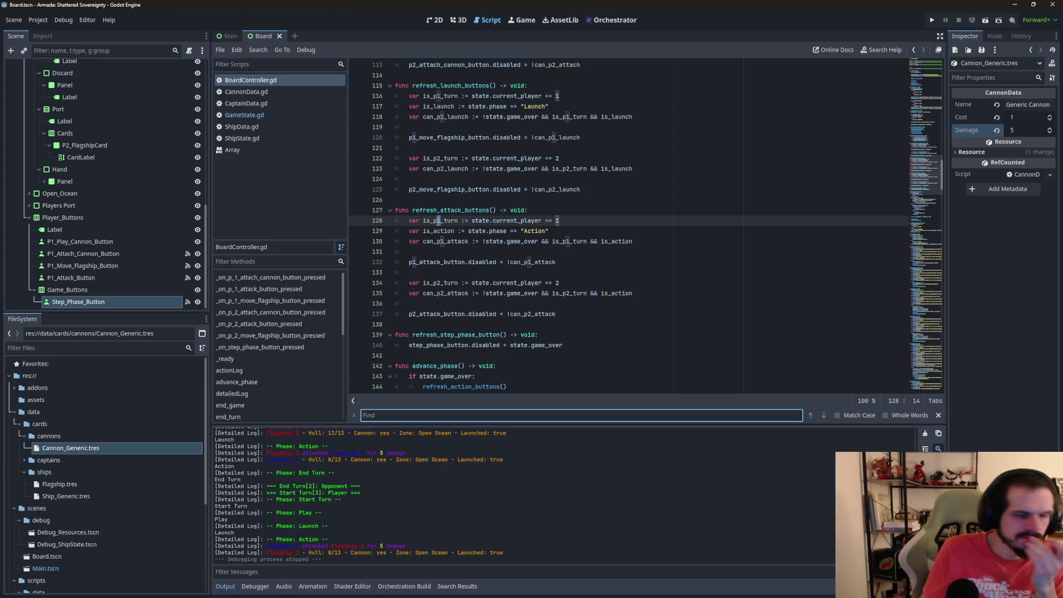
Step: In GameState.gd, declare func to_debug_string() -> String: below initialize_new_game
left_click(259, 114)
scroll(498, 222, "down", 8)
left_click(405, 381)
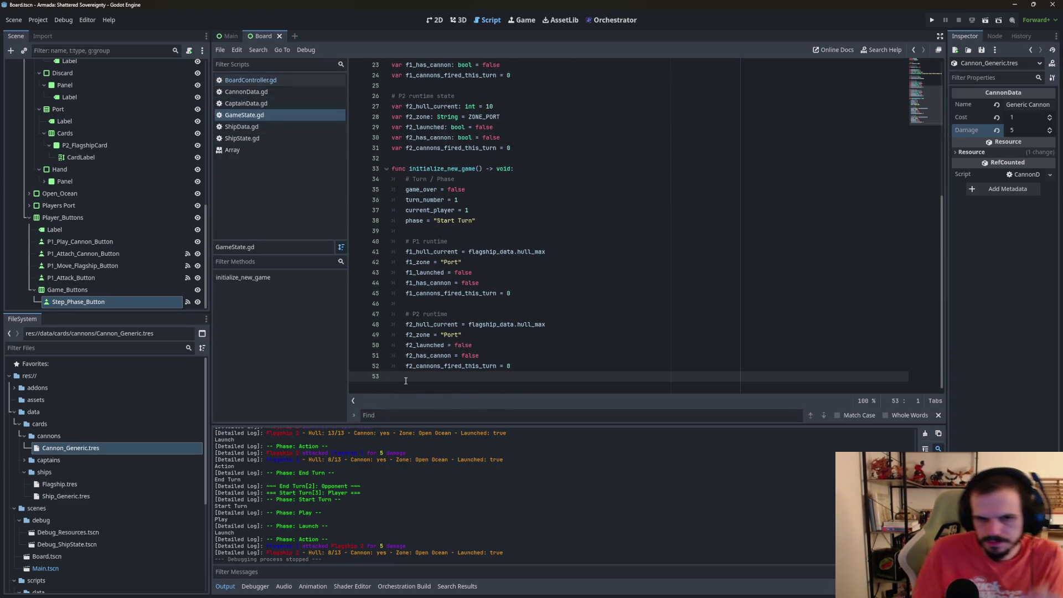
key("Return")
key("Return")
key("Up")
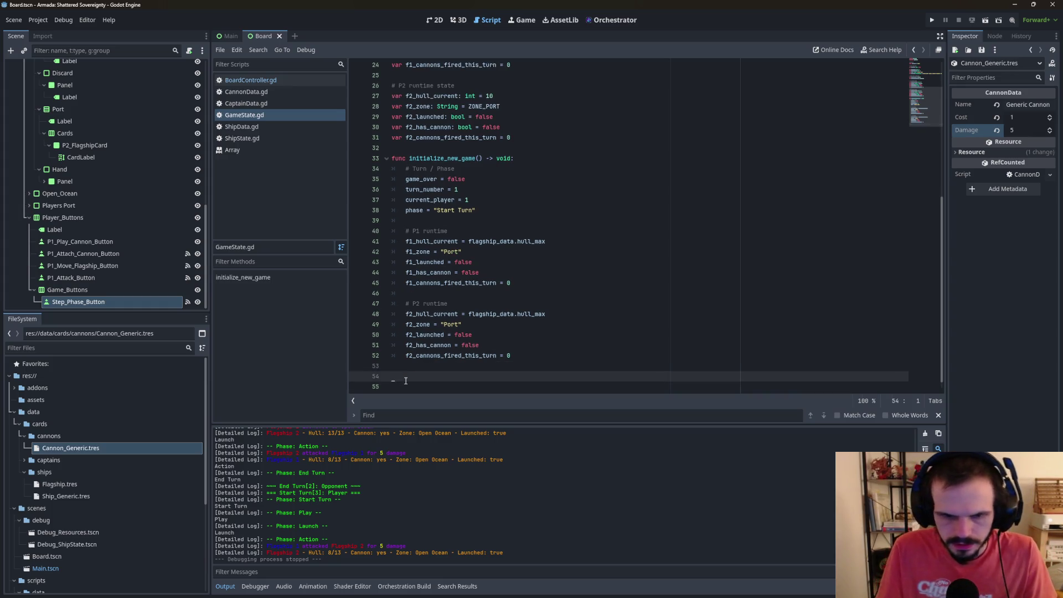
key("Tab")
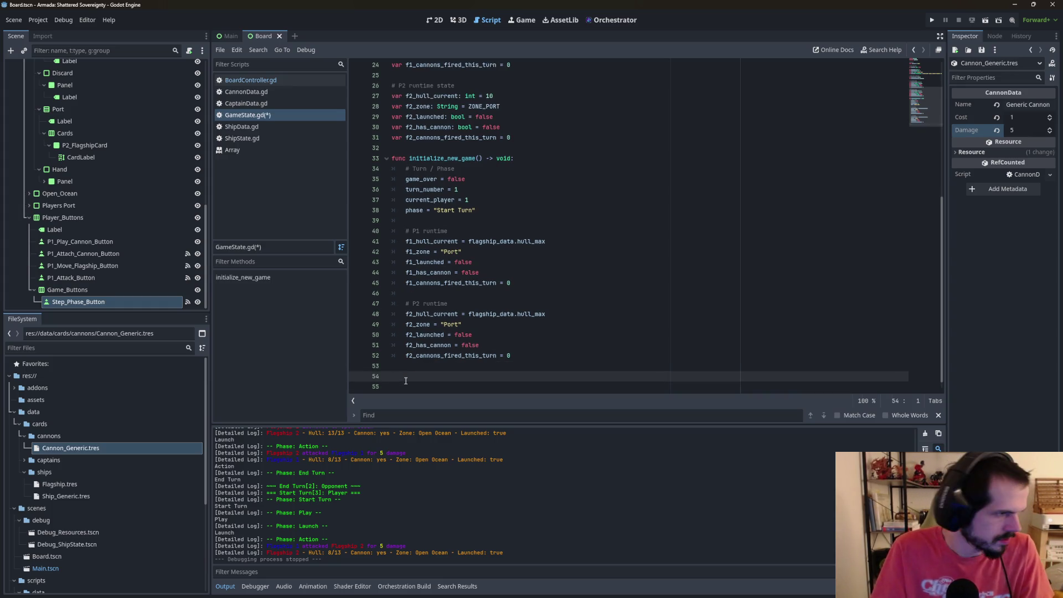
type("to")
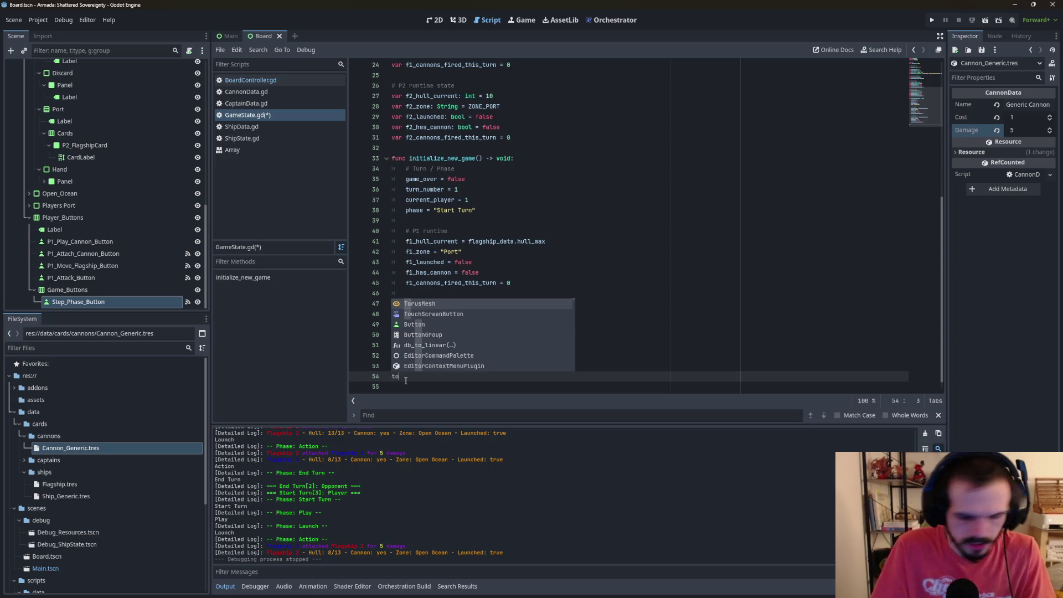
type("_debug_st")
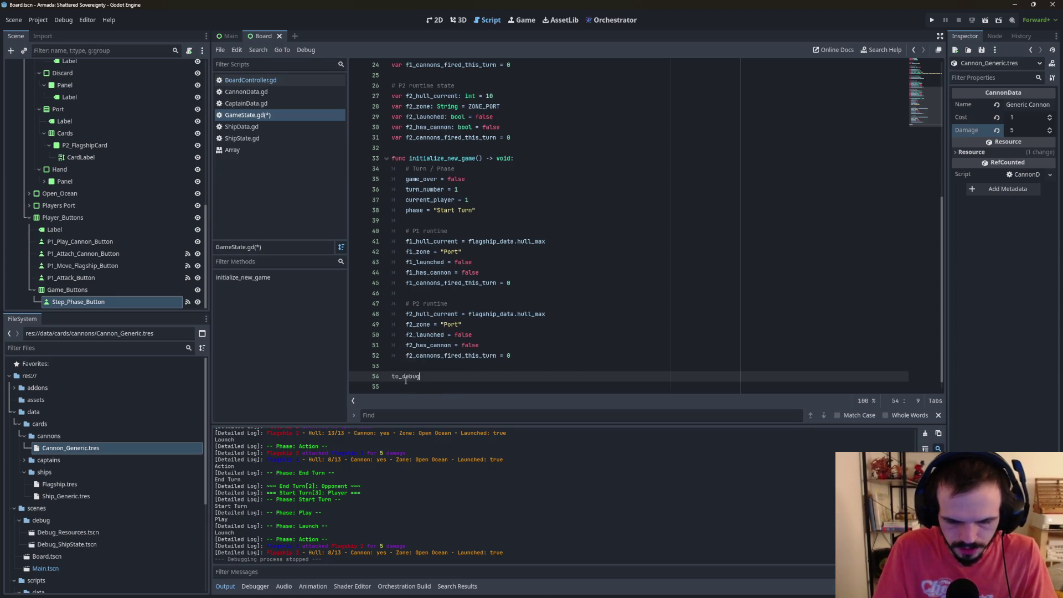
type("ring()")
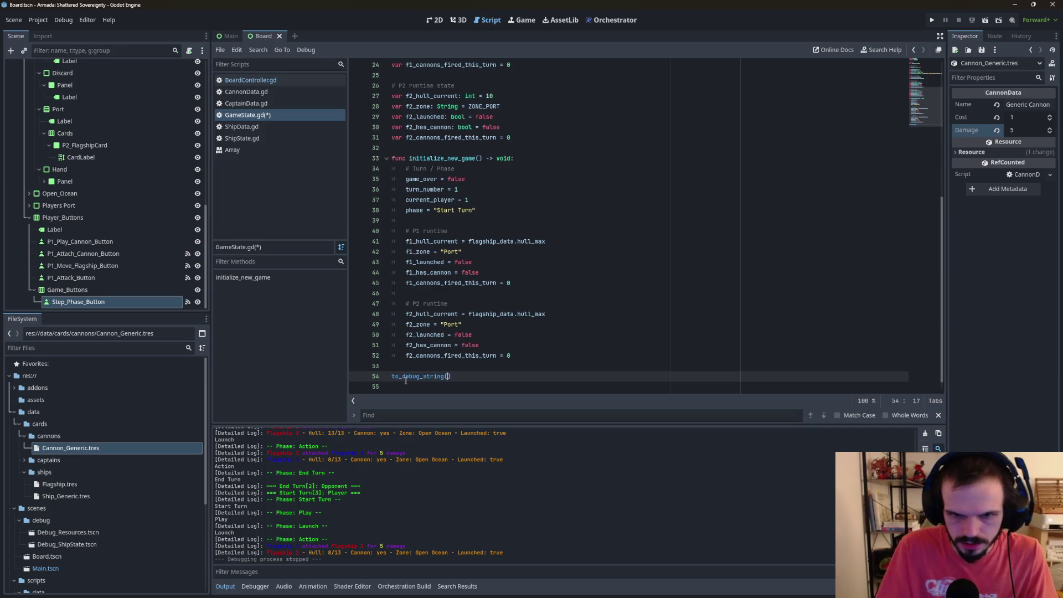
left_click(405, 379)
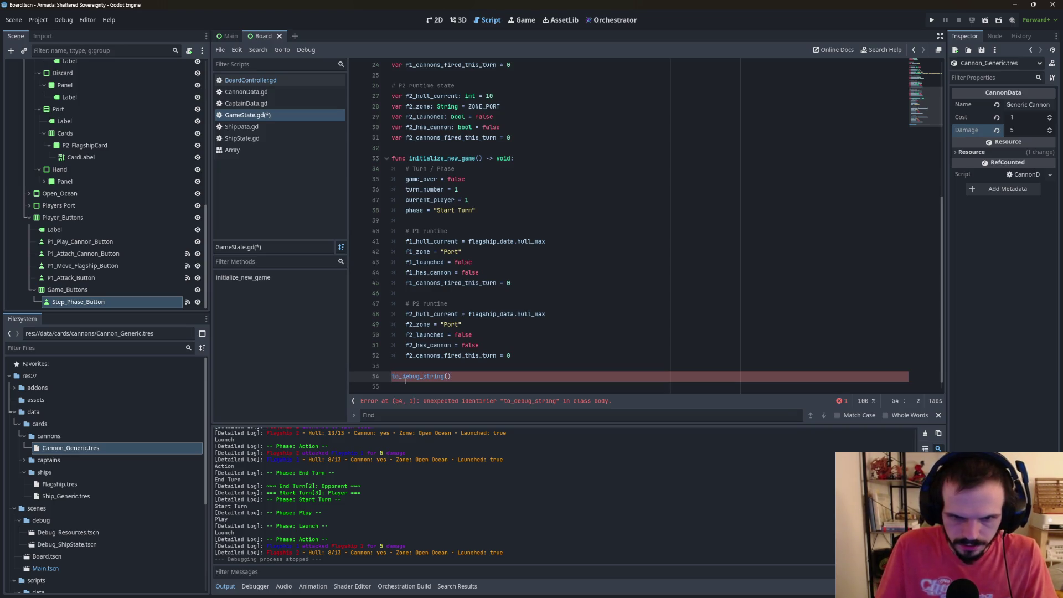
type("func")
key("Down")
key("Left")
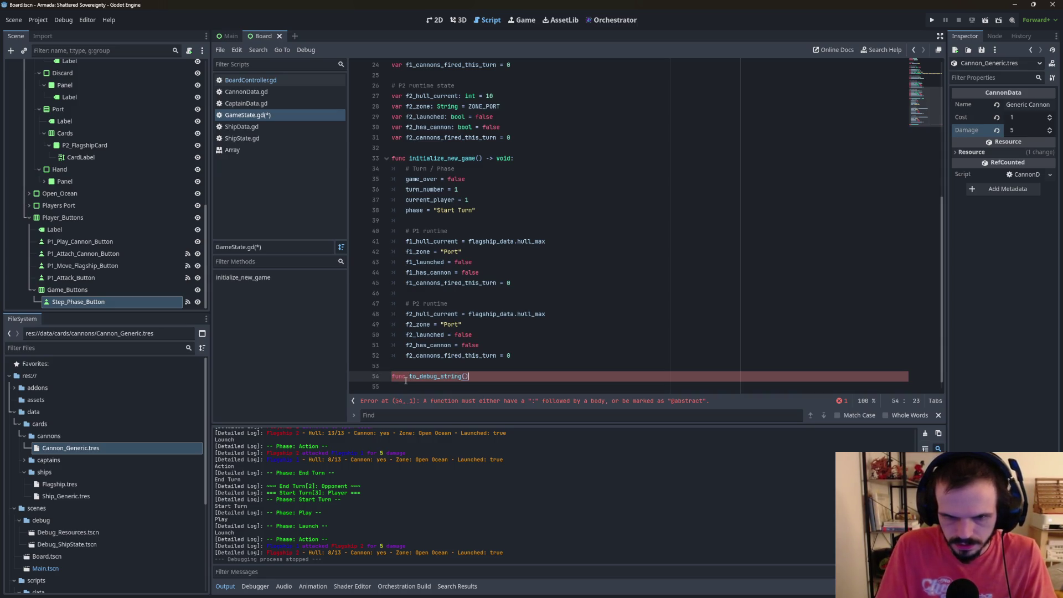
type("String:")
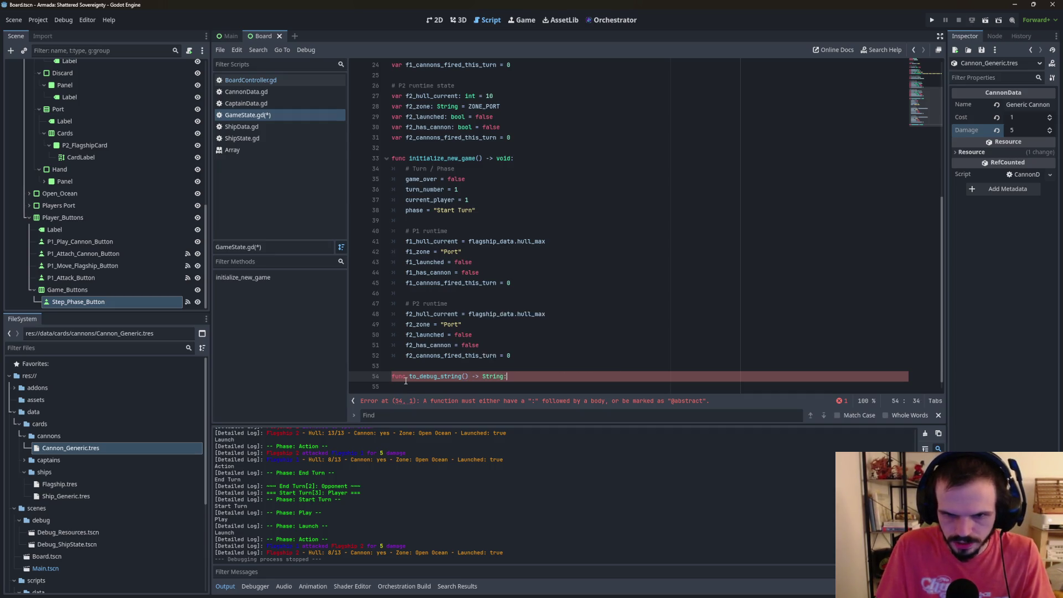
Step: Give the function an indented return "" body with a blank line above it
key("Return")
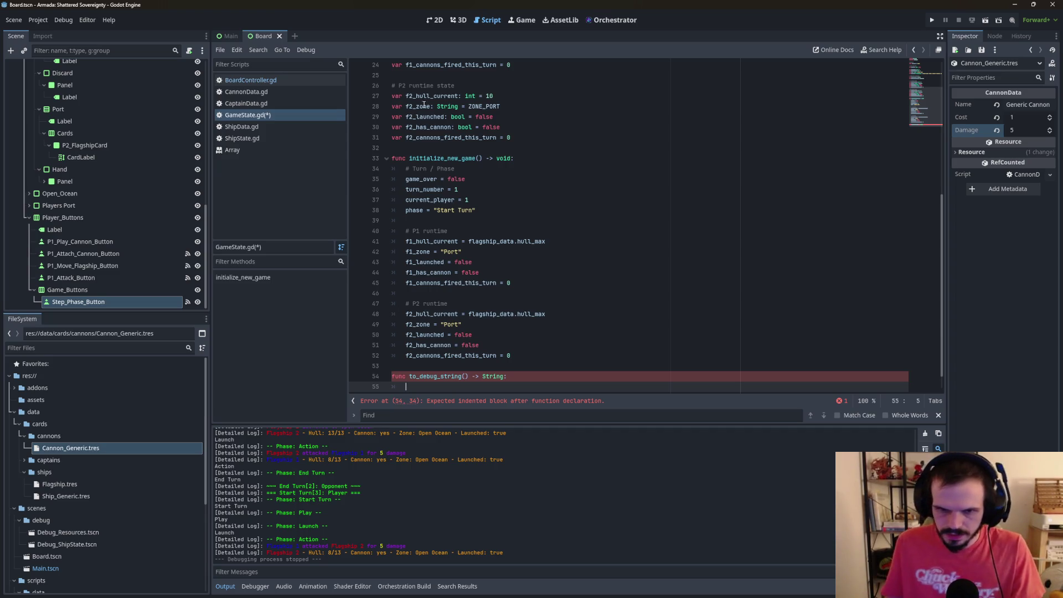
scroll(573, 143, "down", 1)
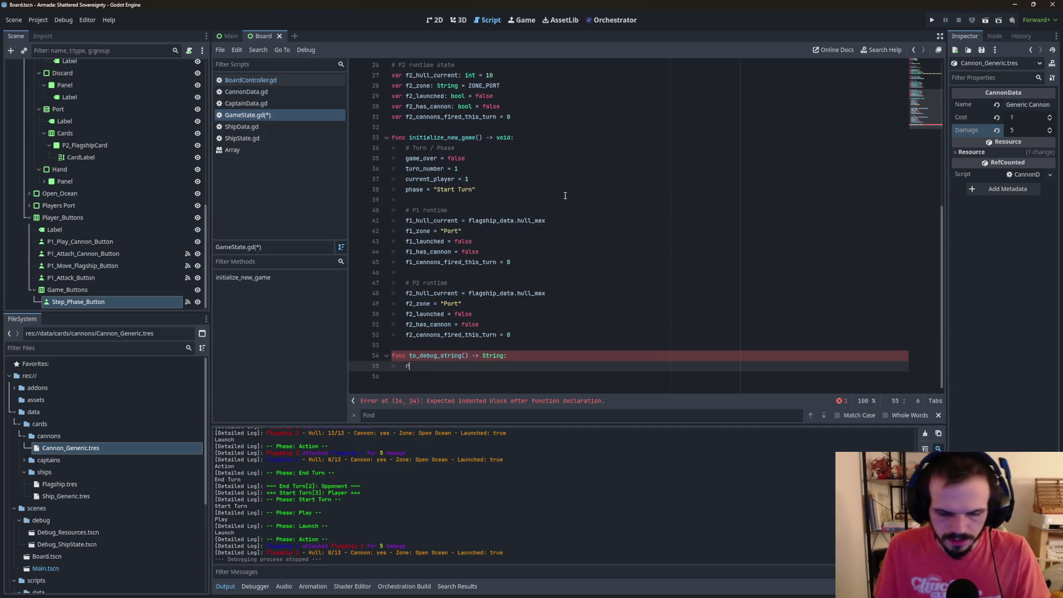
type("eturn \"")
key("Left")
key("Left")
key("Left")
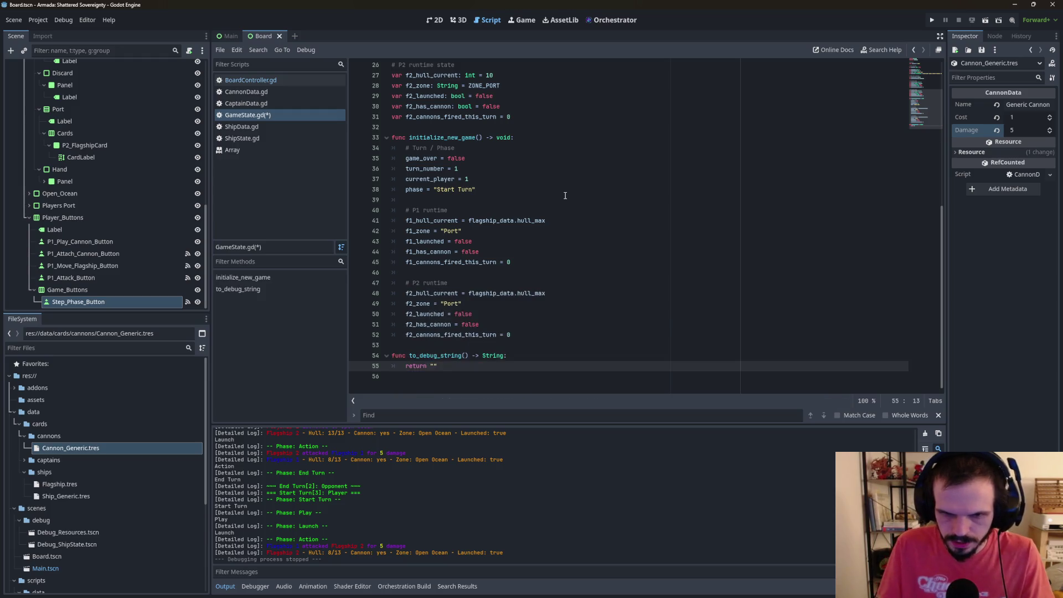
key("Return")
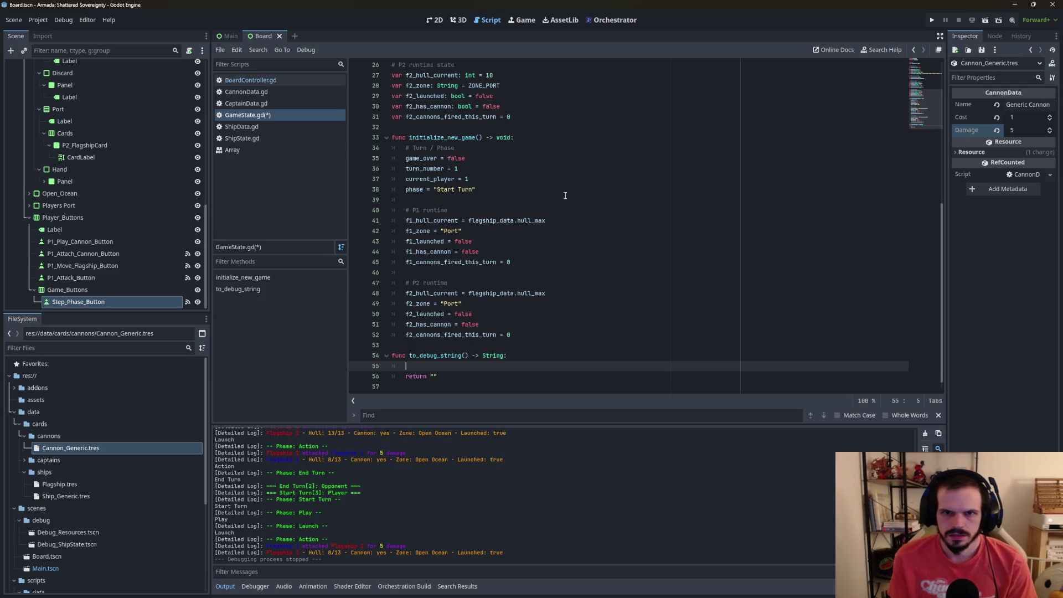
scroll(567, 163, "up", 8)
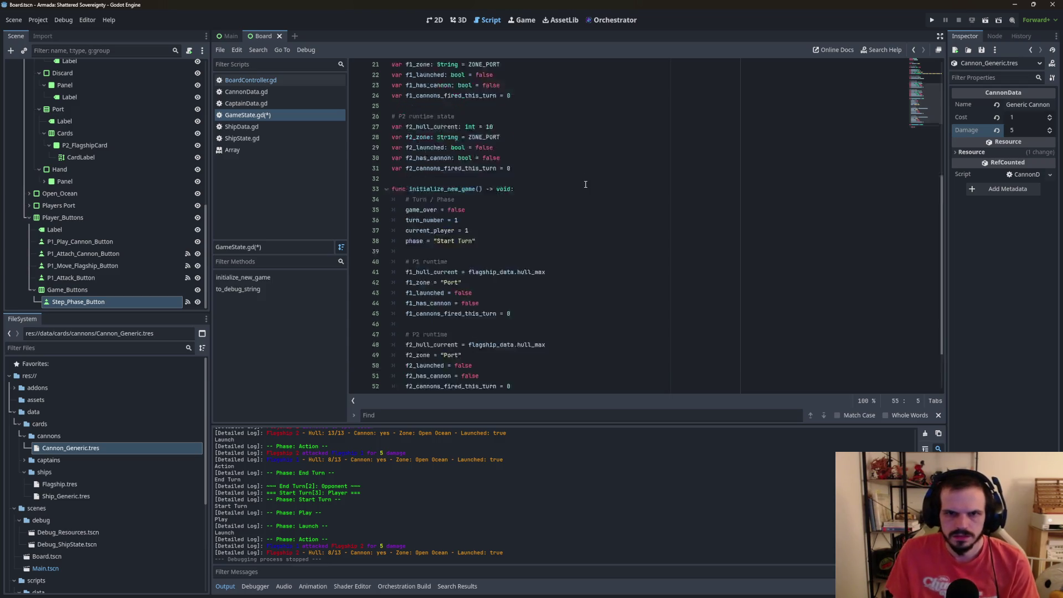
scroll(587, 185, "down", 6)
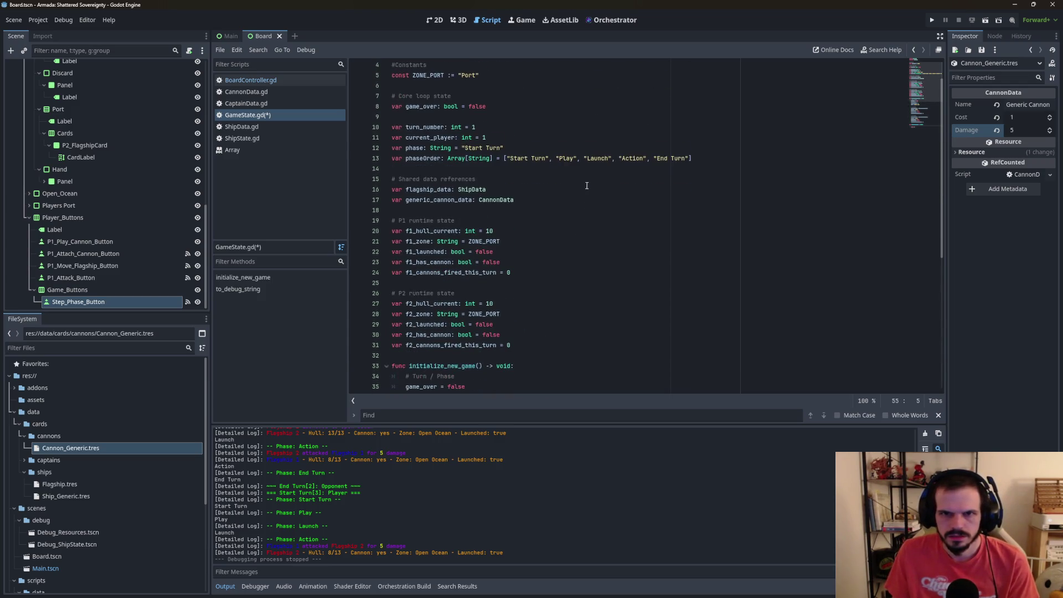
scroll(585, 188, "up", 6)
scroll(585, 188, "down", 9)
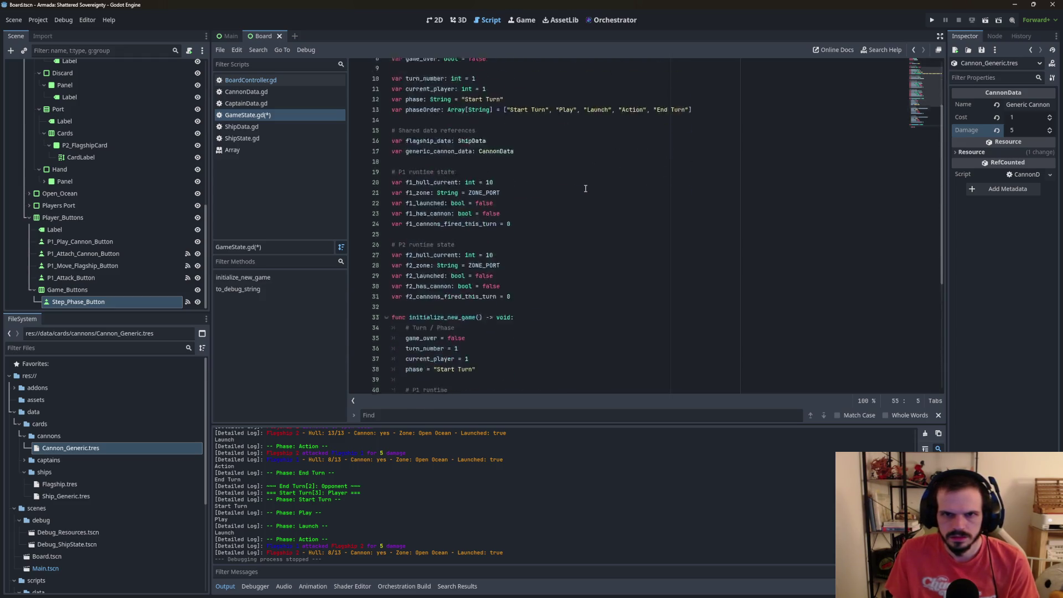
scroll(585, 189, "up", 9)
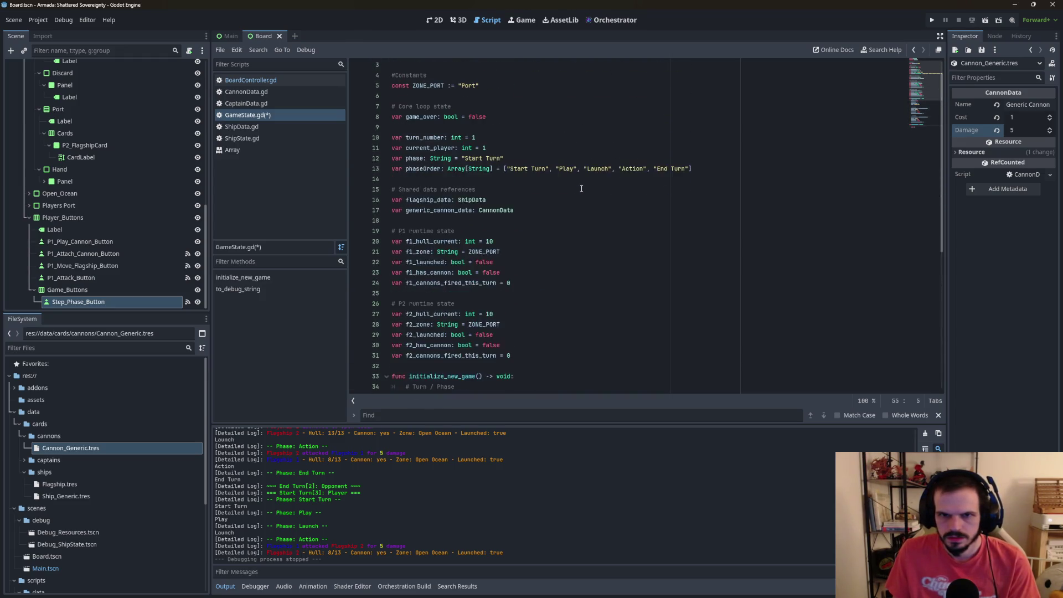
scroll(581, 189, "down", 5)
scroll(581, 189, "down", 4)
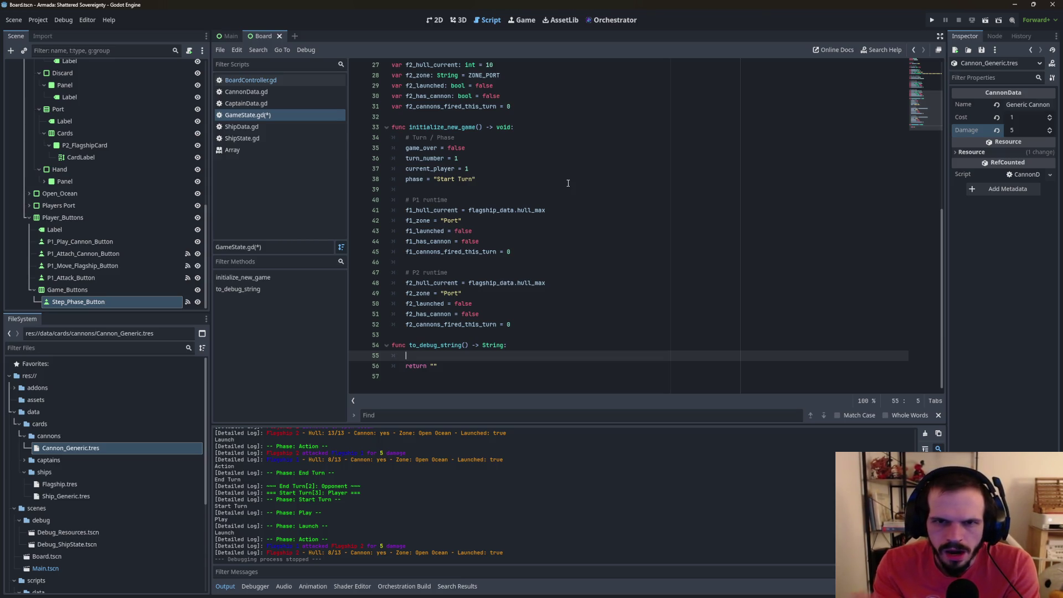
Step: Delete the blank line in to_debug_string() so only return "" remains, cursor inside the quotes
scroll(601, 169, "up", 5)
scroll(601, 169, "up", 4)
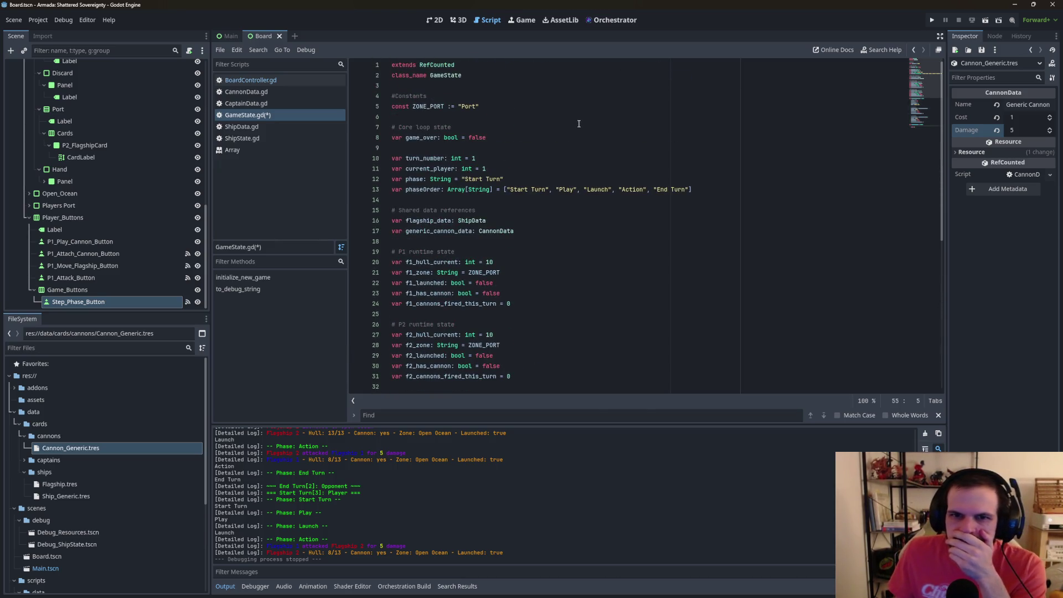
scroll(579, 125, "down", 9)
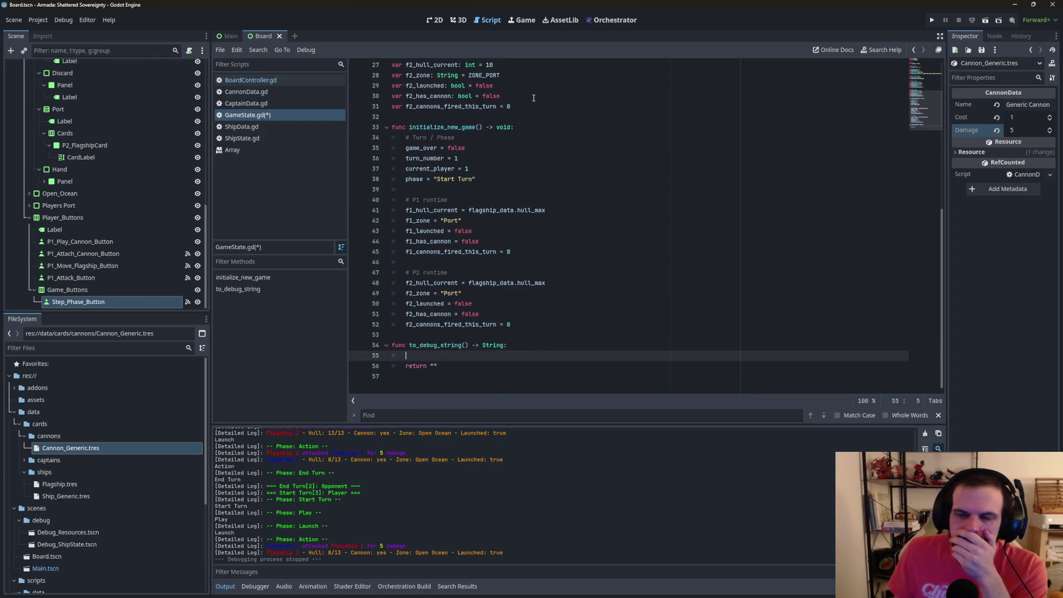
scroll(535, 103, "up", 9)
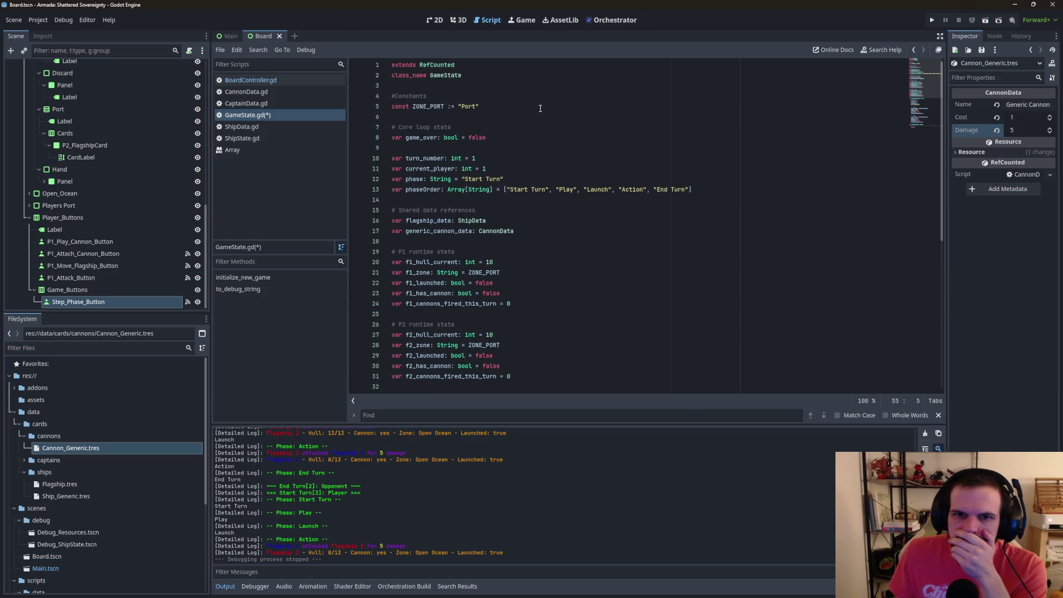
scroll(540, 108, "down", 1)
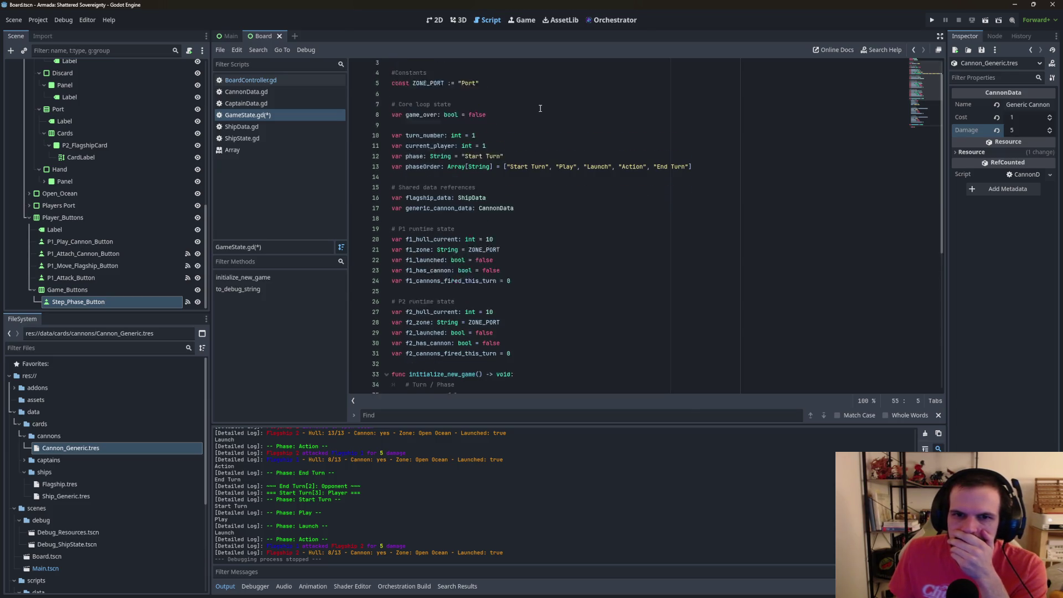
scroll(540, 108, "up", 1)
scroll(540, 108, "down", 3)
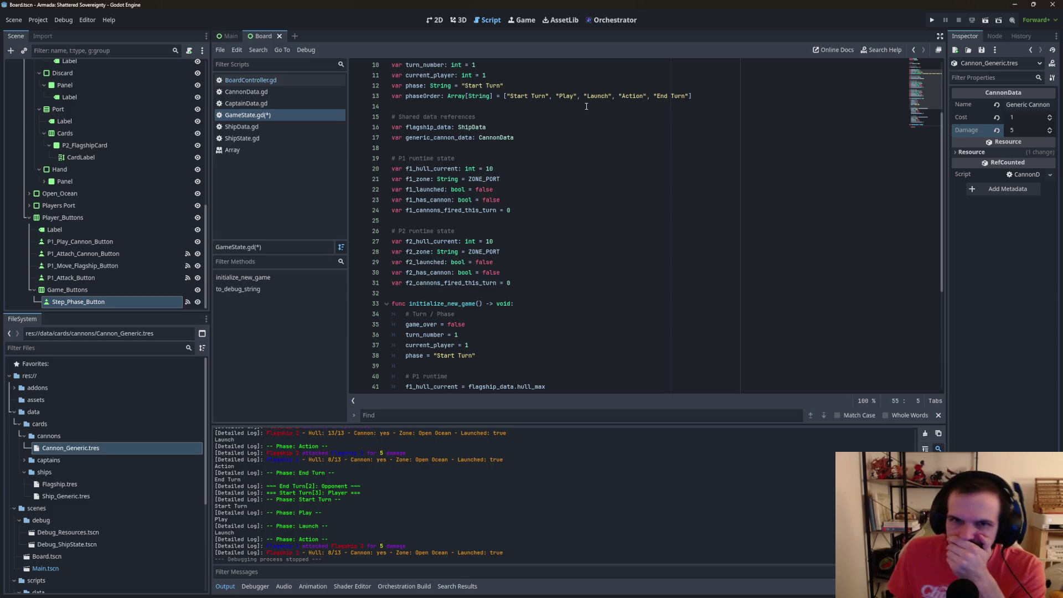
scroll(555, 114, "down", 1)
scroll(553, 119, "up", 5)
scroll(552, 122, "down", 9)
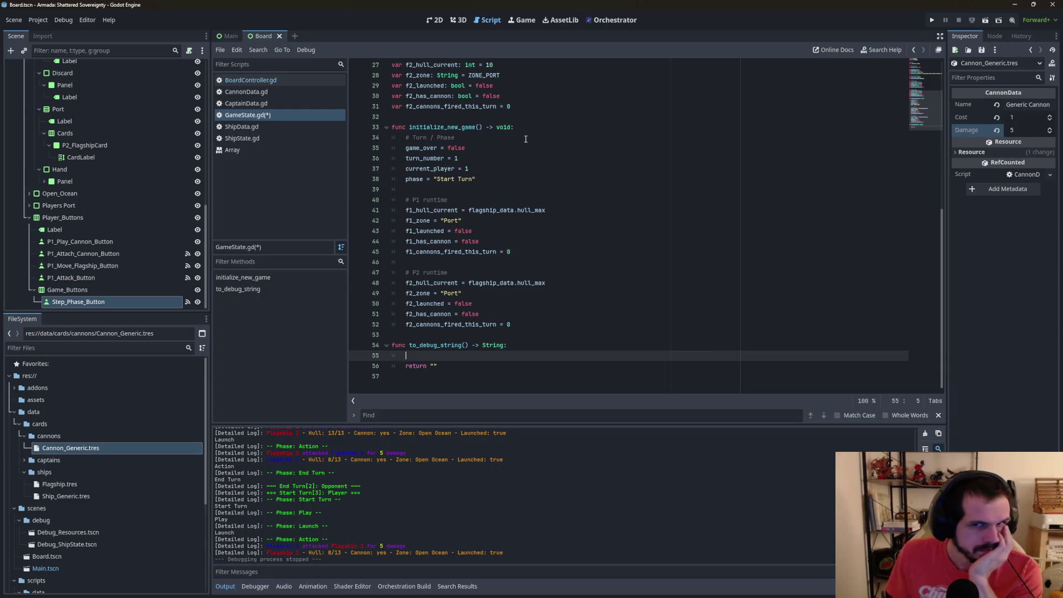
scroll(509, 121, "up", 7)
scroll(524, 139, "down", 7)
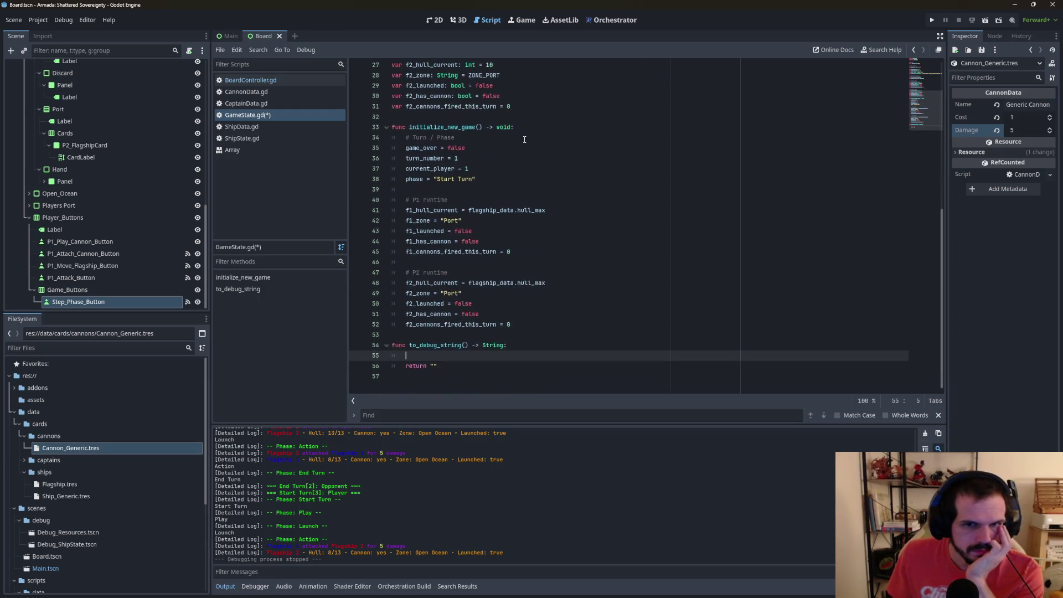
scroll(463, 205, "up", 1)
scroll(463, 205, "down", 1)
scroll(364, 521, "up", 1)
scroll(364, 517, "up", 2)
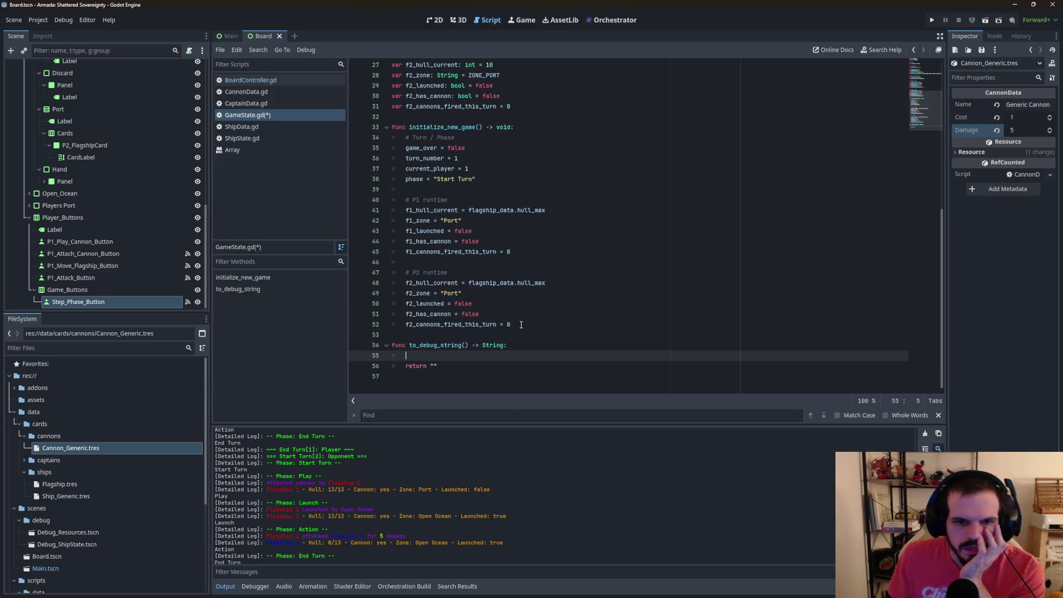
scroll(538, 320, "up", 5)
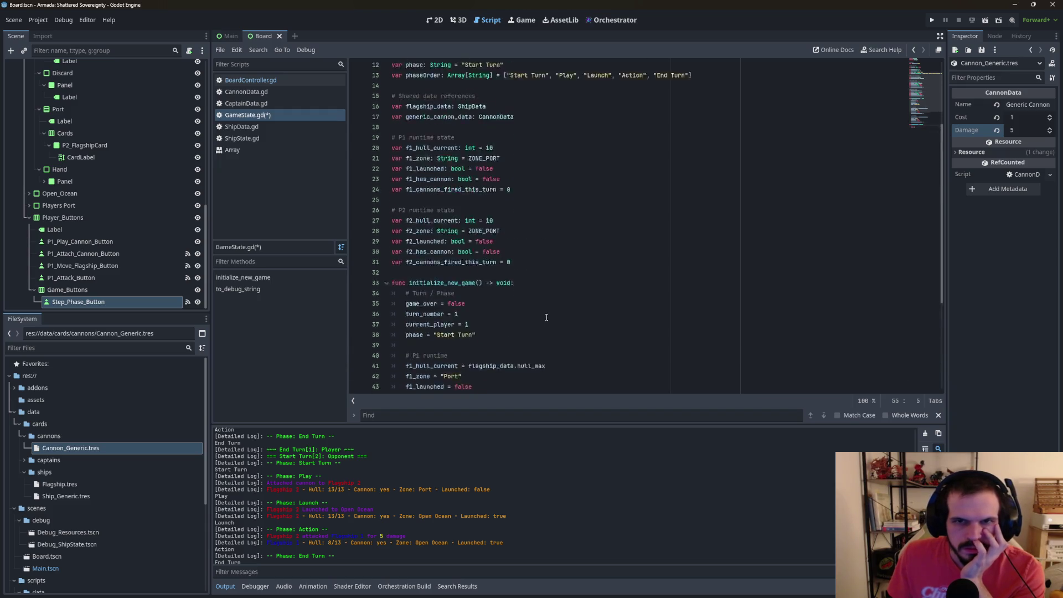
scroll(547, 315, "down", 5)
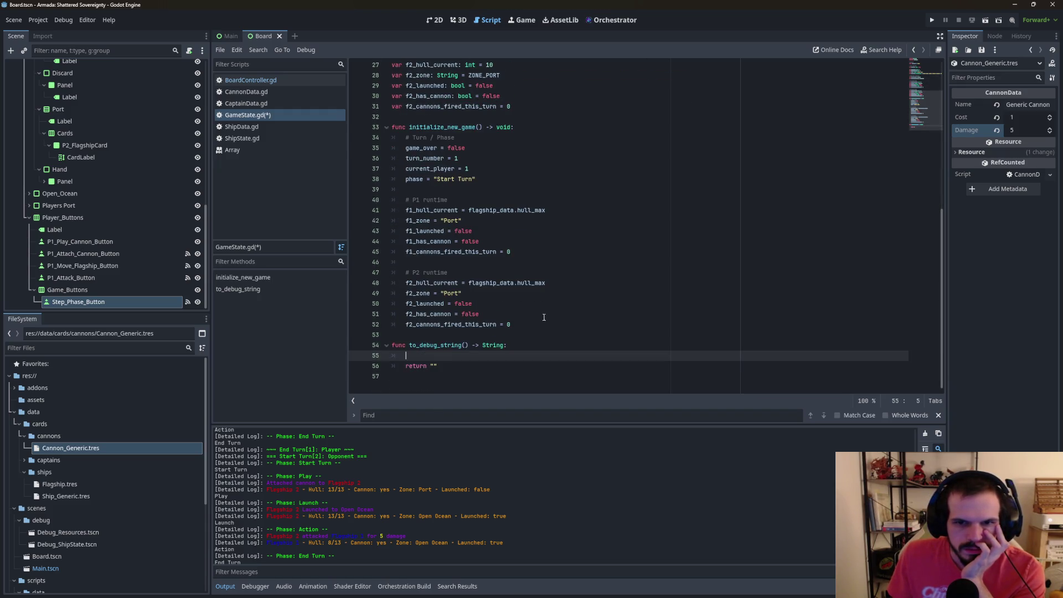
key("BackSpace")
key("BackSpace")
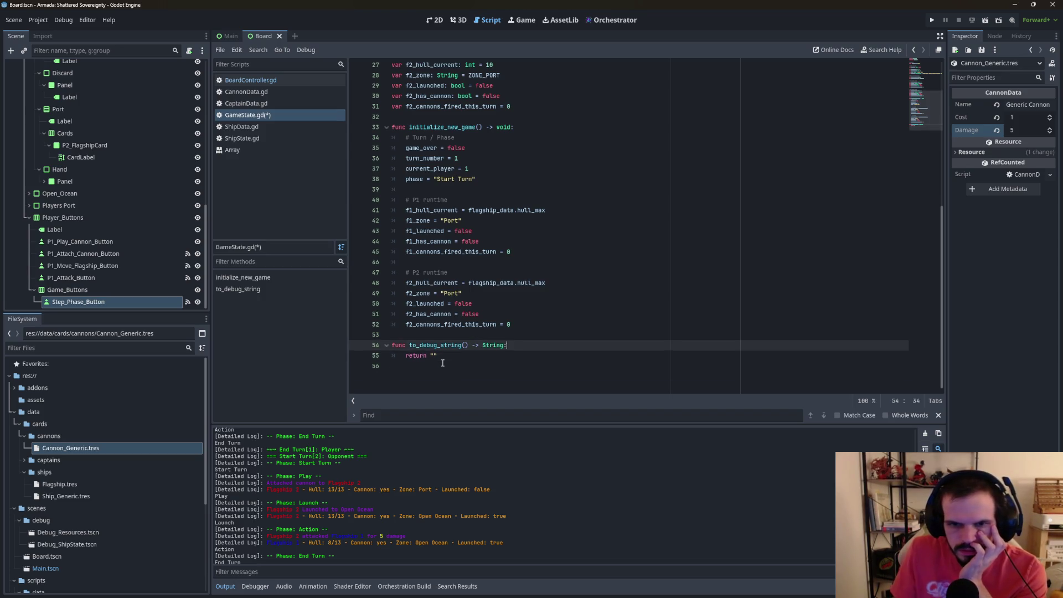
left_click(436, 355)
scroll(542, 353, "up", 5)
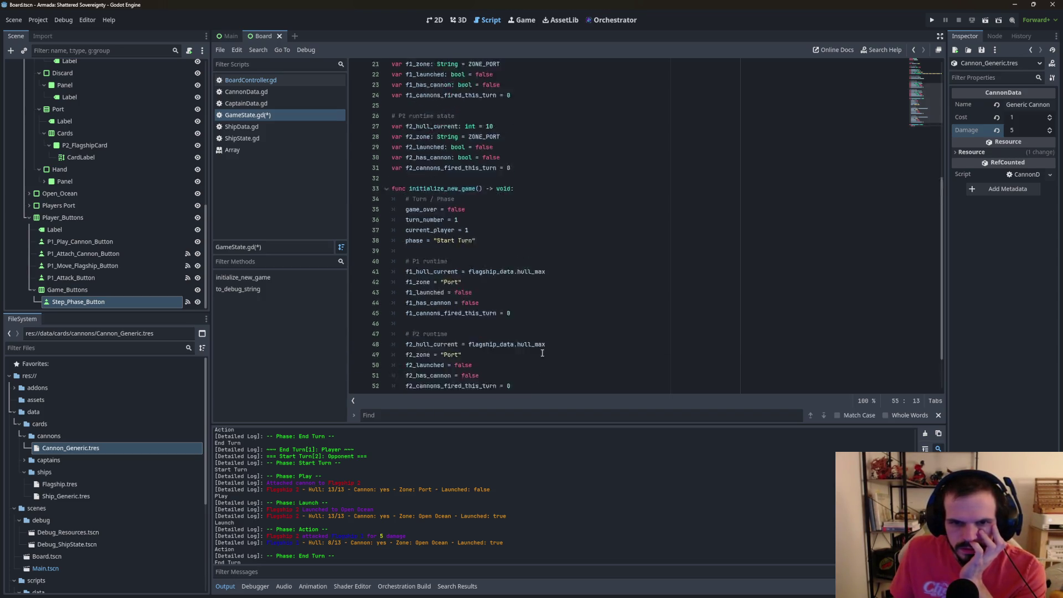
scroll(543, 351, "down", 5)
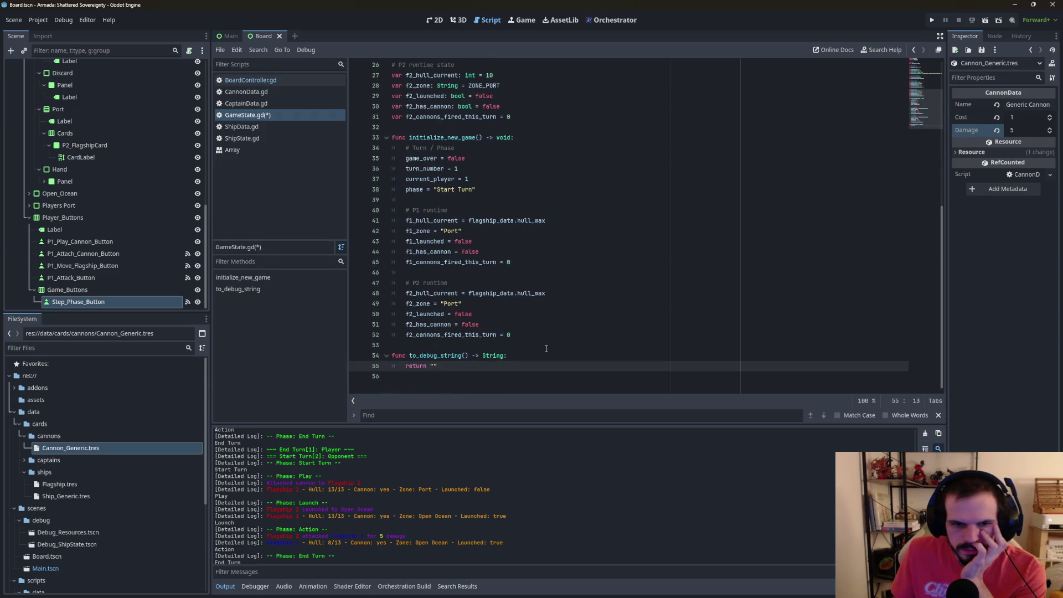
scroll(546, 349, "up", 6)
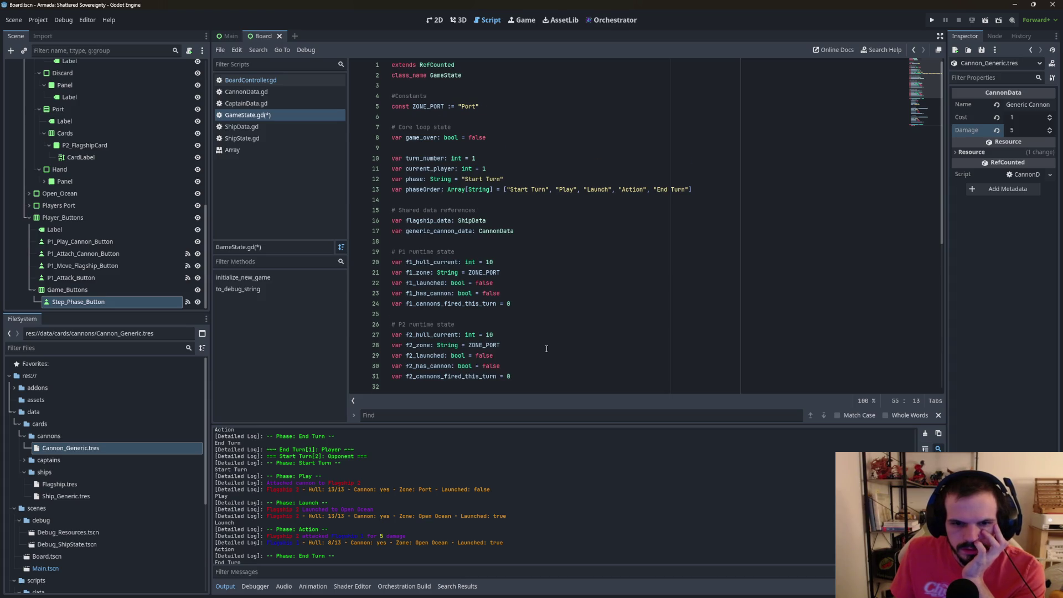
scroll(546, 349, "down", 6)
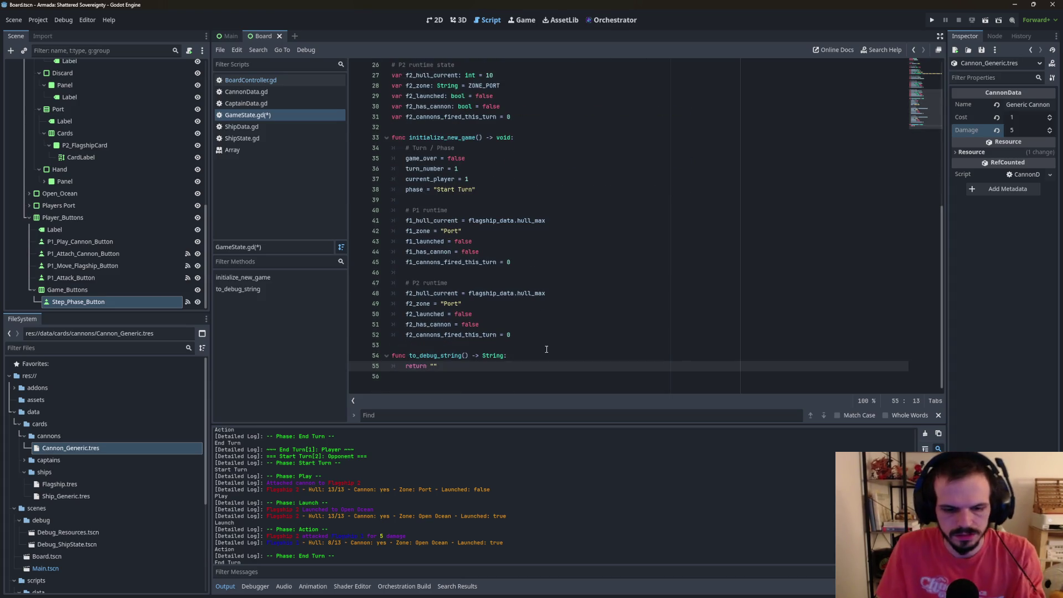
Step: Return "Game Over: %s\n" formatted with game_over, accepted from autocomplete
type("G")
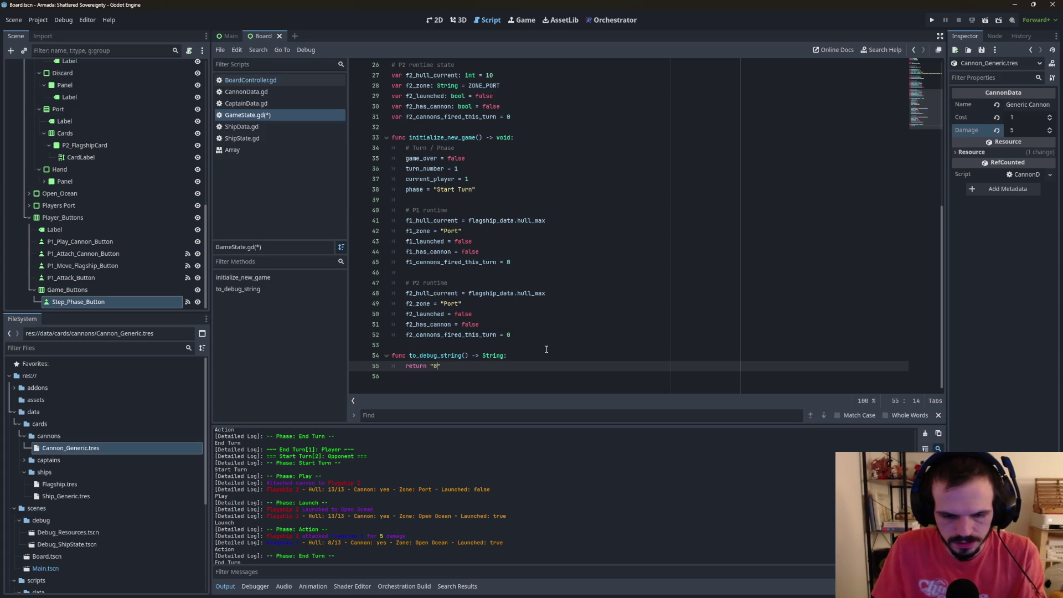
type("ame_O")
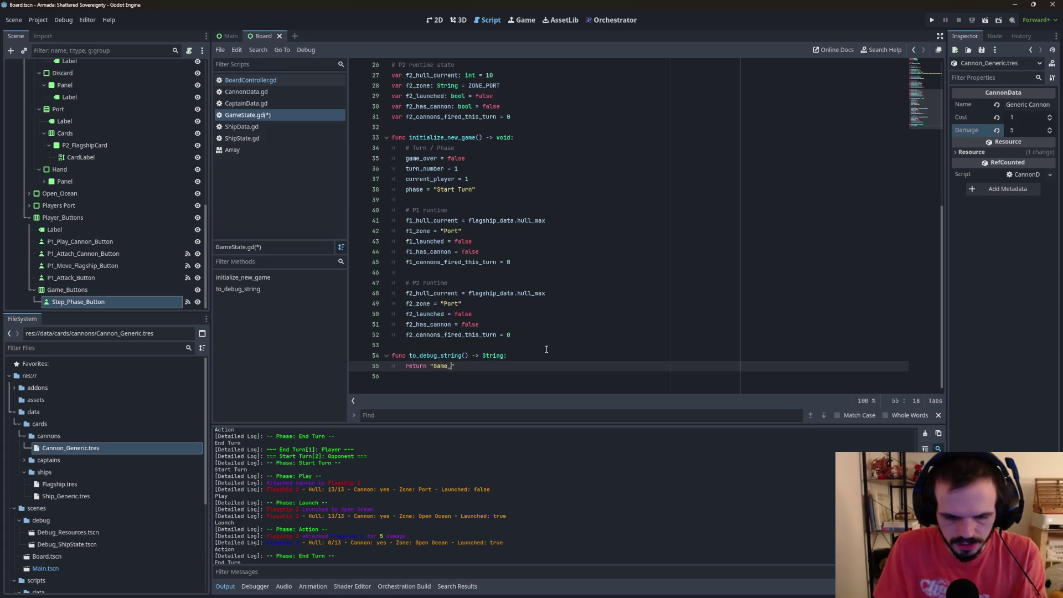
type("ver: ")
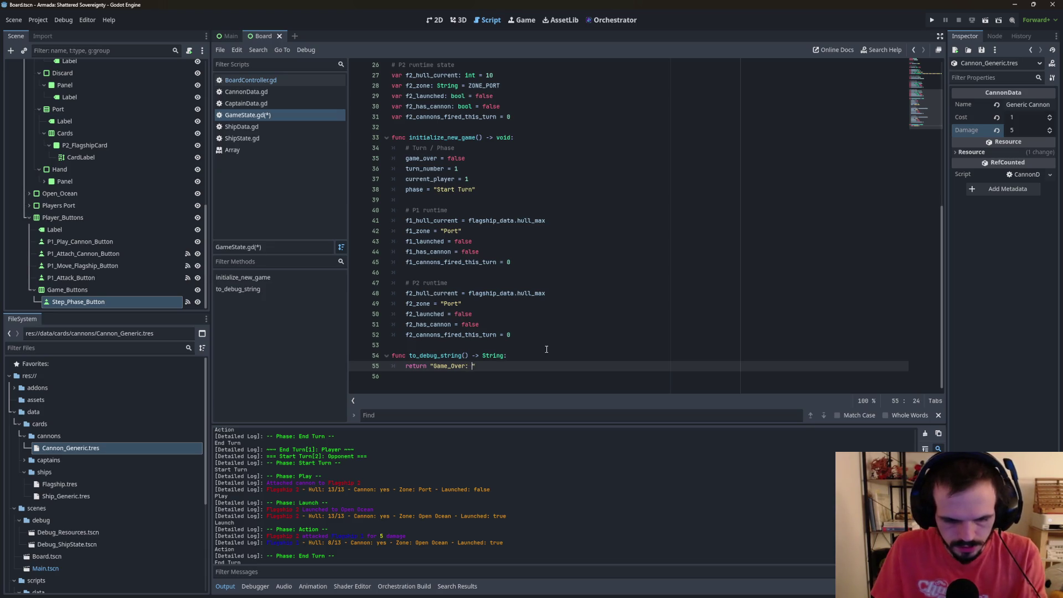
type("%s\\")
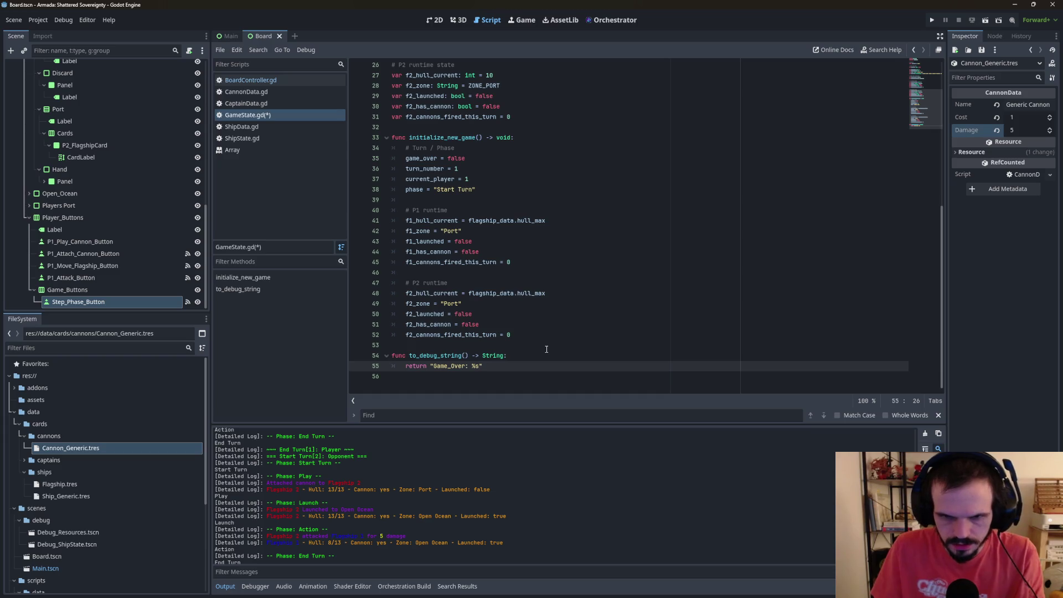
type("n")
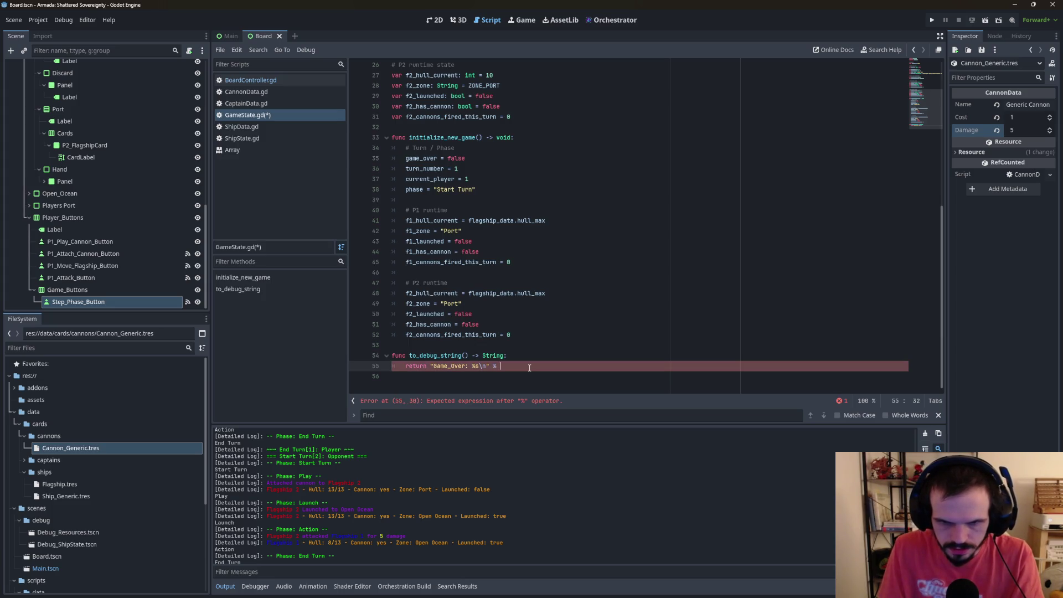
type("g")
key("Return")
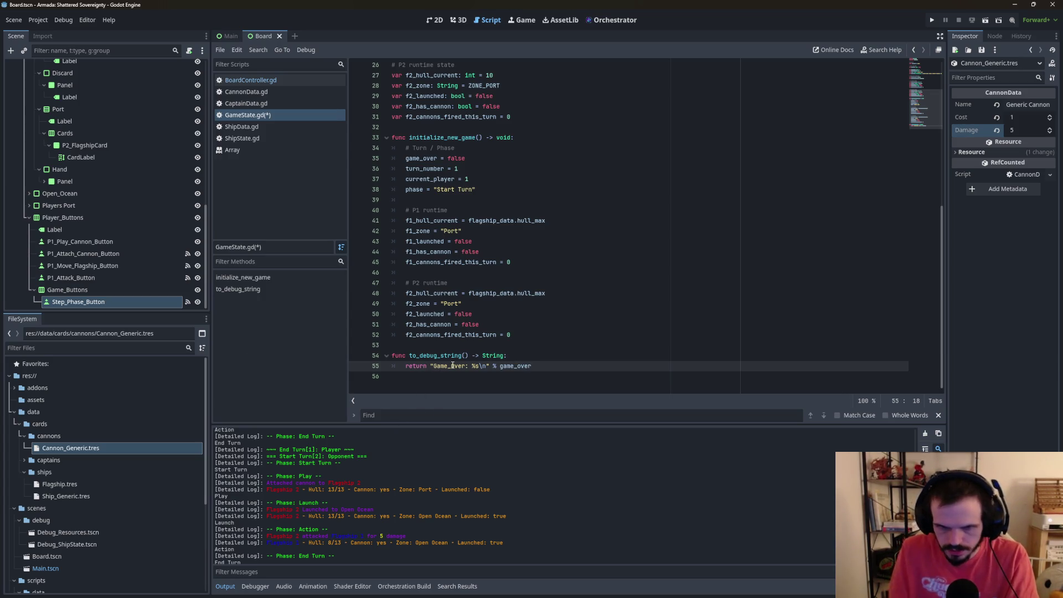
left_click(513, 379)
left_click(487, 365)
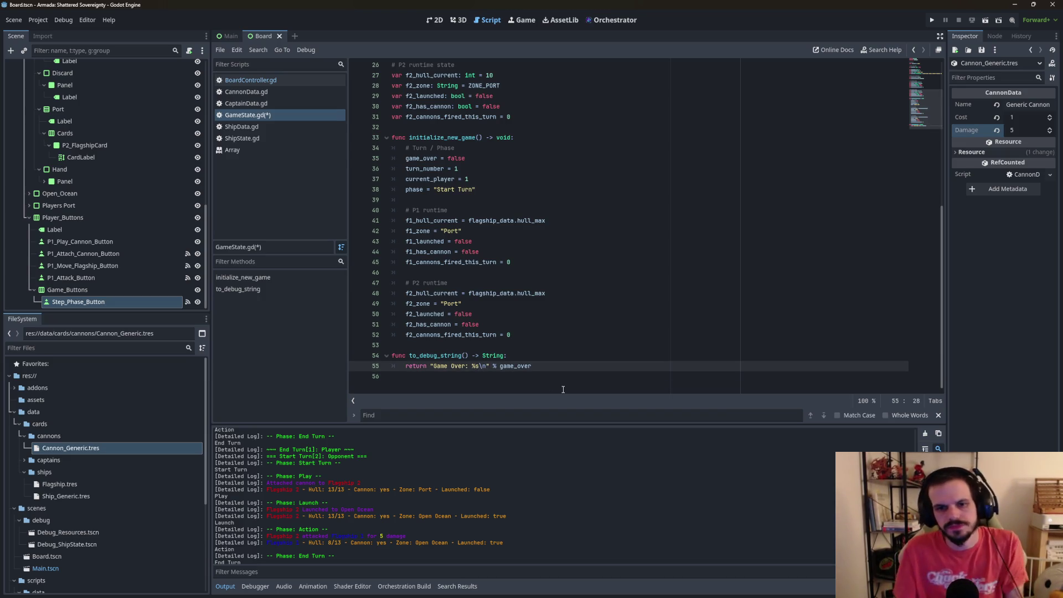
scroll(587, 277, "up", 8)
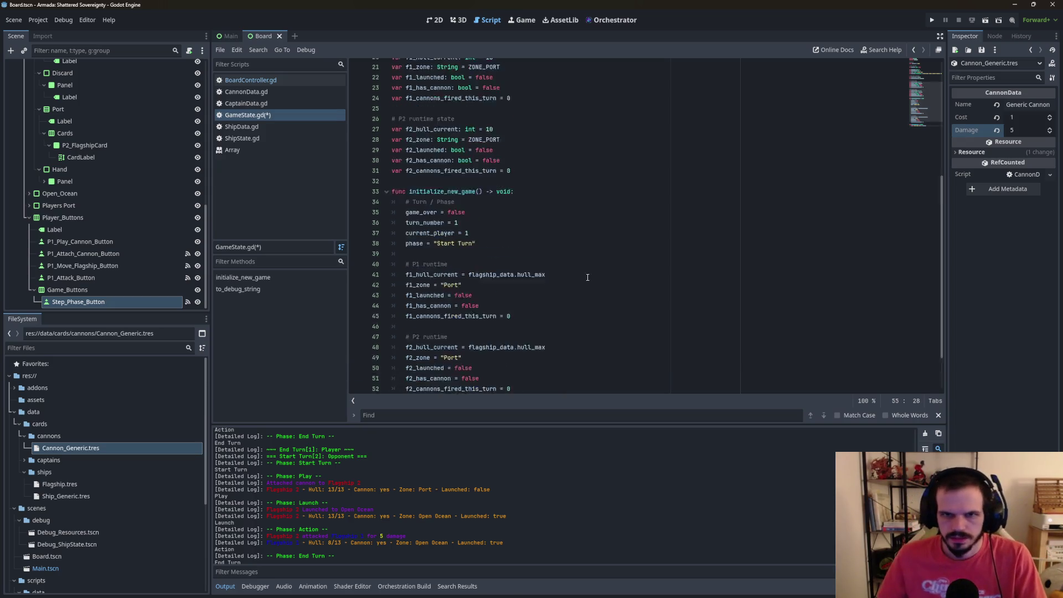
scroll(588, 278, "down", 8)
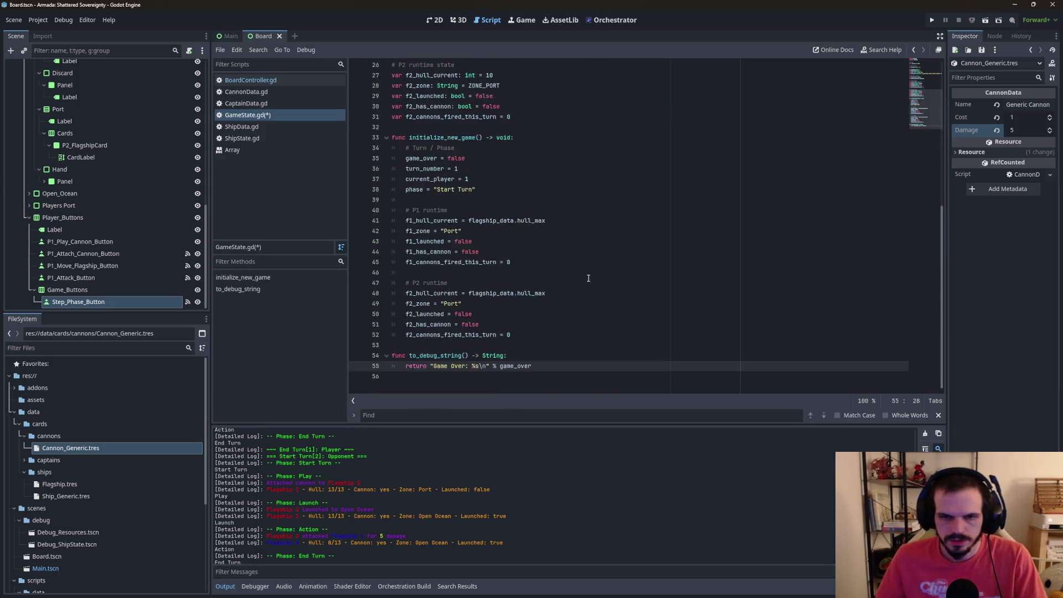
Step: Extend the format string with "Turn: %s - Current Player: %s - Phase: %s"
type("Turn")
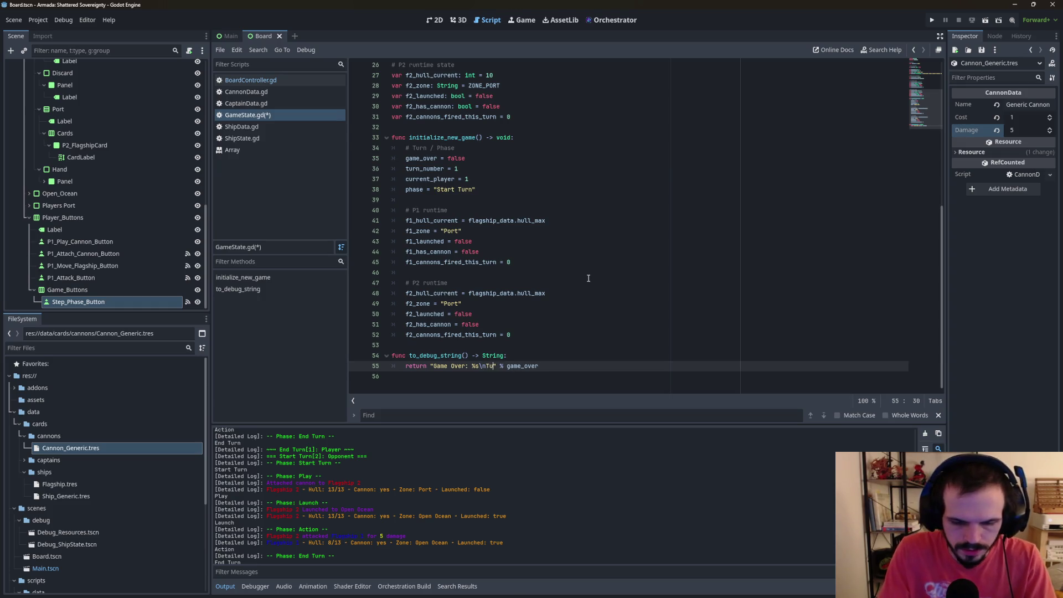
type(": ")
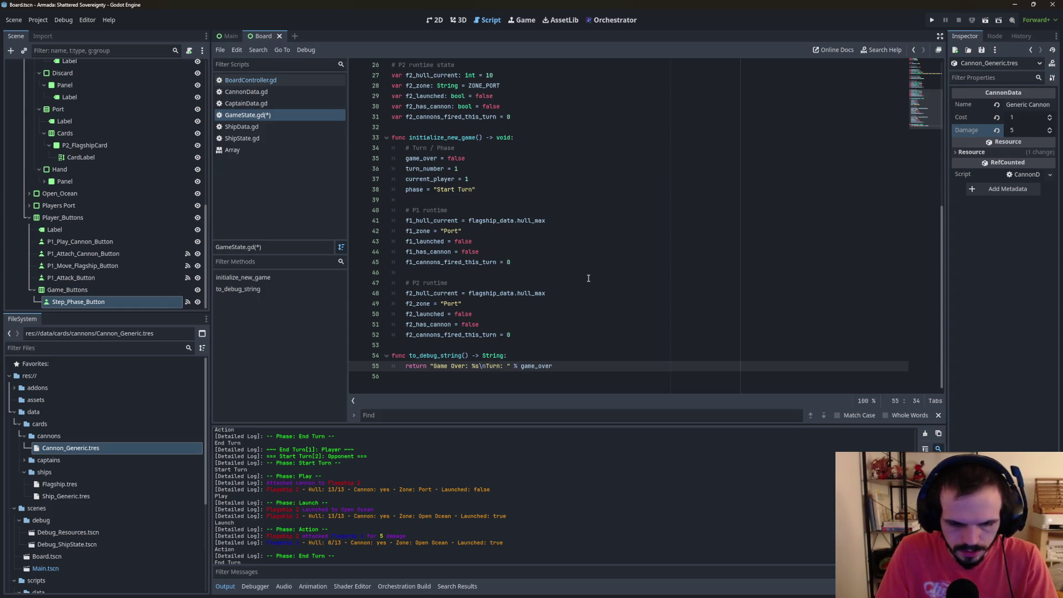
type("%s")
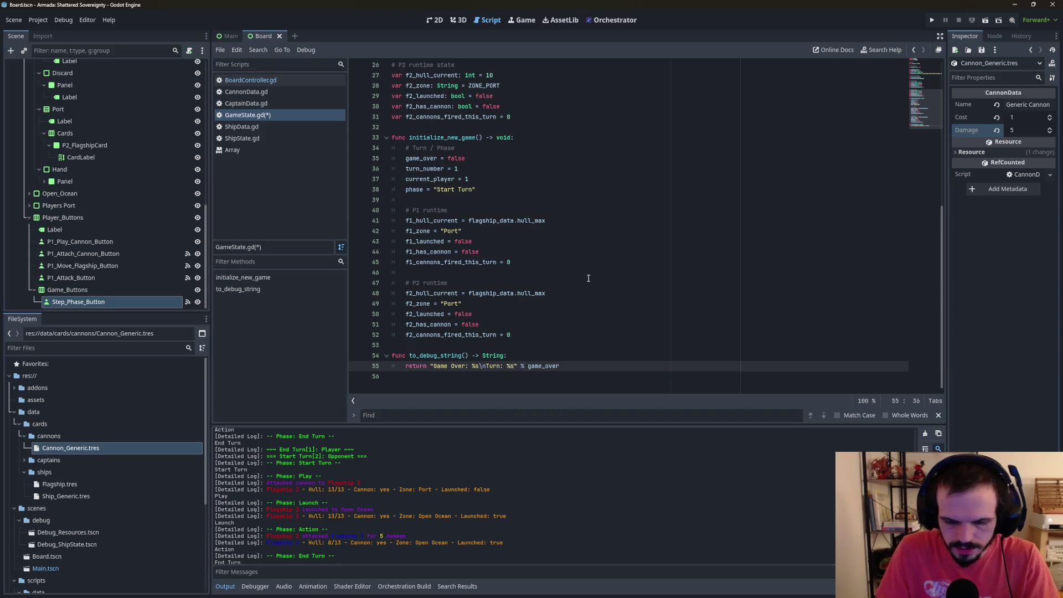
type(" -")
scroll(588, 278, "up", 7)
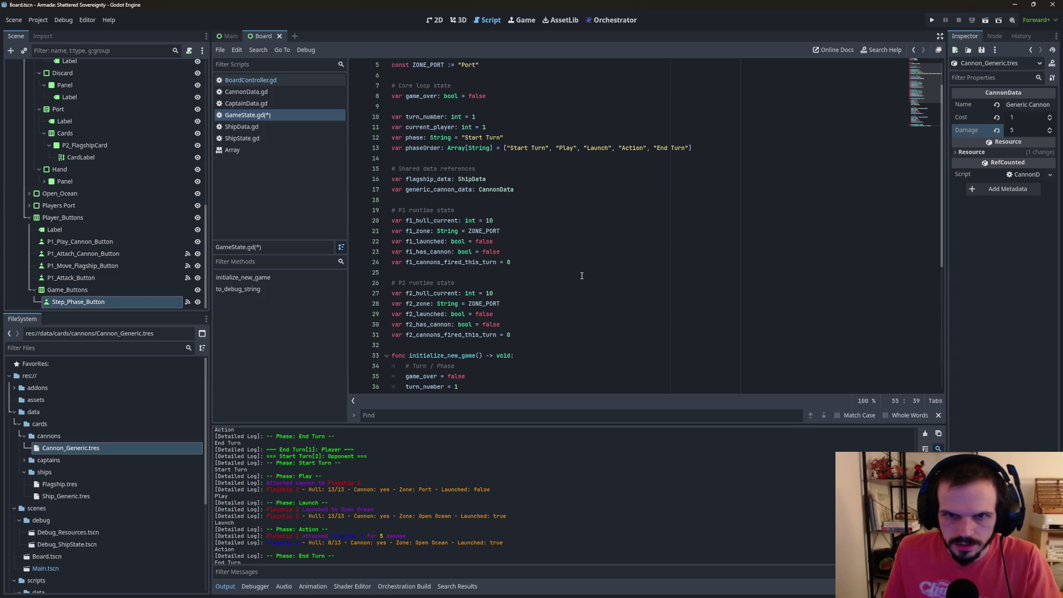
scroll(581, 275, "down", 3)
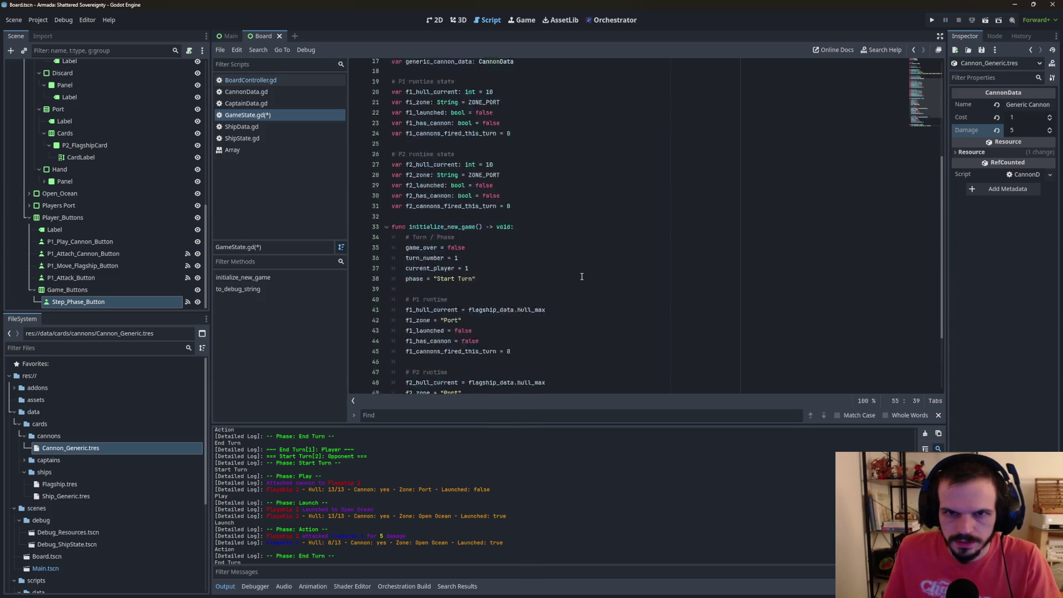
scroll(580, 280, "up", 4)
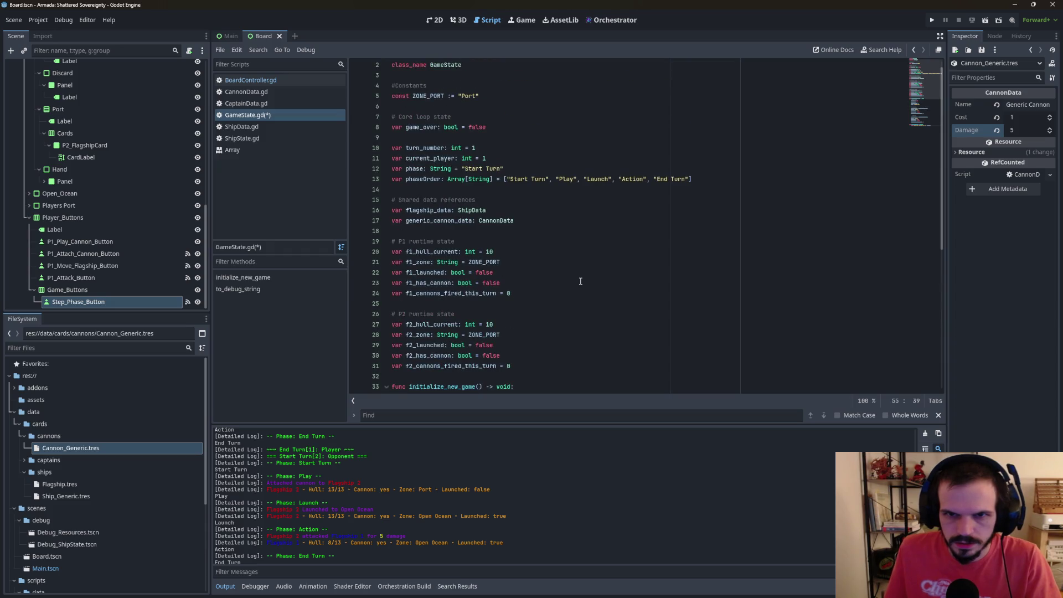
scroll(580, 281, "down", 8)
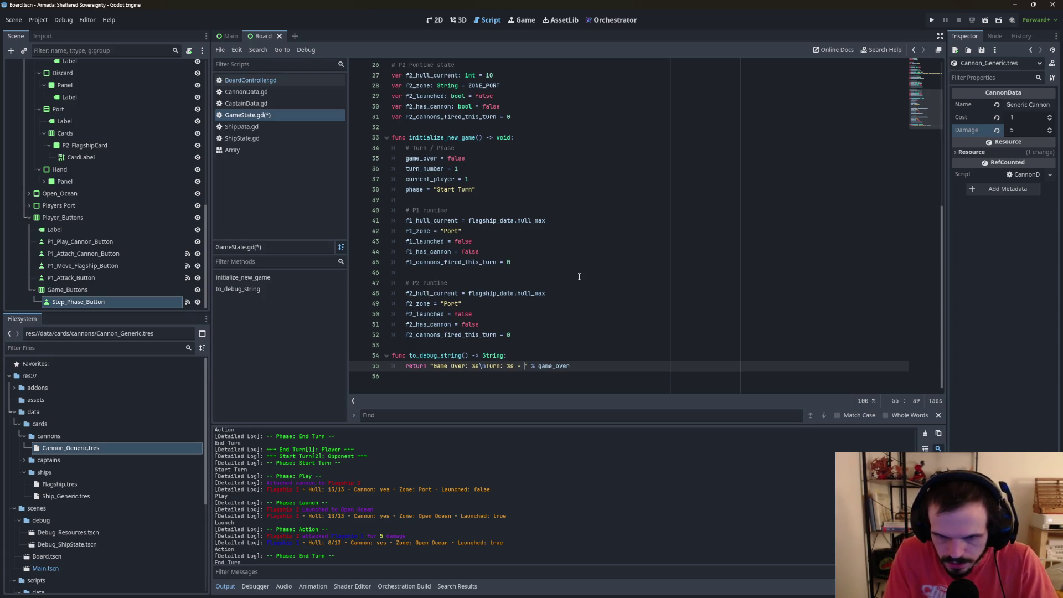
type("Current ")
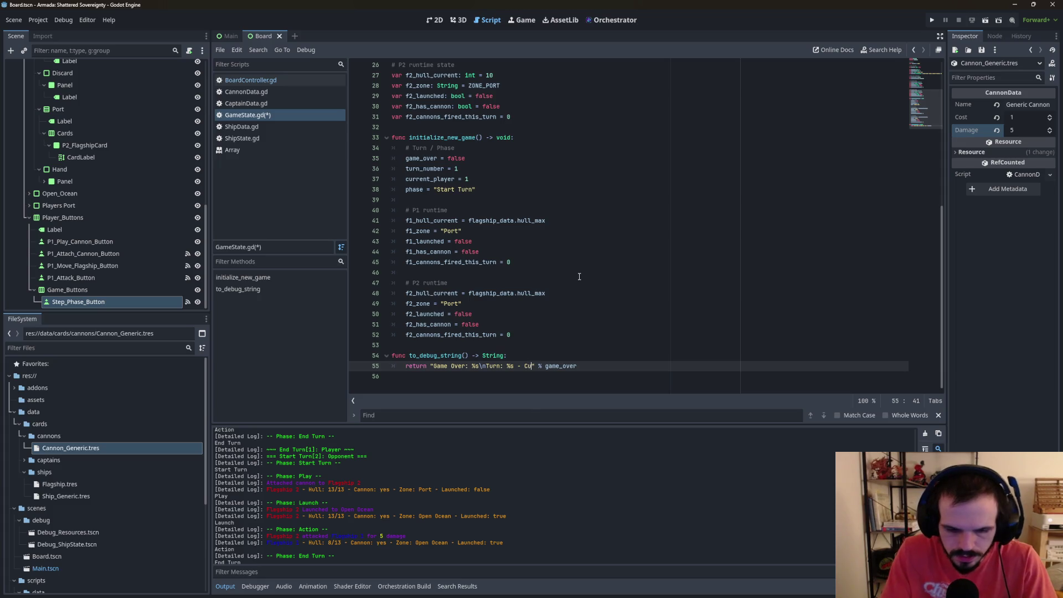
type("Player:")
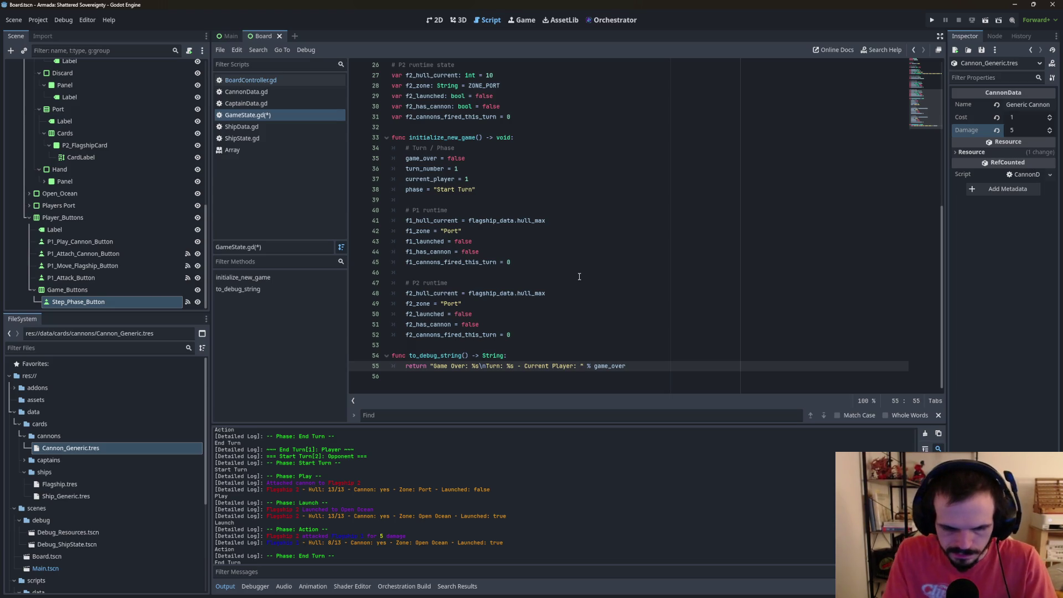
type("%s")
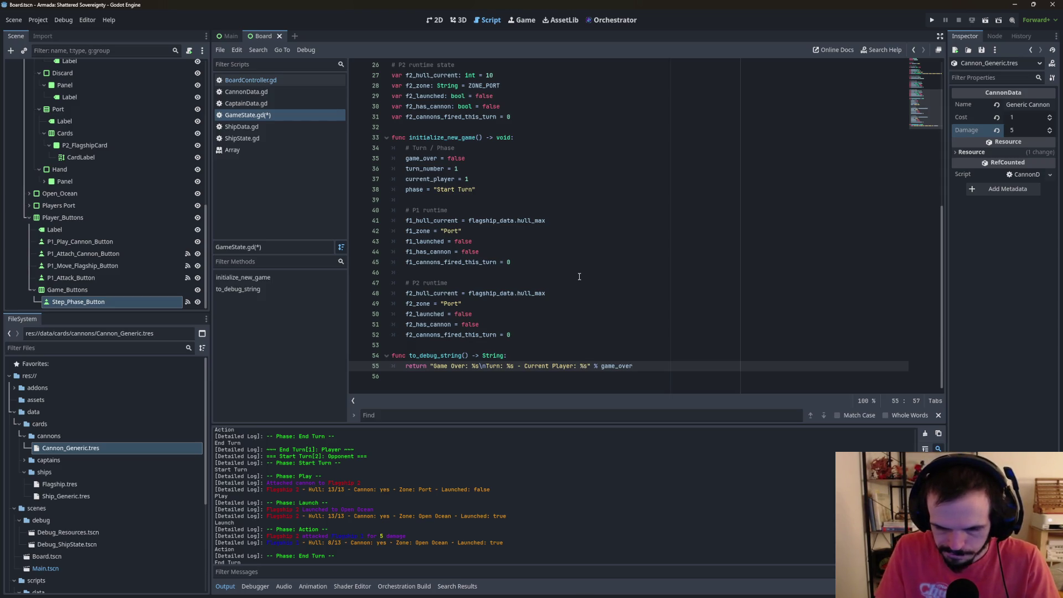
type(" - ")
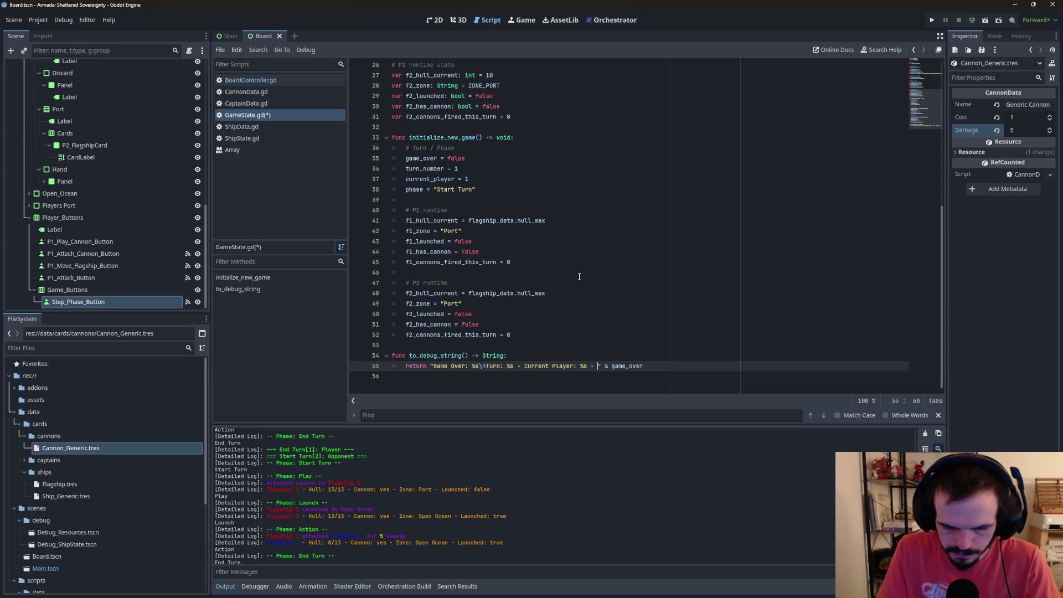
type("Phase: ")
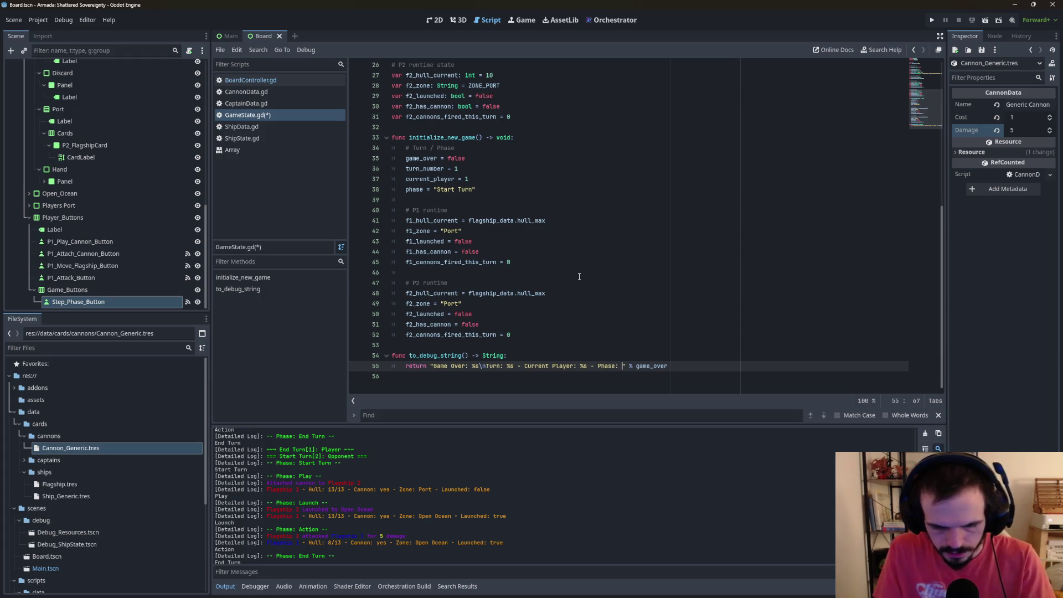
type("%s")
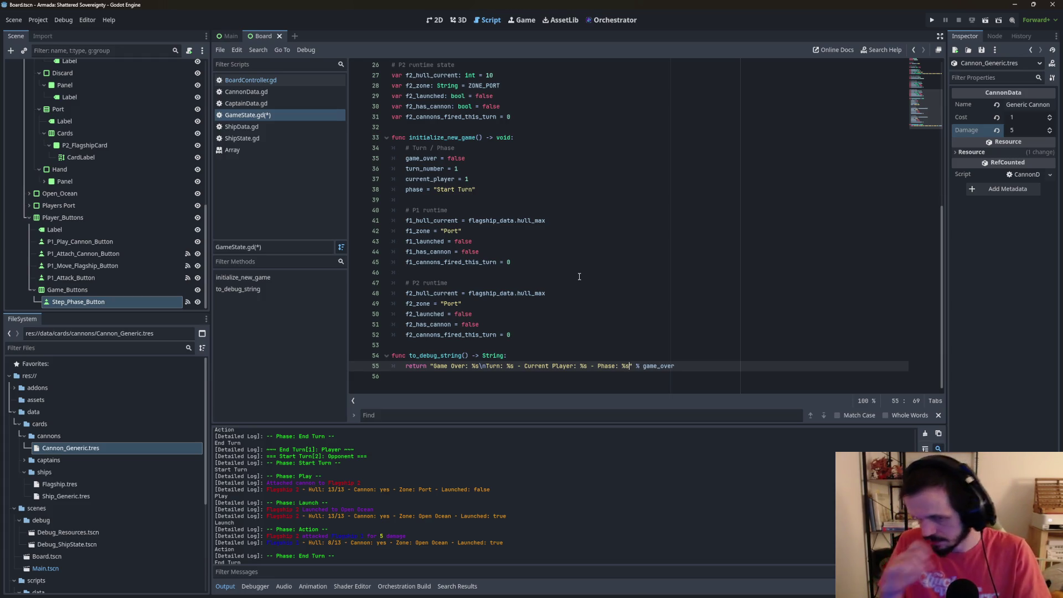
Step: Insert an empty first line inside to_debug_string()
left_click(535, 355)
key("Return")
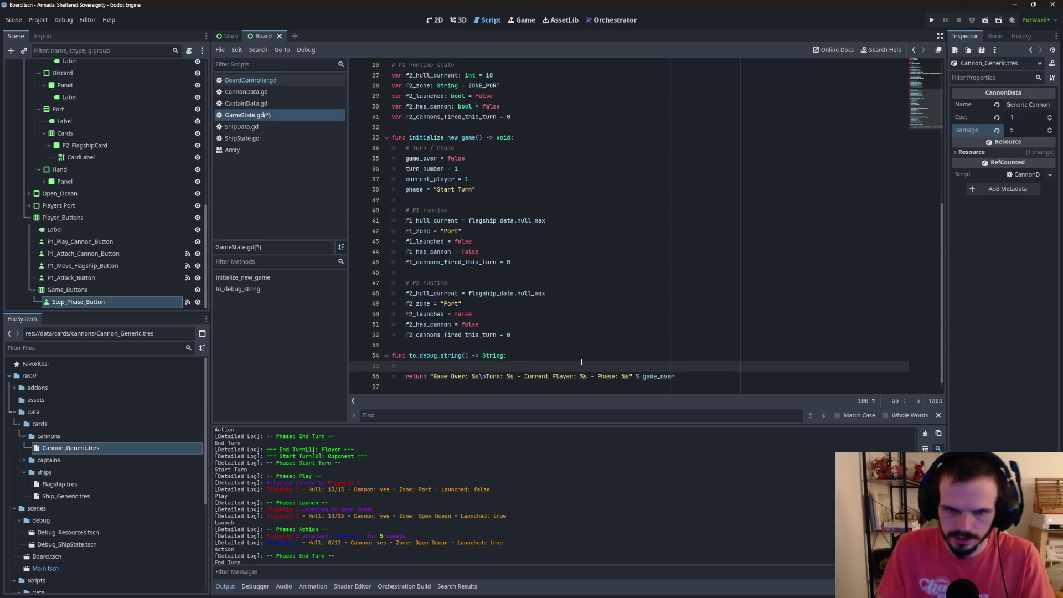
scroll(606, 349, "down", 1)
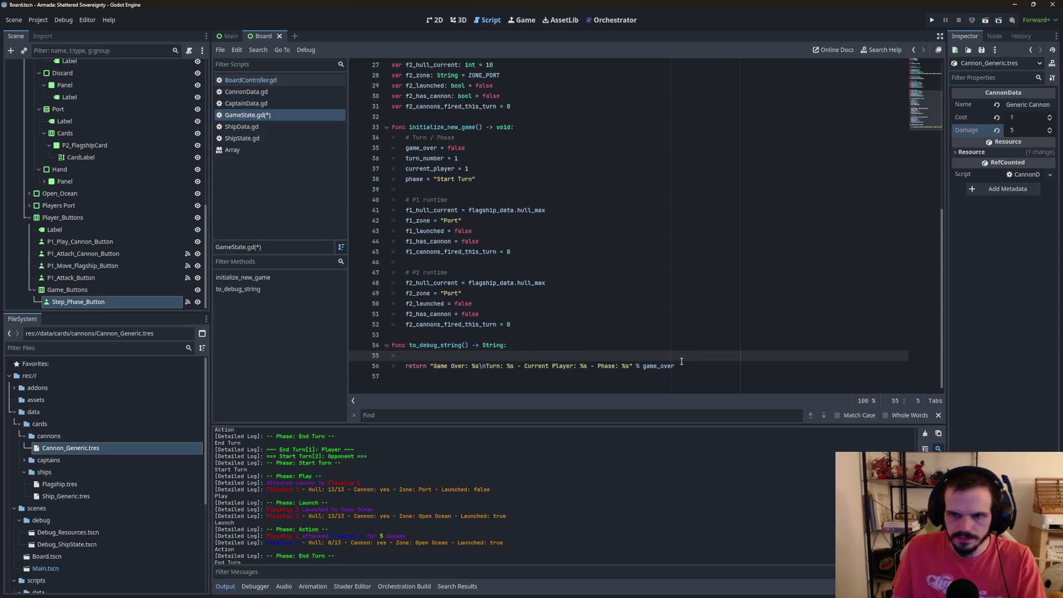
Step: Wrap the return's format argument in an array as [game_over]
left_click(646, 365)
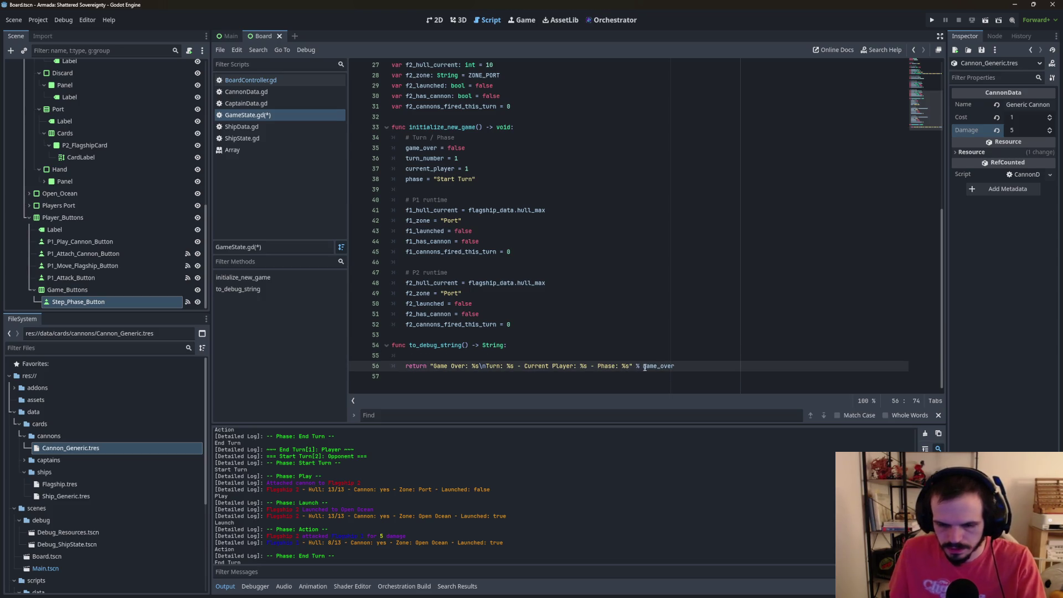
left_click(642, 366)
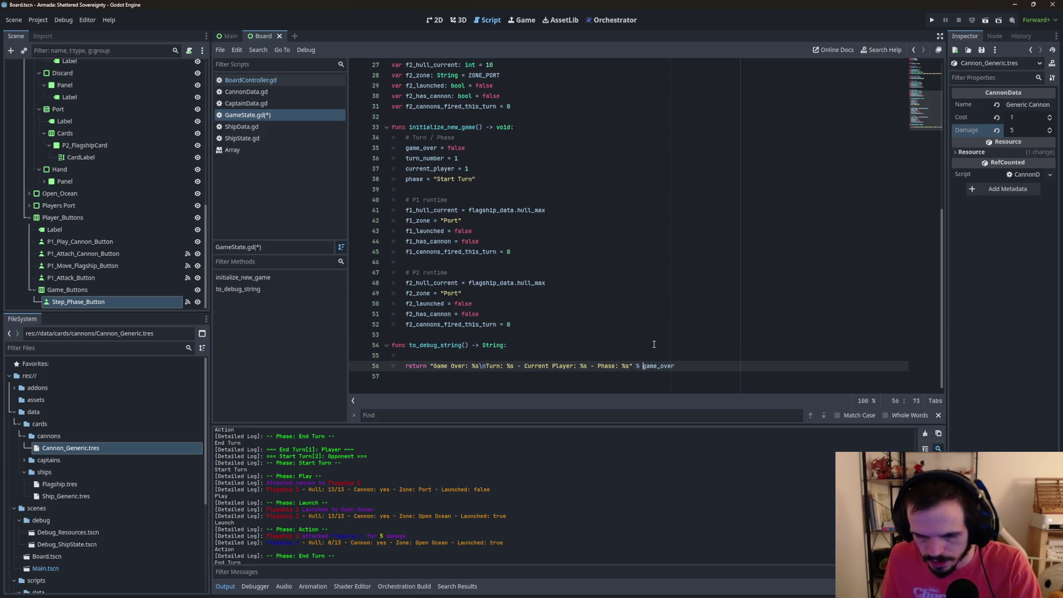
type("[")
left_click(682, 366)
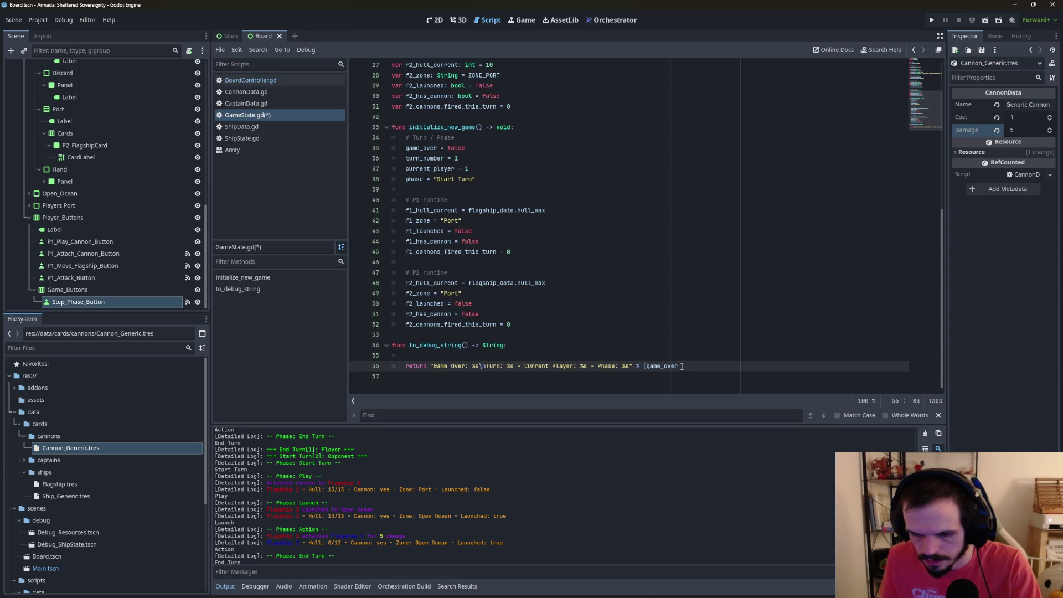
left_click(549, 354)
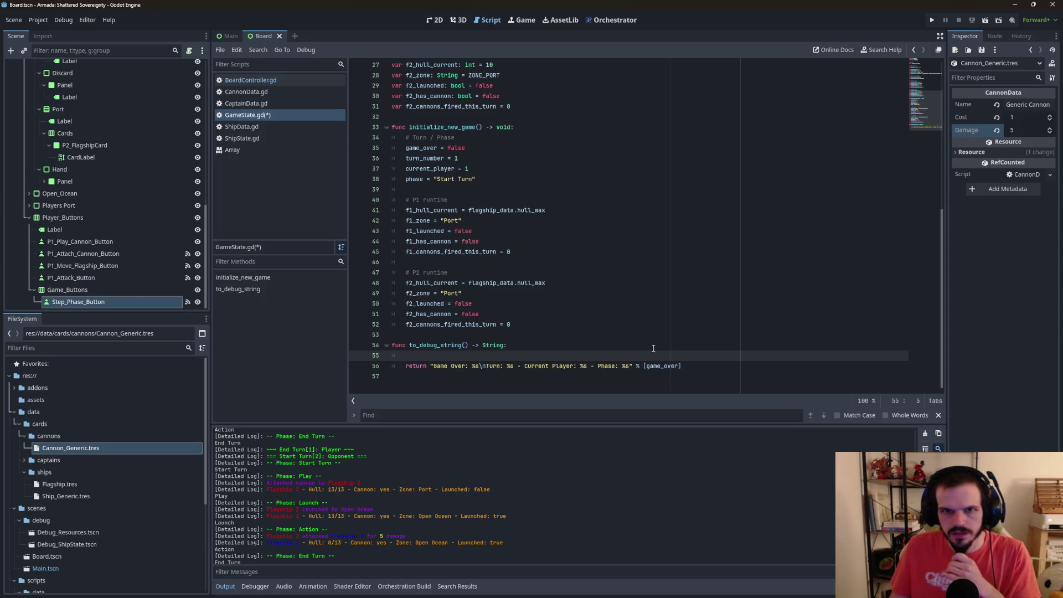
scroll(562, 301, "up", 3)
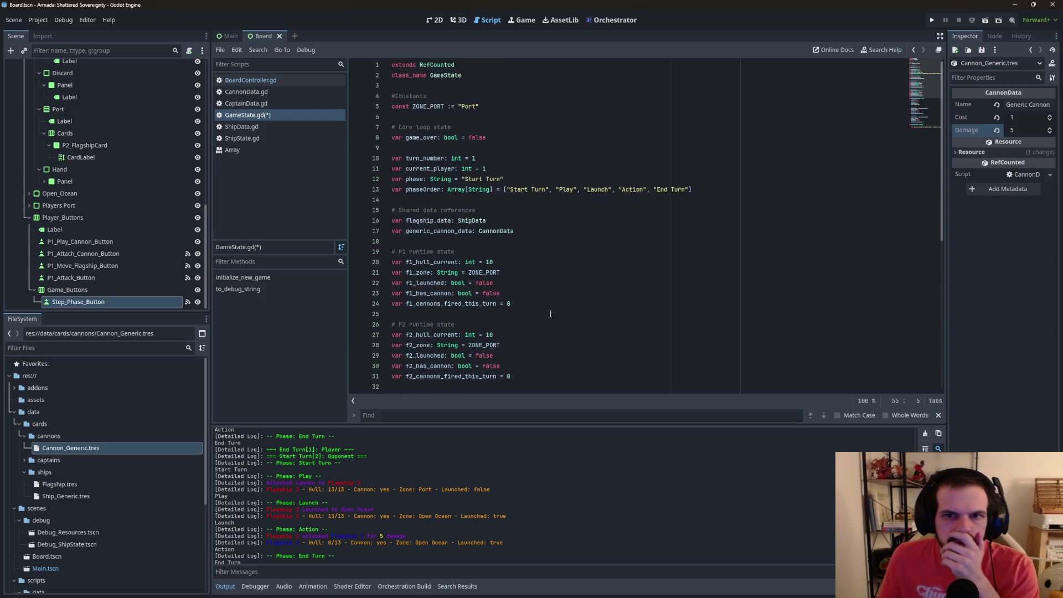
scroll(548, 316, "down", 8)
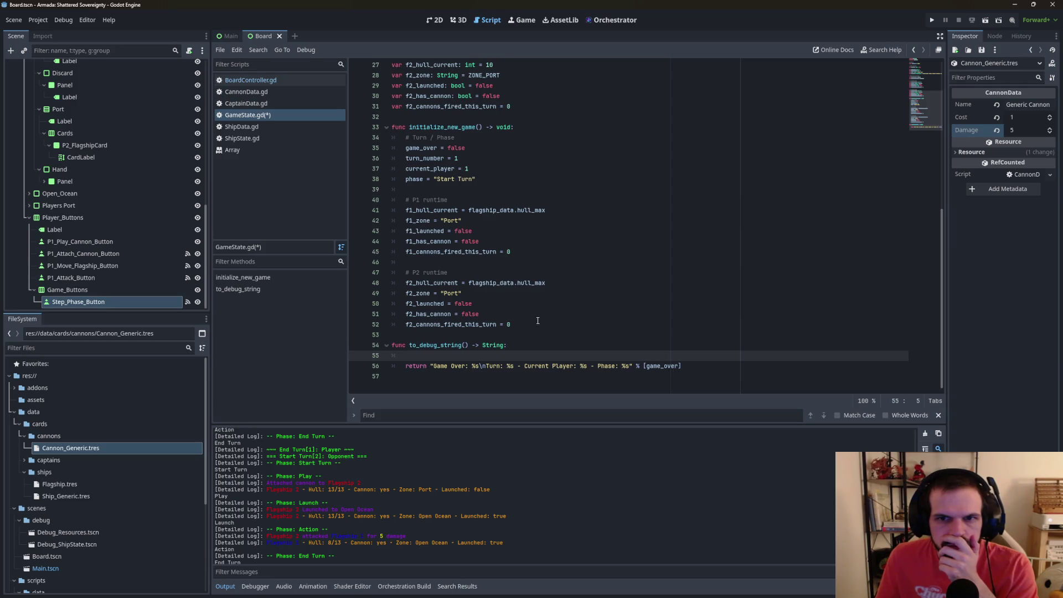
left_click(274, 80)
scroll(541, 260, "up", 10)
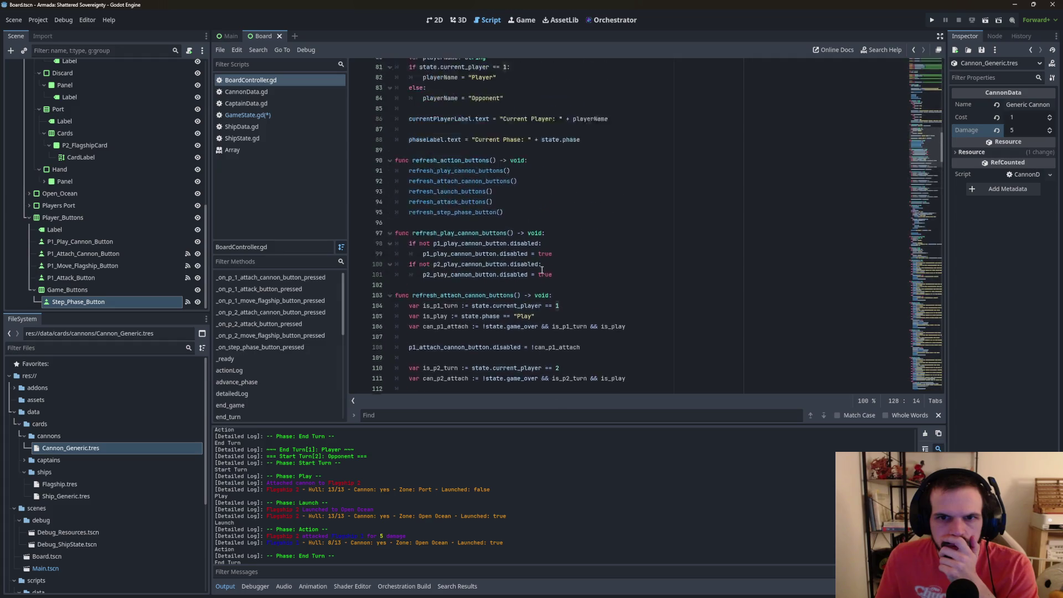
scroll(542, 269, "up", 1)
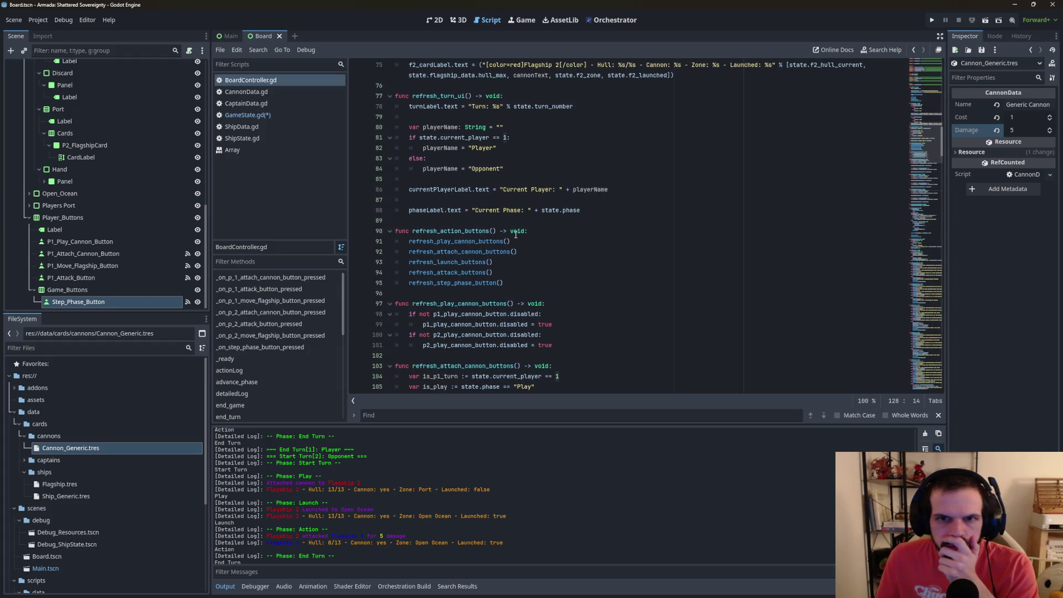
scroll(514, 233, "up", 1)
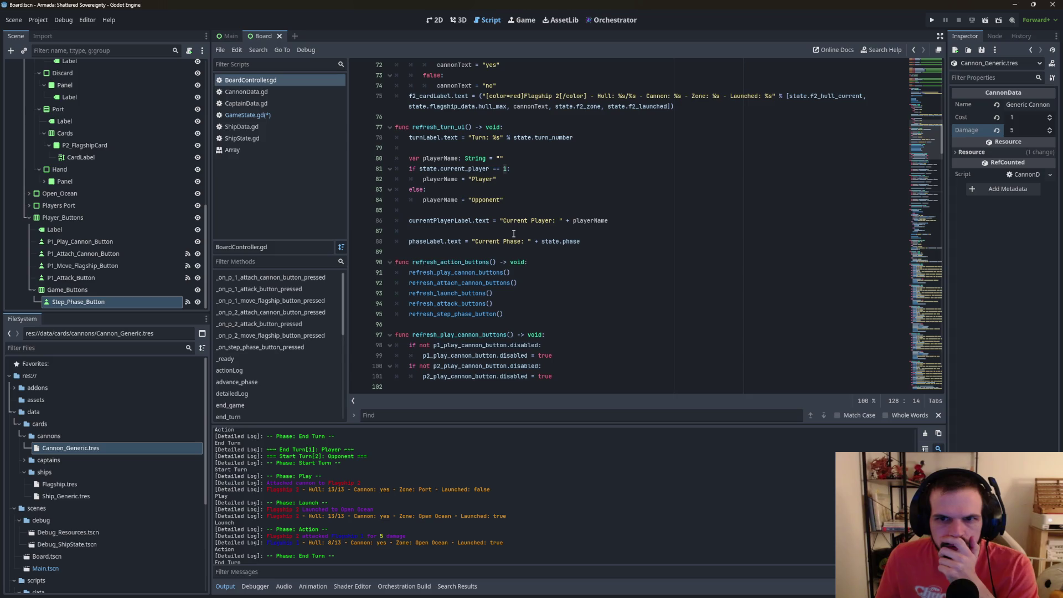
left_click(522, 220)
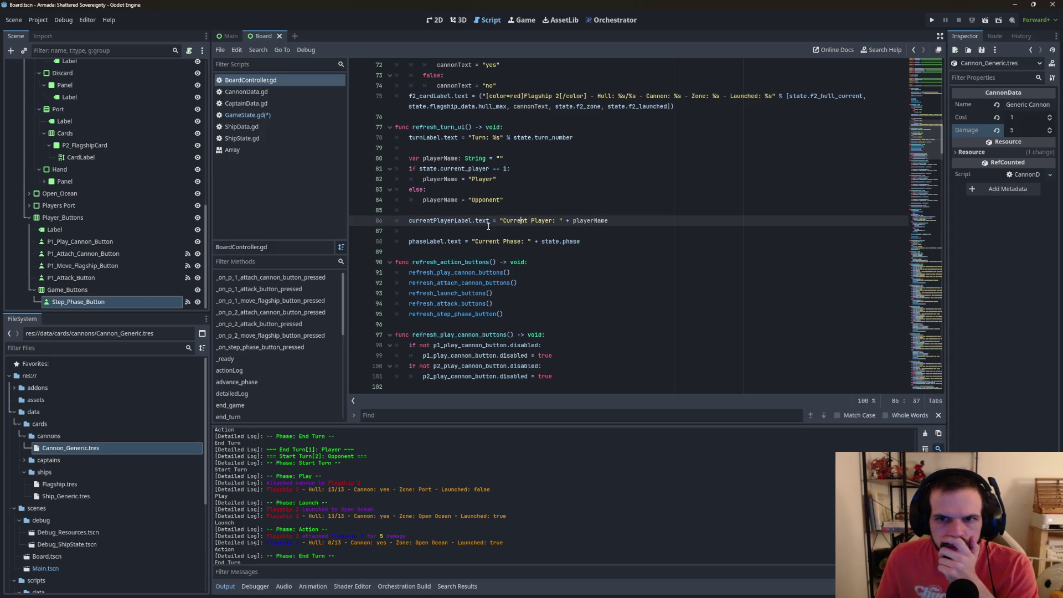
double_click(574, 221)
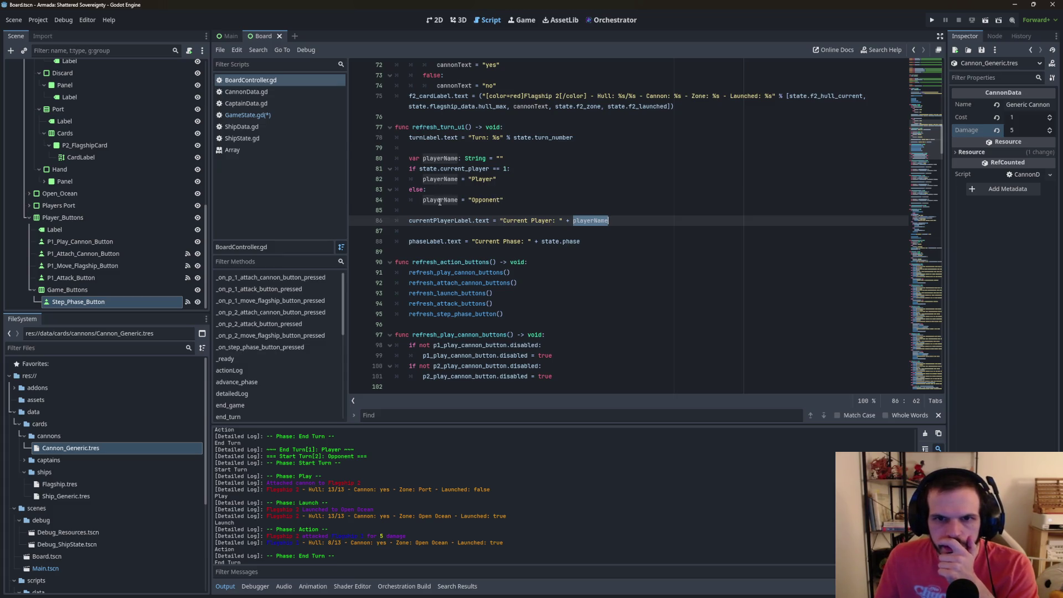
left_click(254, 114)
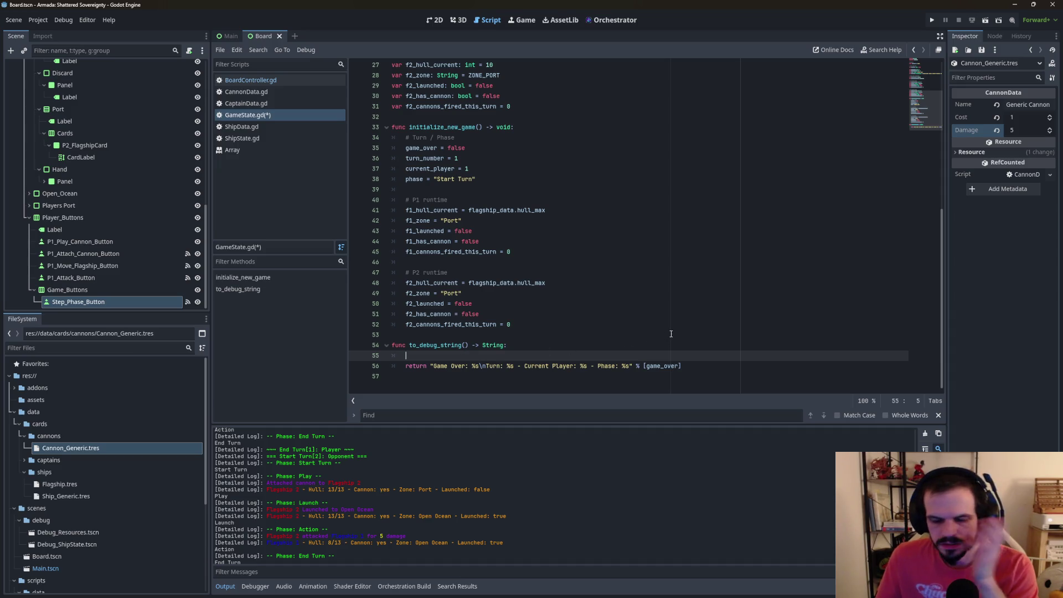
Step: Declare var playerName: String = "" followed by an if current_player == 1: check
type("playerName: String = \"\"")
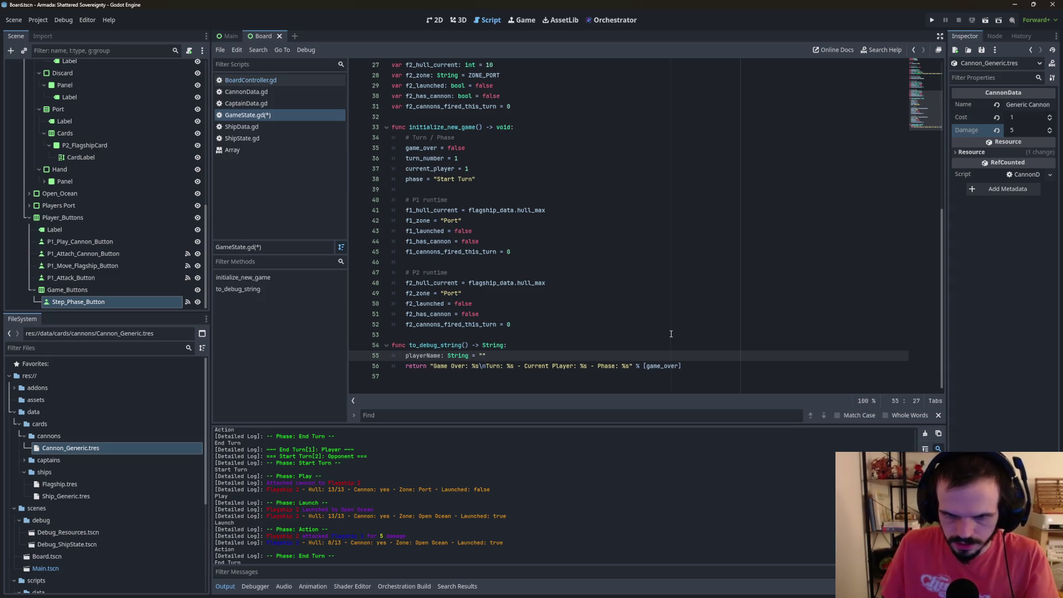
key("Return")
type("if")
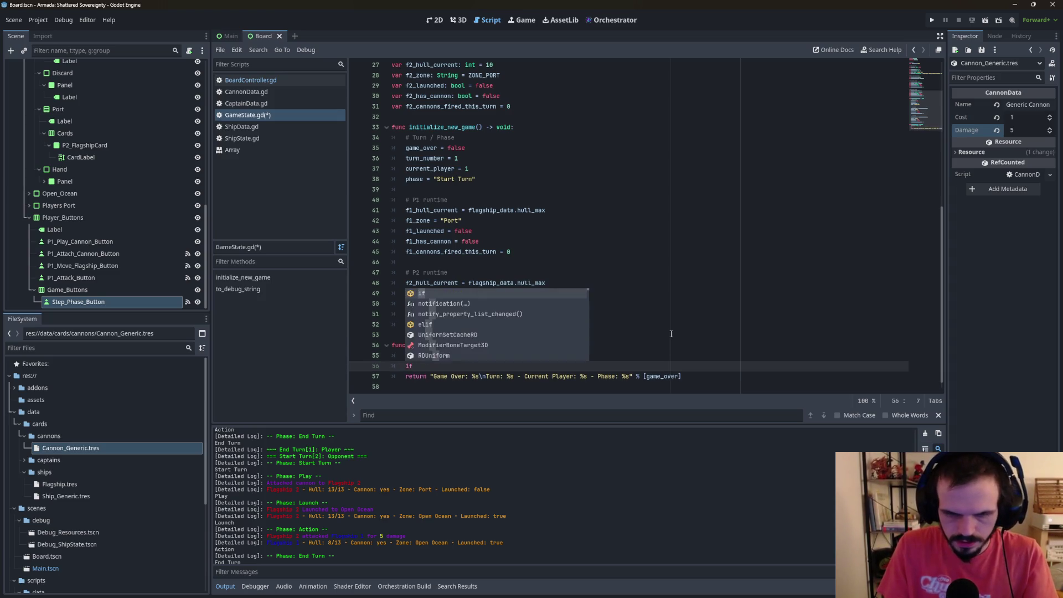
type(" current_player == ")
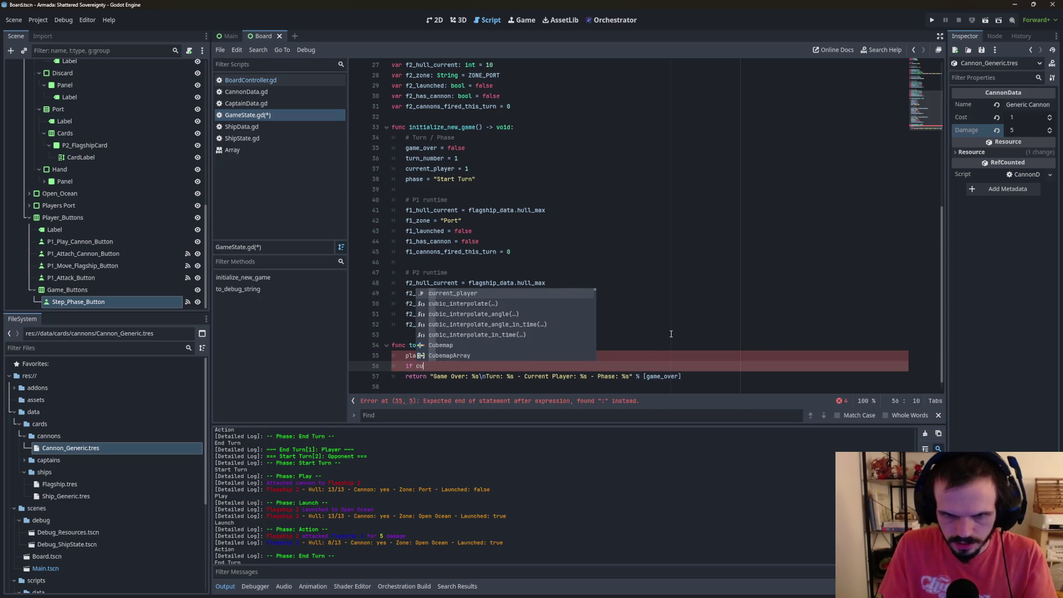
type("1")
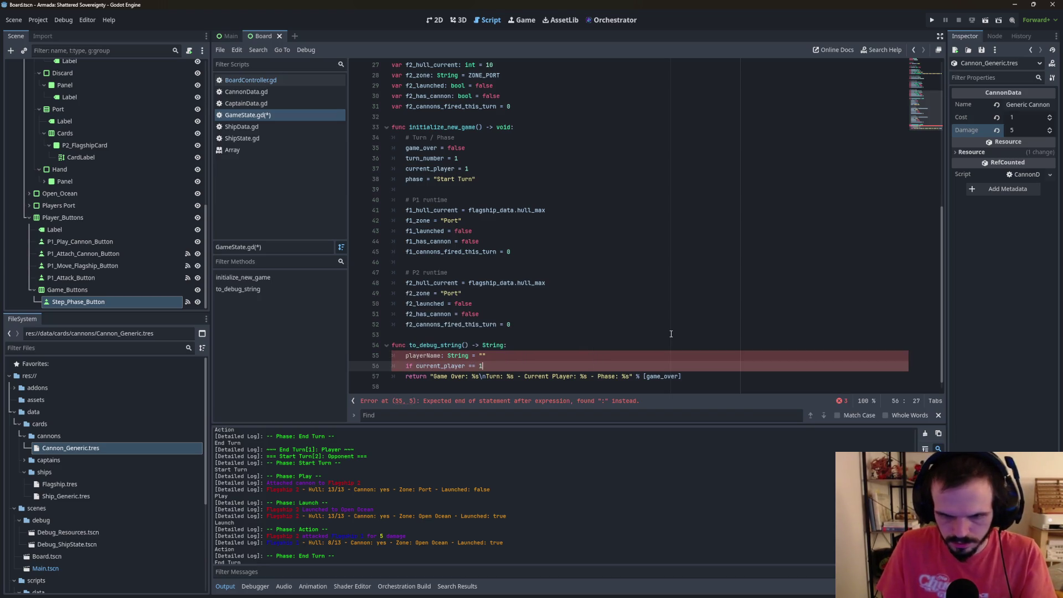
type(":")
key("Return")
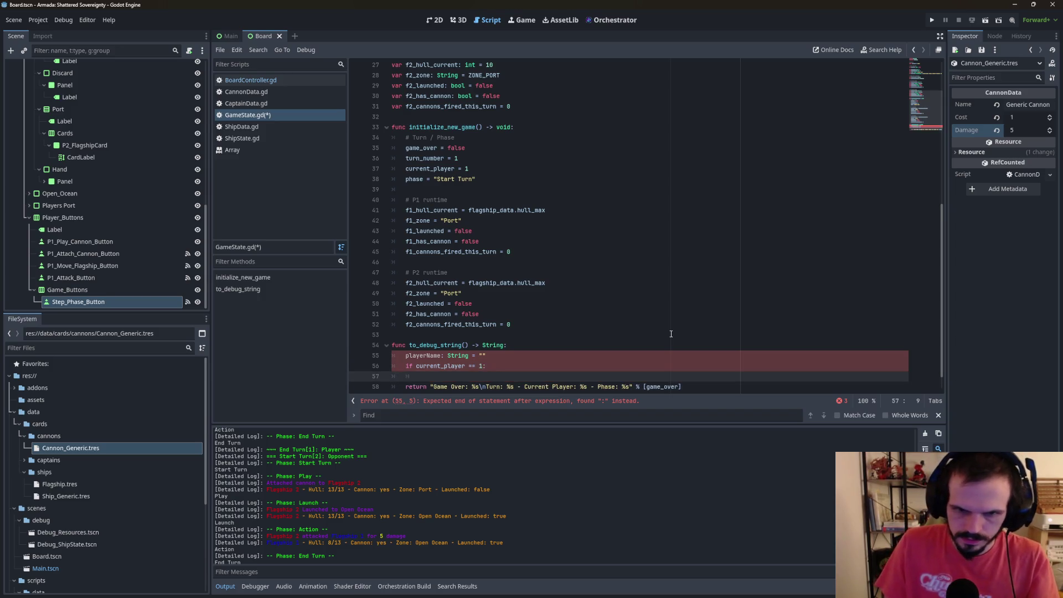
type("pla")
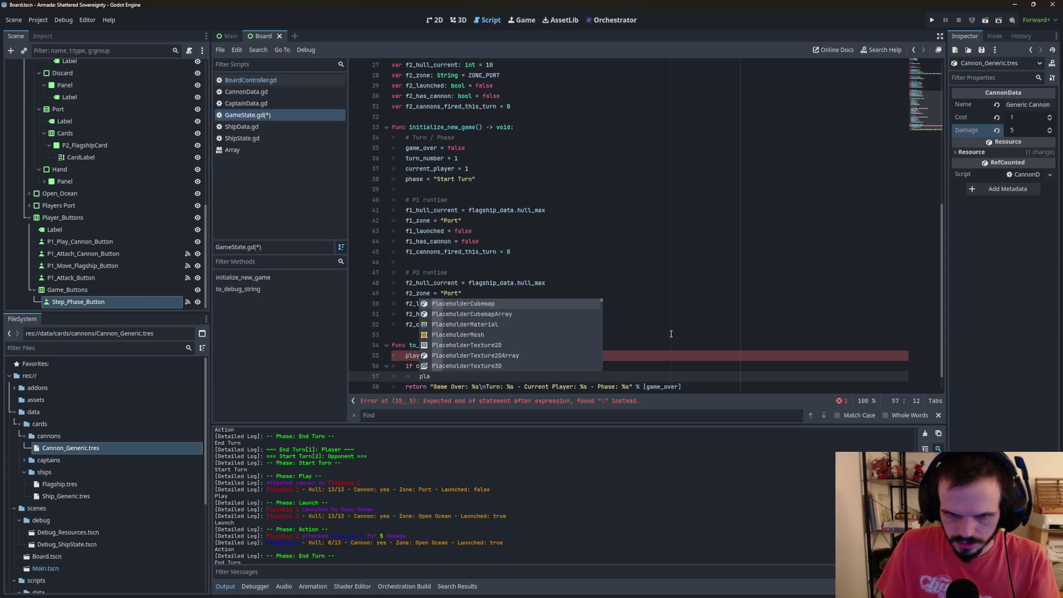
type("yer")
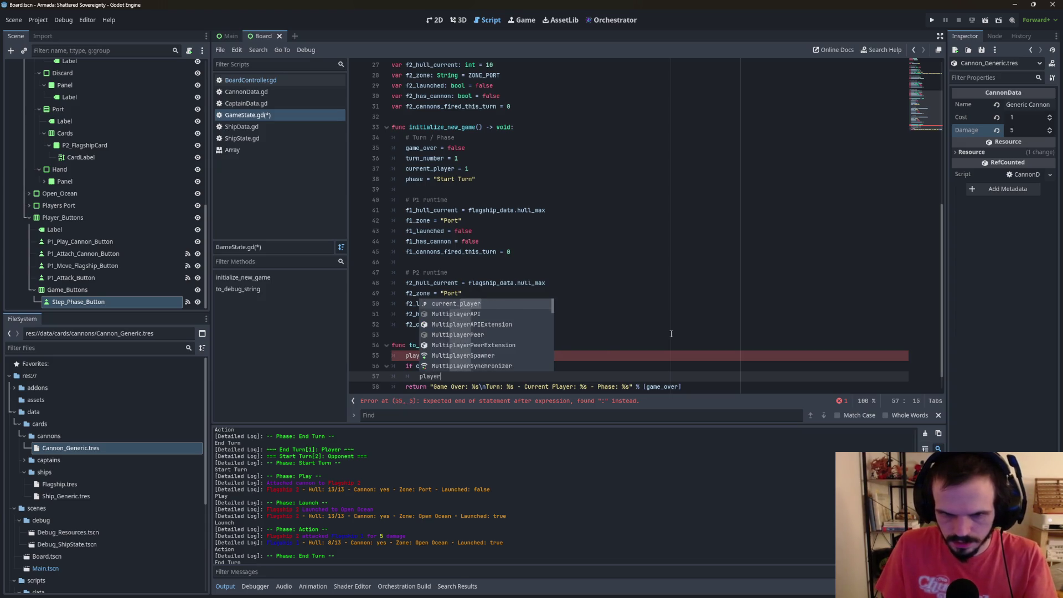
type("NAme")
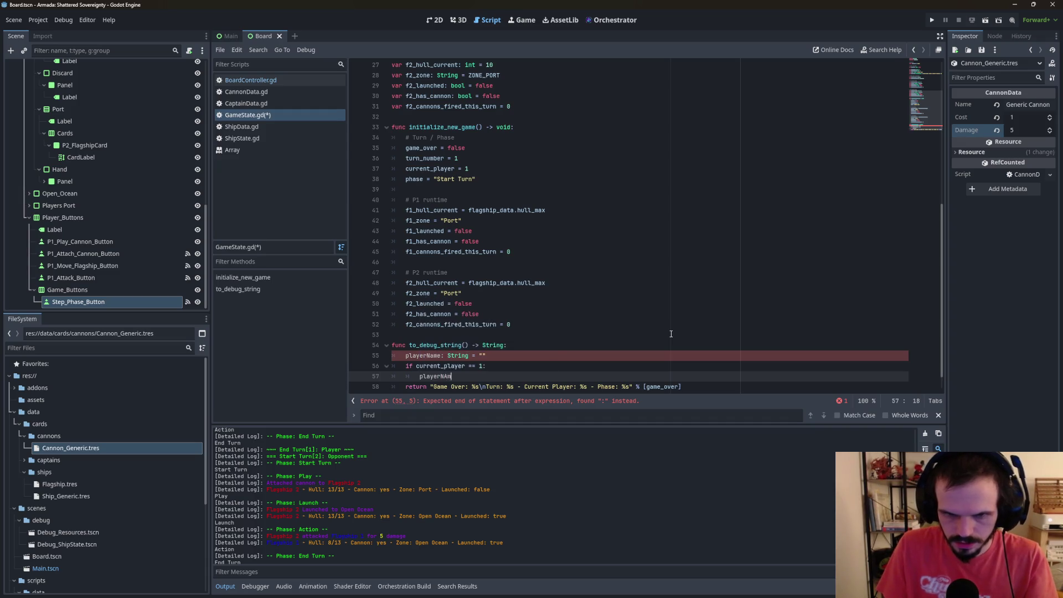
left_click(402, 355)
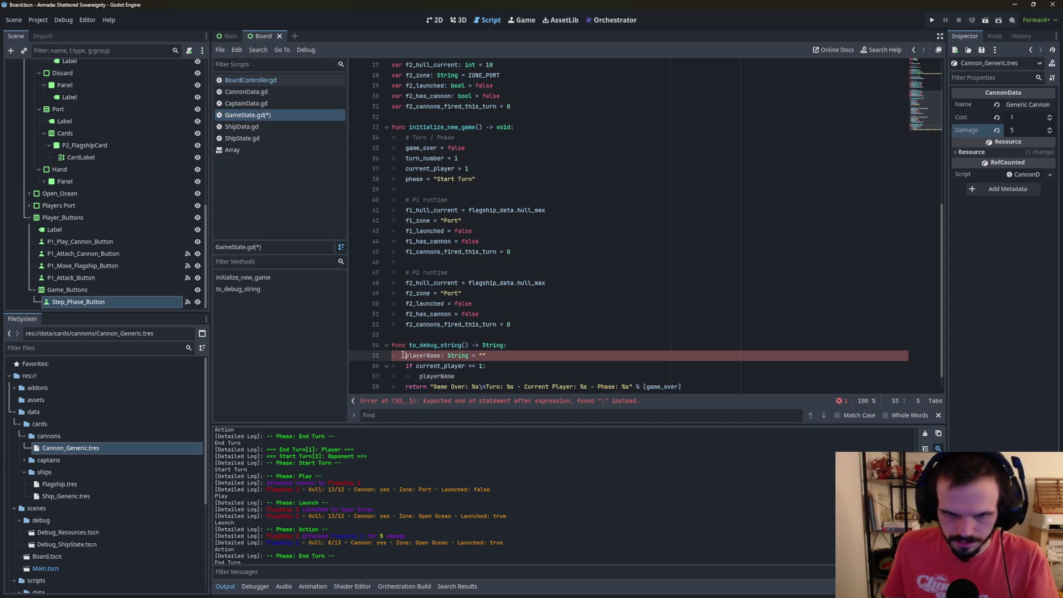
type("var")
Step: In the if branch, set playerName = "[color=blue]Player[/color]"
left_click(474, 376)
key("BackSpace")
key("BackSpace")
key("BackSpace")
key("BackSpace")
type("e")
key("Return")
type("\"Player")
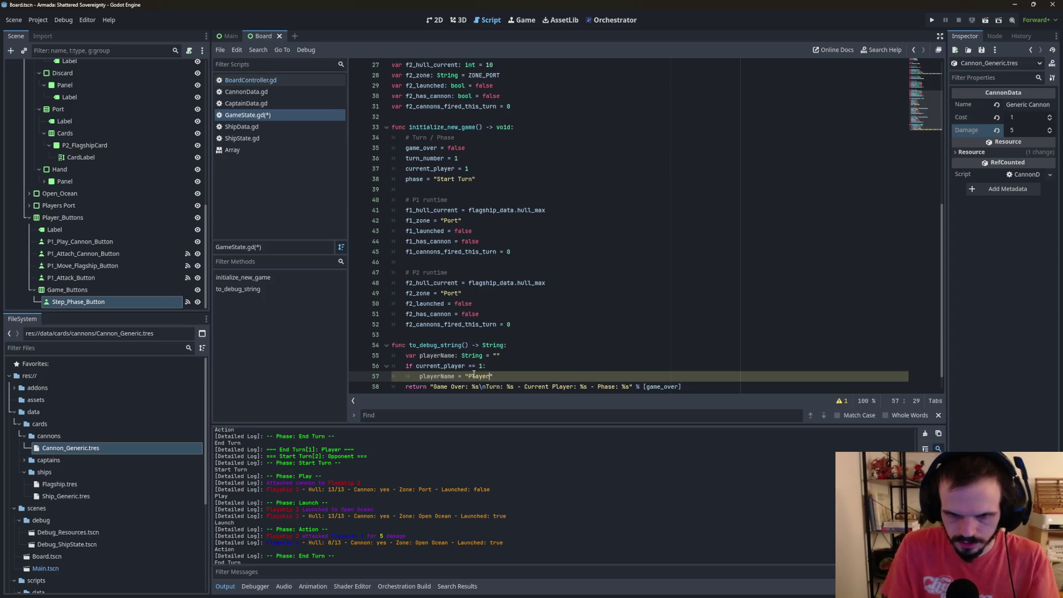
type("\"")
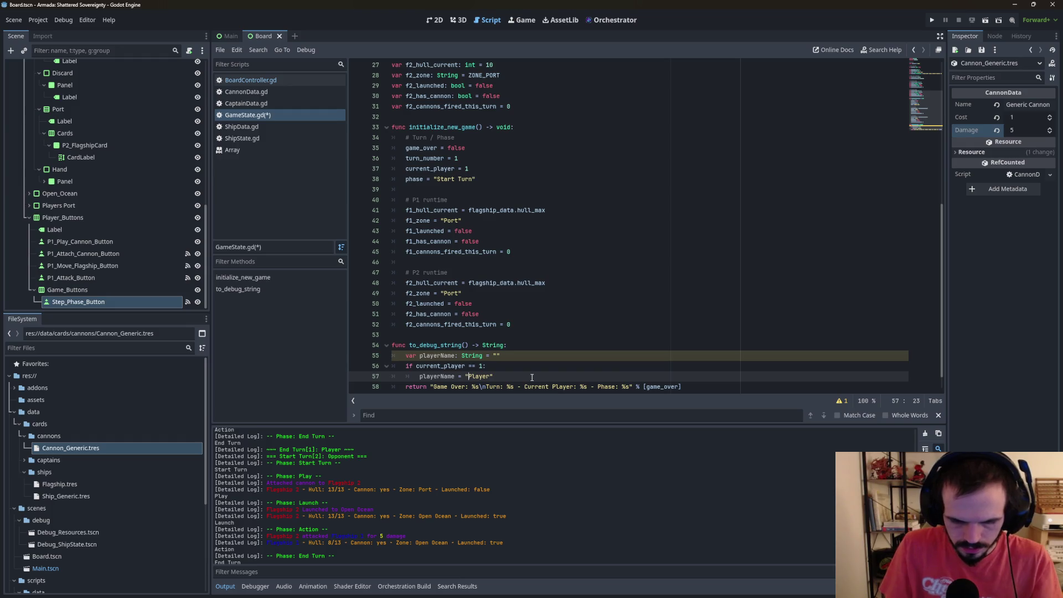
type("[")
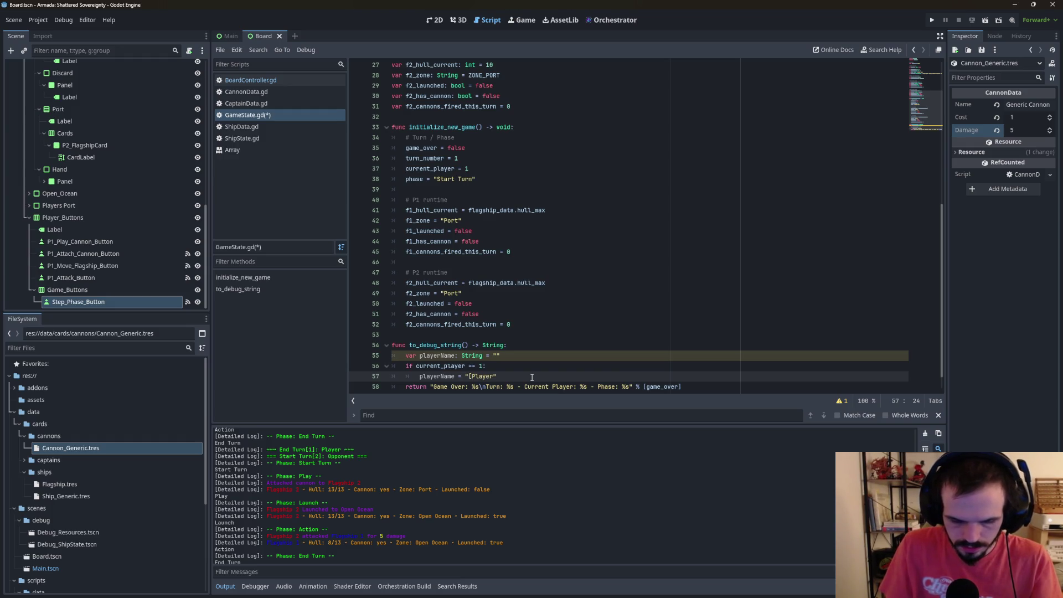
type("color=blu")
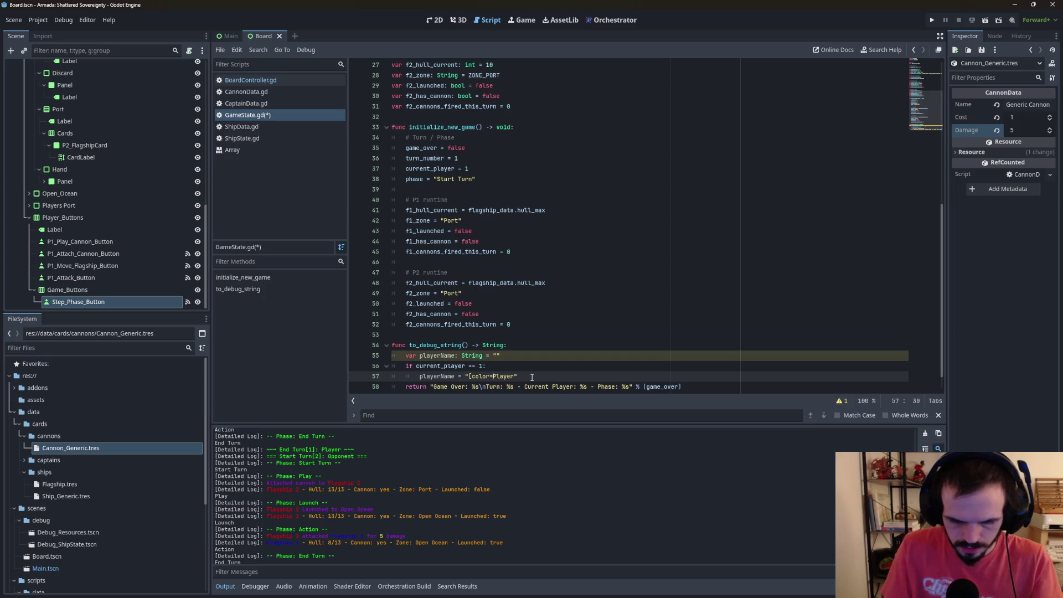
type("e]Player")
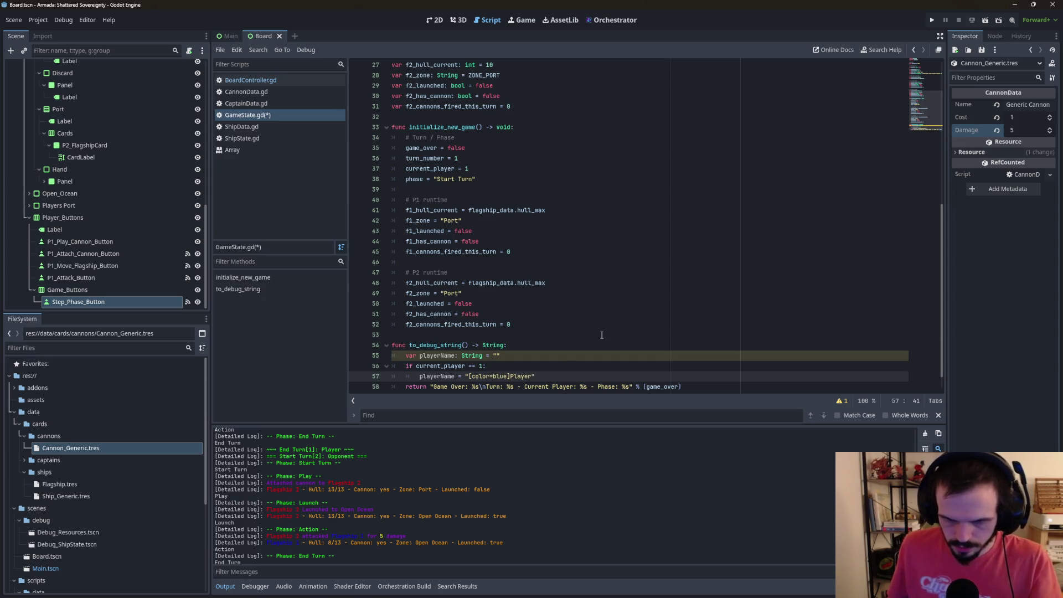
type("[")
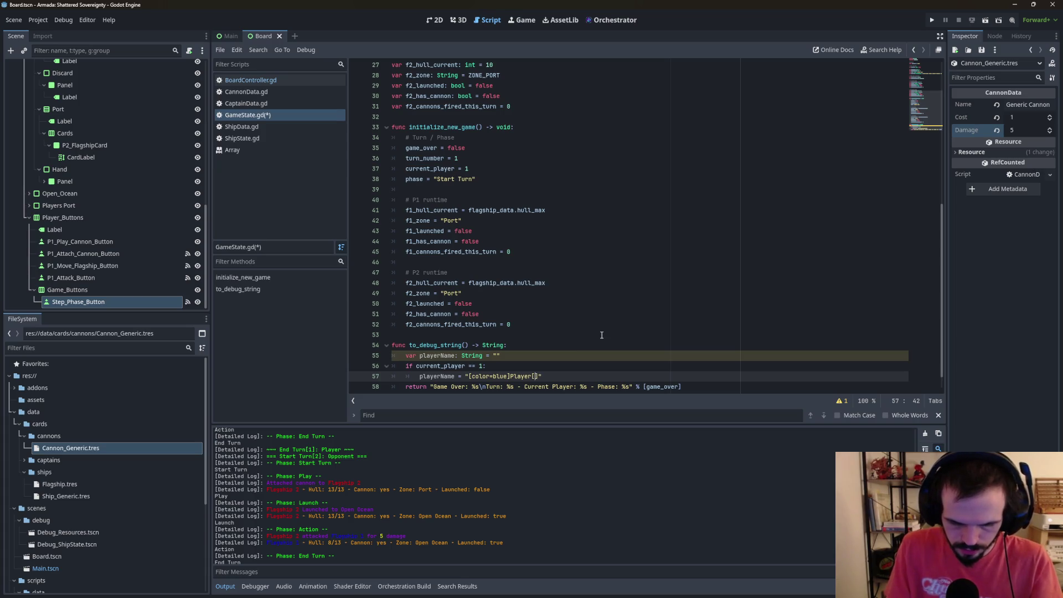
type("/color")
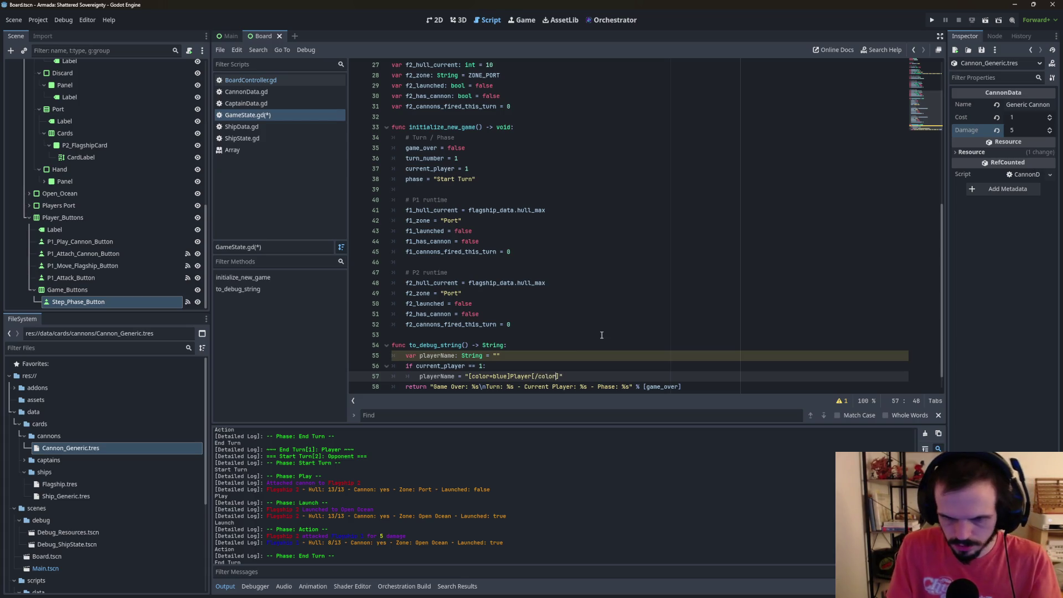
type("]\"")
scroll(594, 349, "down", 1)
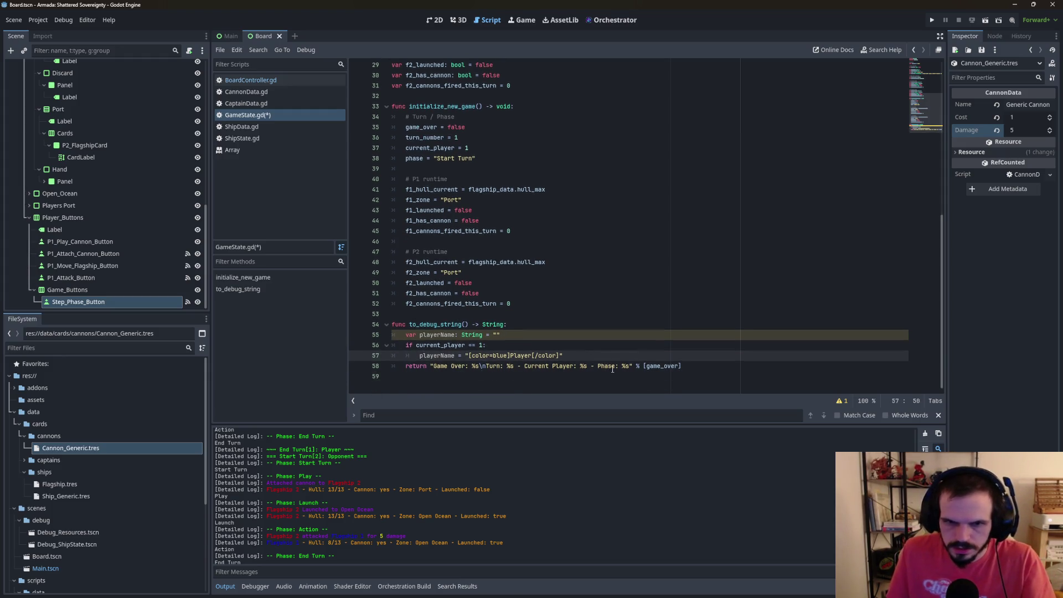
Step: Add an else branch setting playerName = "[color=red]Opponent[/color]"
key("Return")
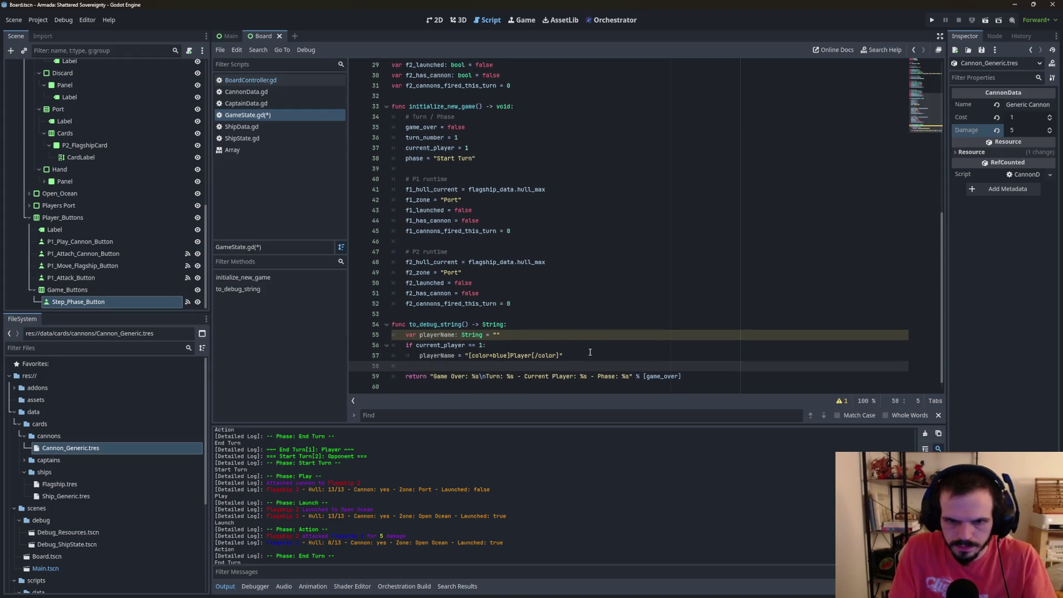
type("el")
key("BackSpace")
key("BackSpace")
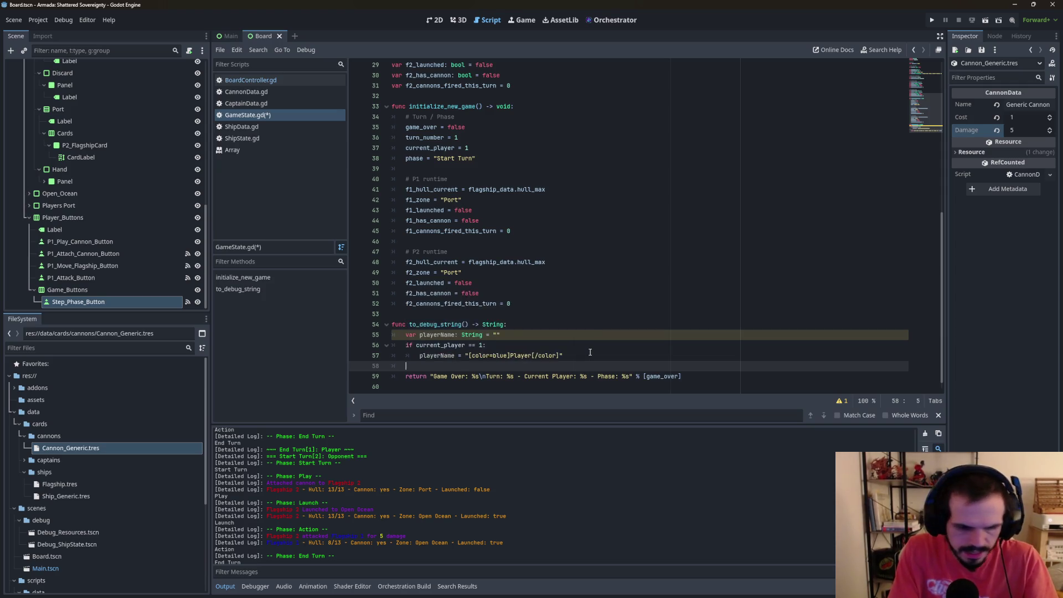
type("else:")
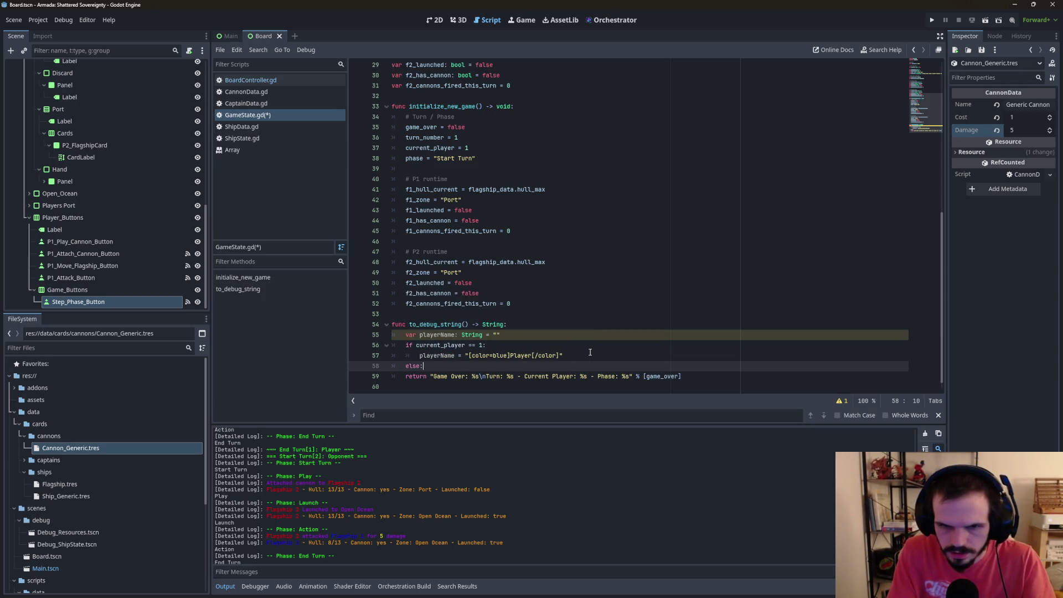
key("Return")
type("playerName = ")
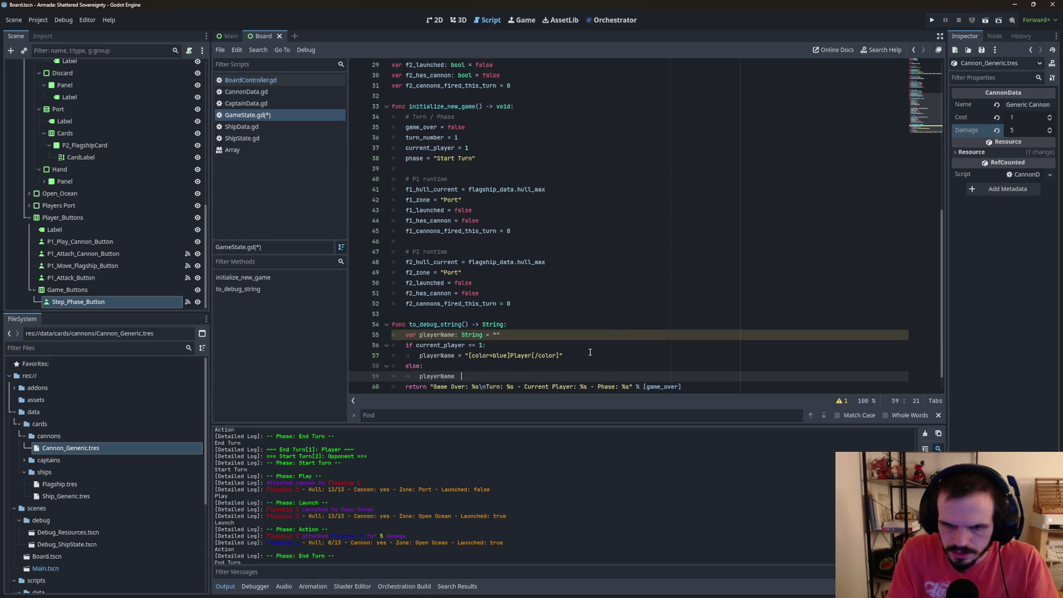
type("\"")
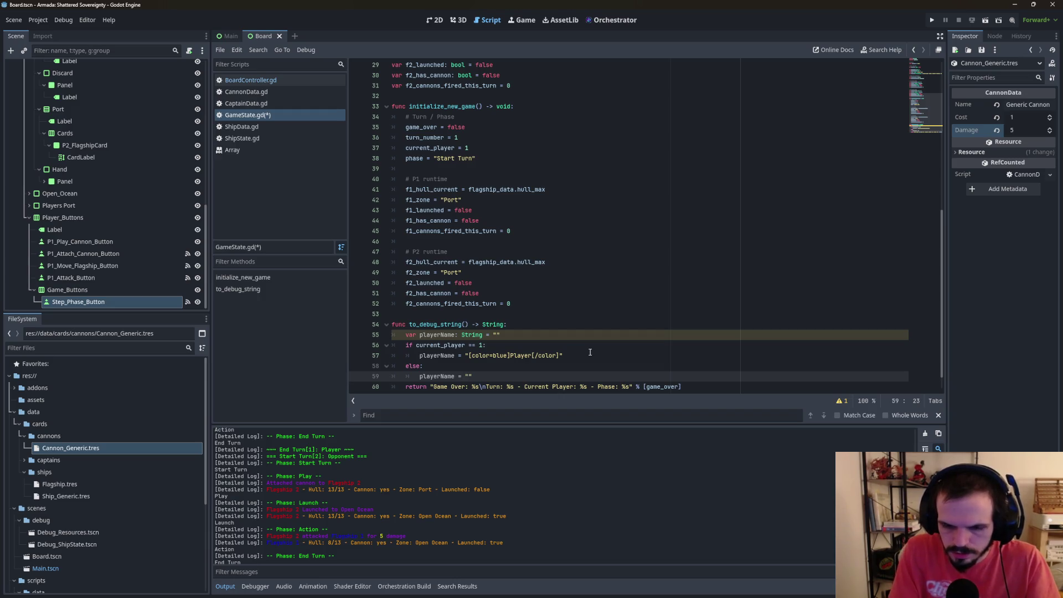
type("[color=red]")
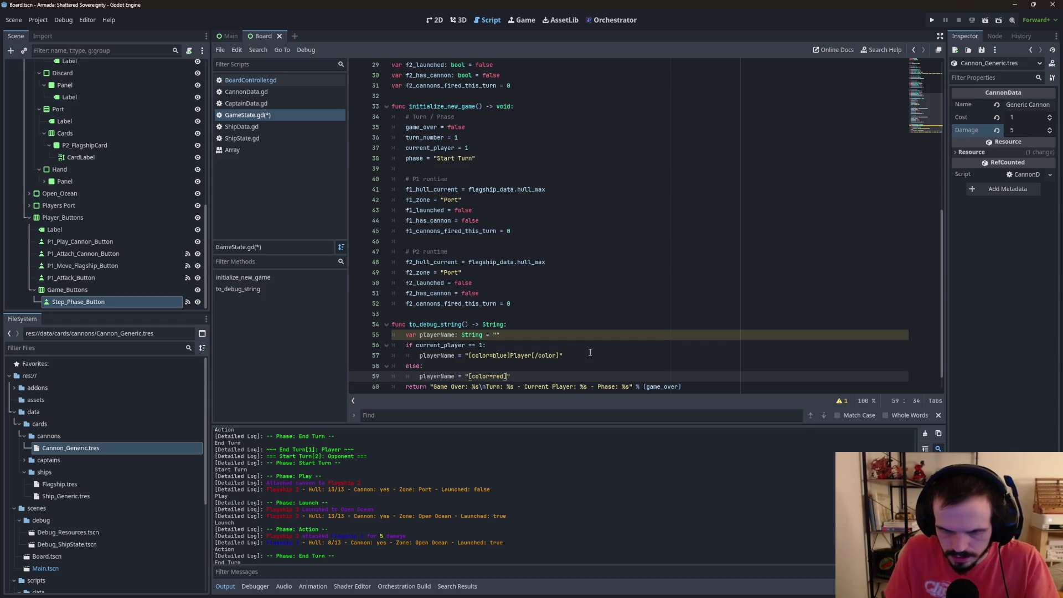
type("Opponent")
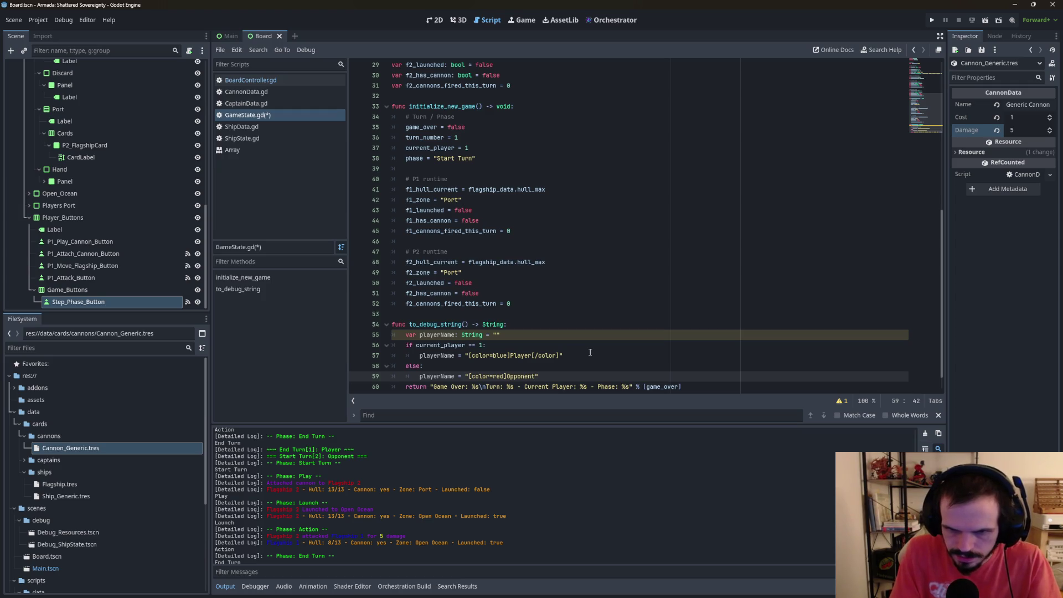
type("[/color")
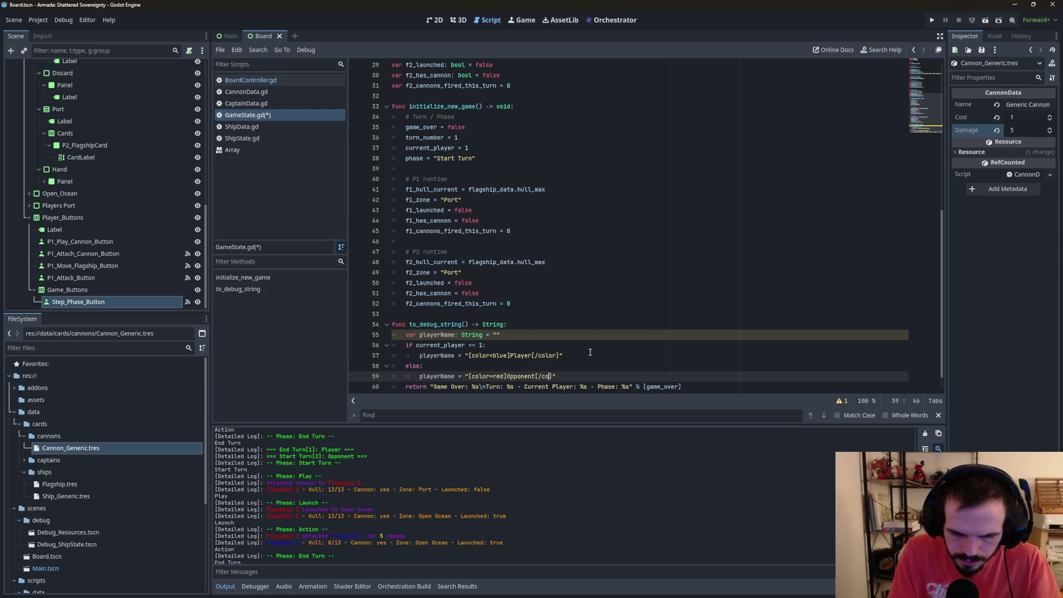
scroll(590, 352, "down", 1)
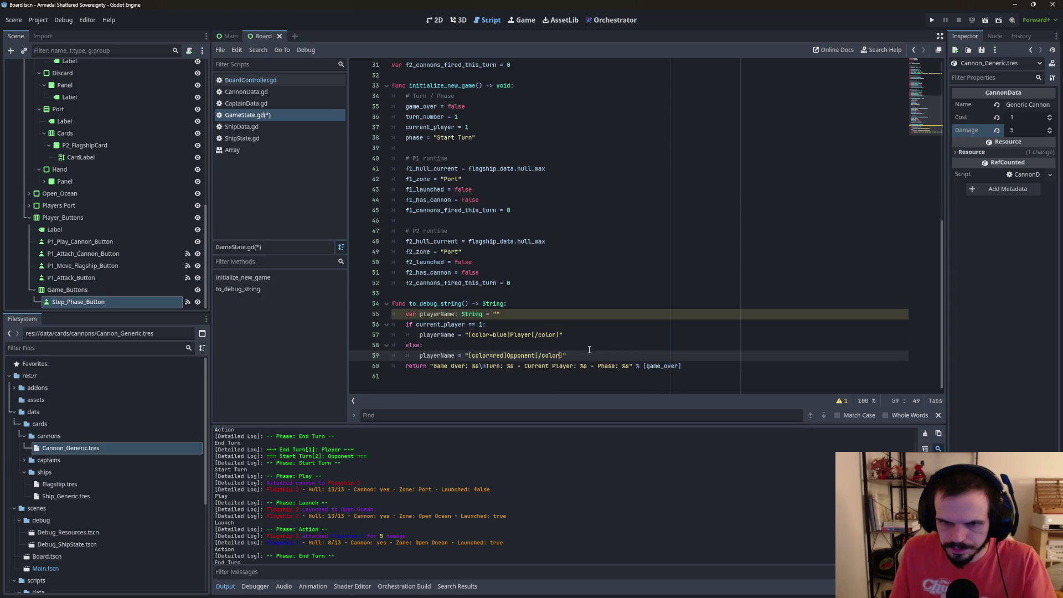
left_click(679, 366)
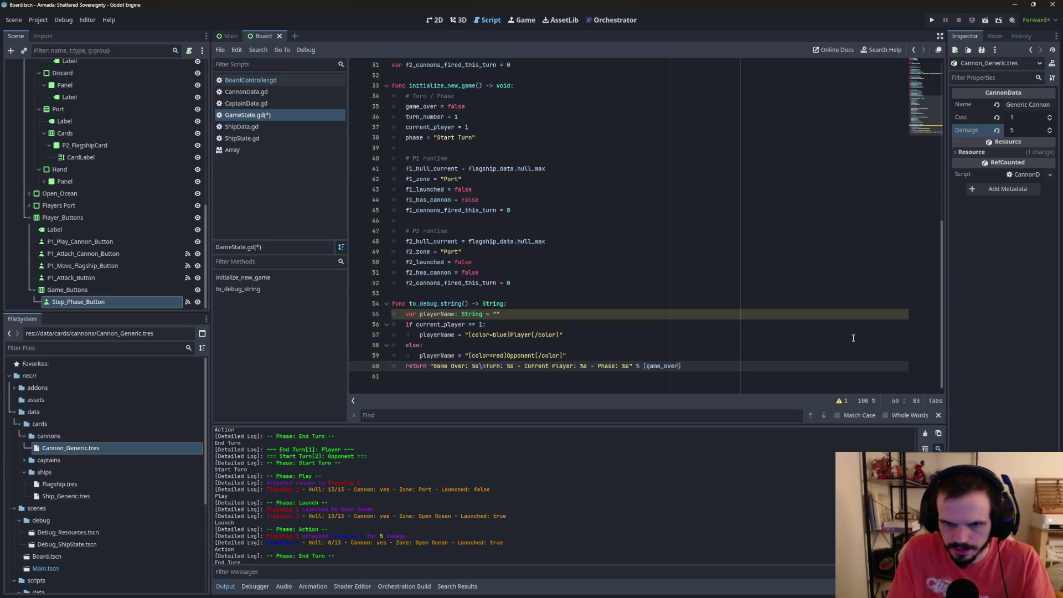
Step: Extend the format array to [game_over, turn_number, playerName, phase] using autocomplete
type(", t")
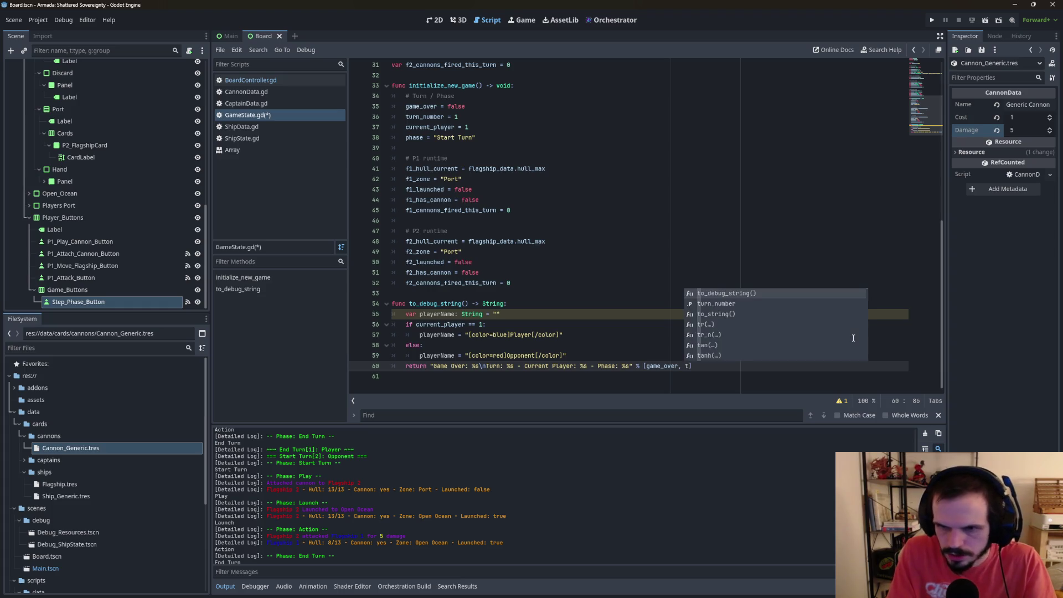
key("Down")
key("Return")
type(", playerName")
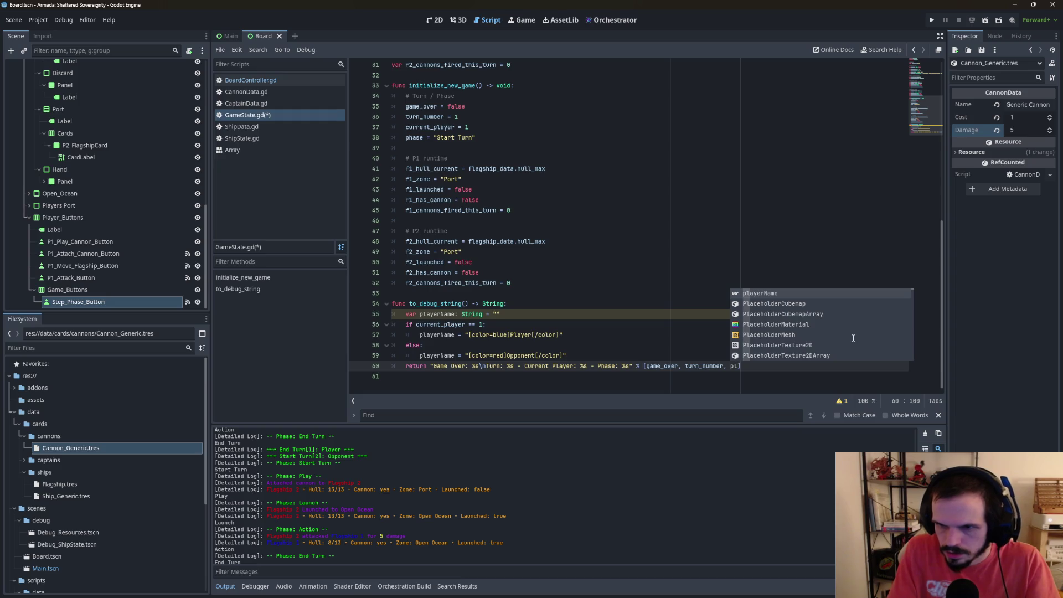
type(", ")
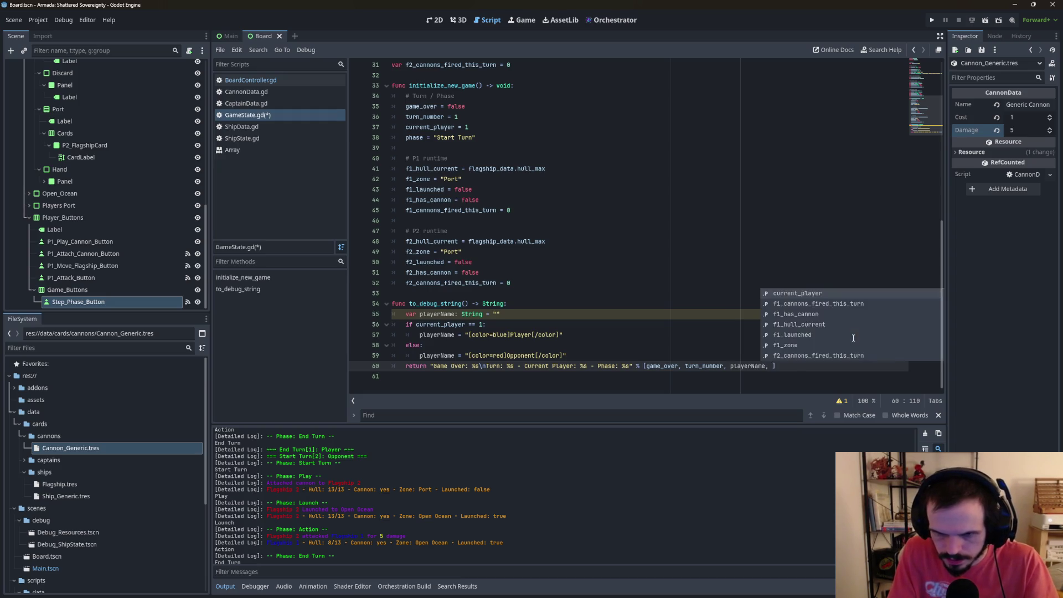
type("ph")
key("Return")
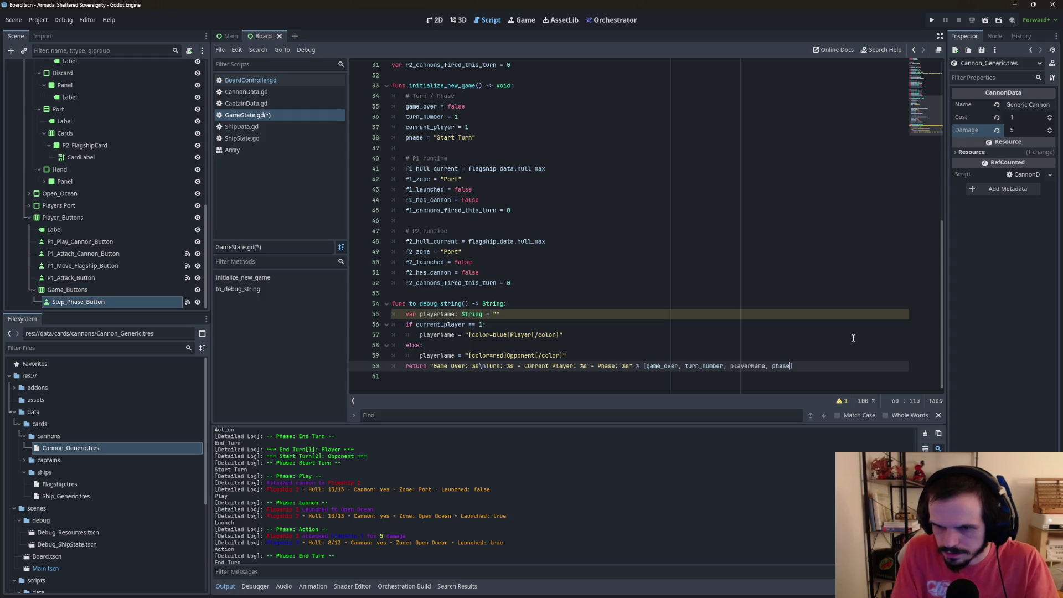
left_click(630, 366)
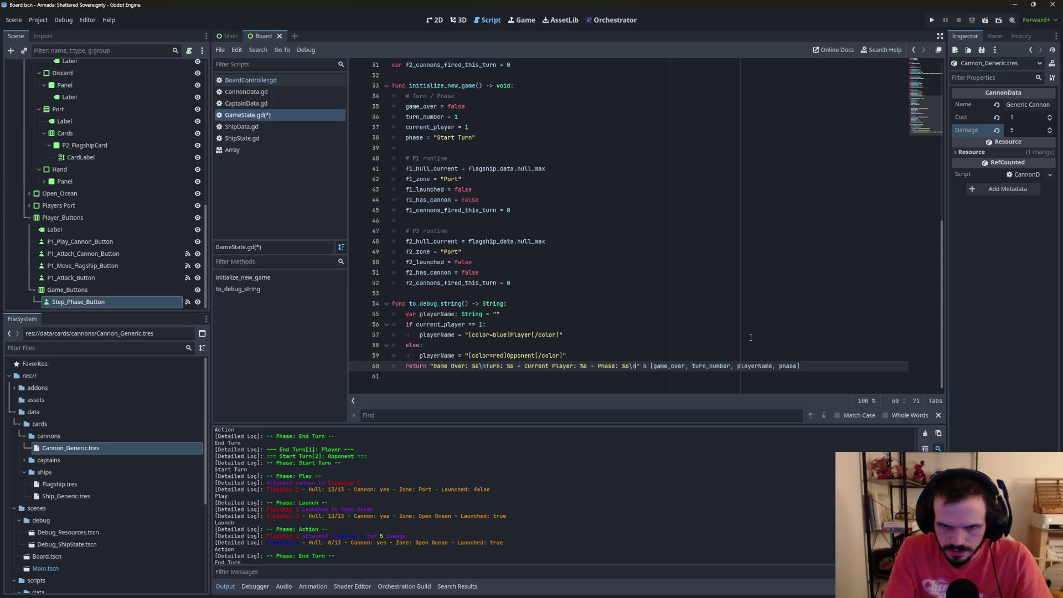
Step: Add a blue "Flagship 1" line with Hull %s/%s, Cannon, Zone and Launched placeholders
type("[")
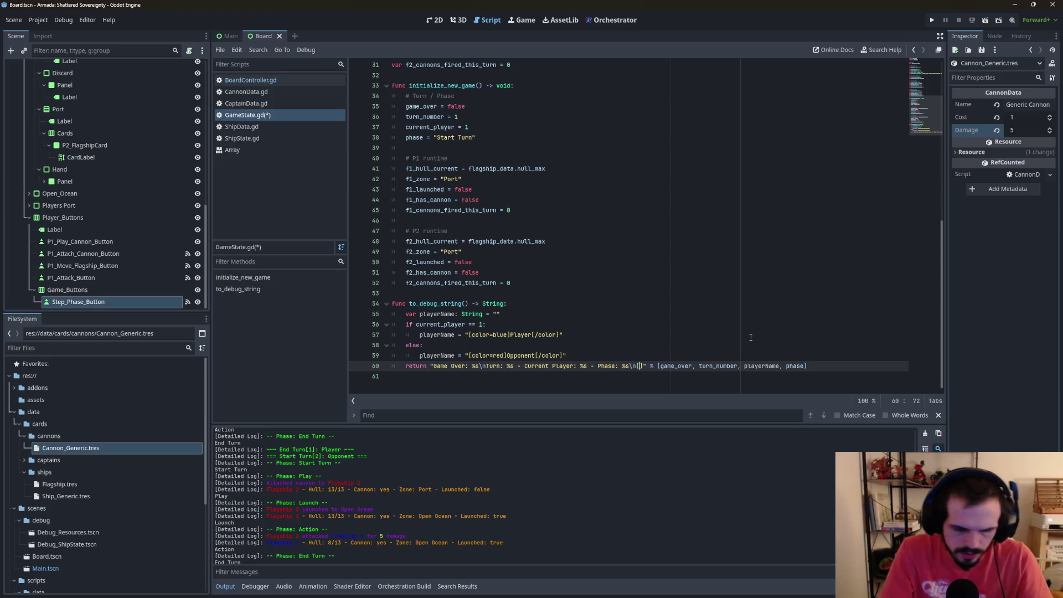
type("color")
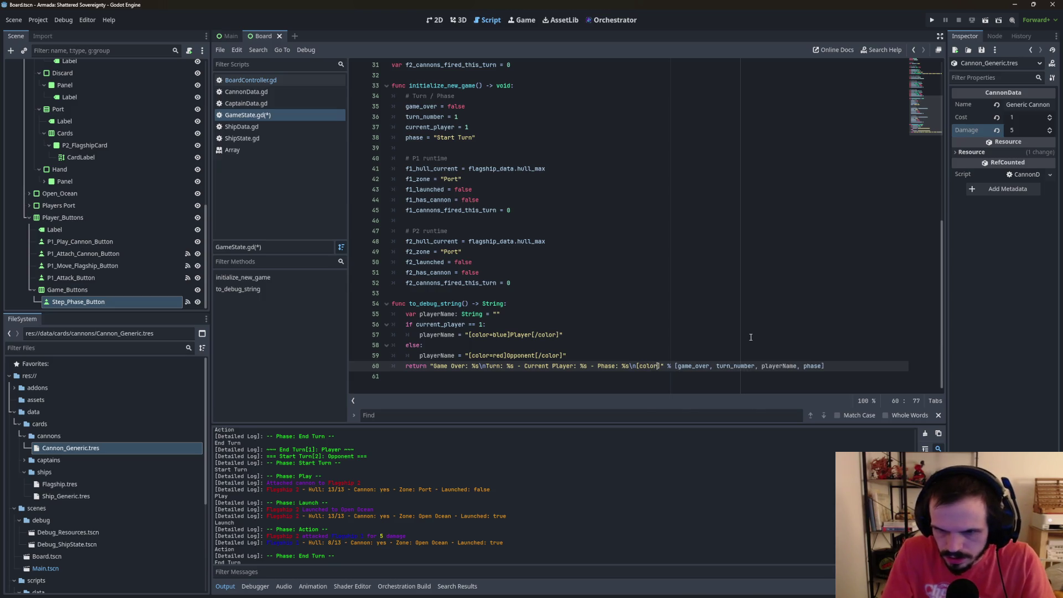
type("=blue")
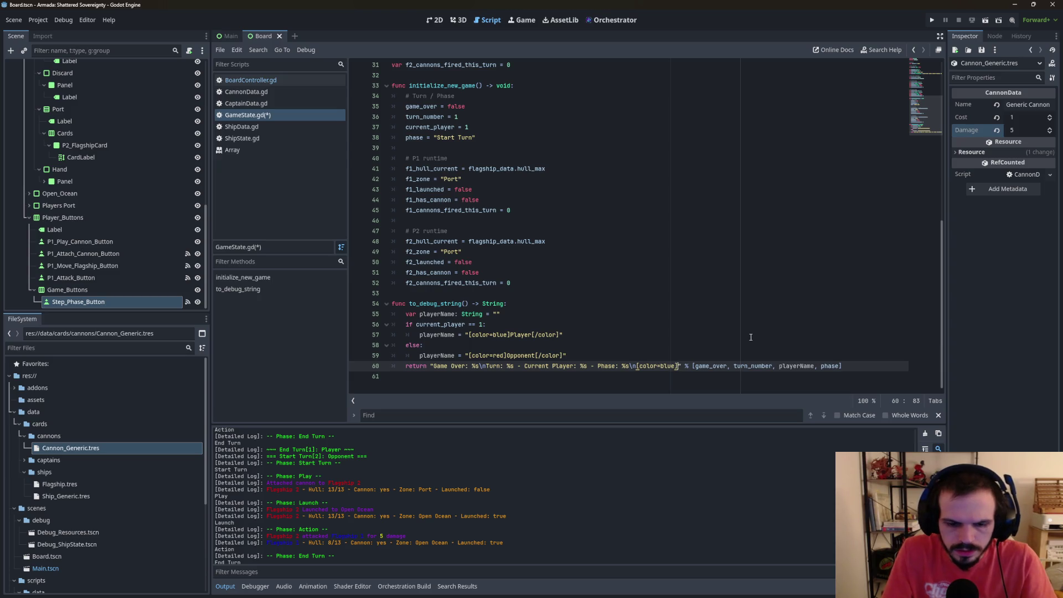
type("Flagship")
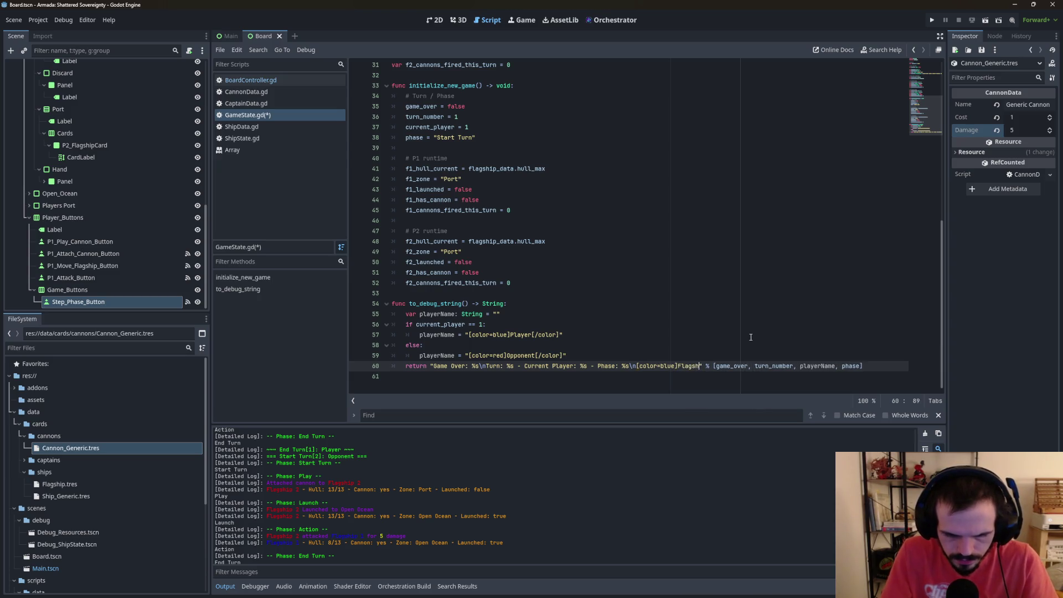
type(" 1")
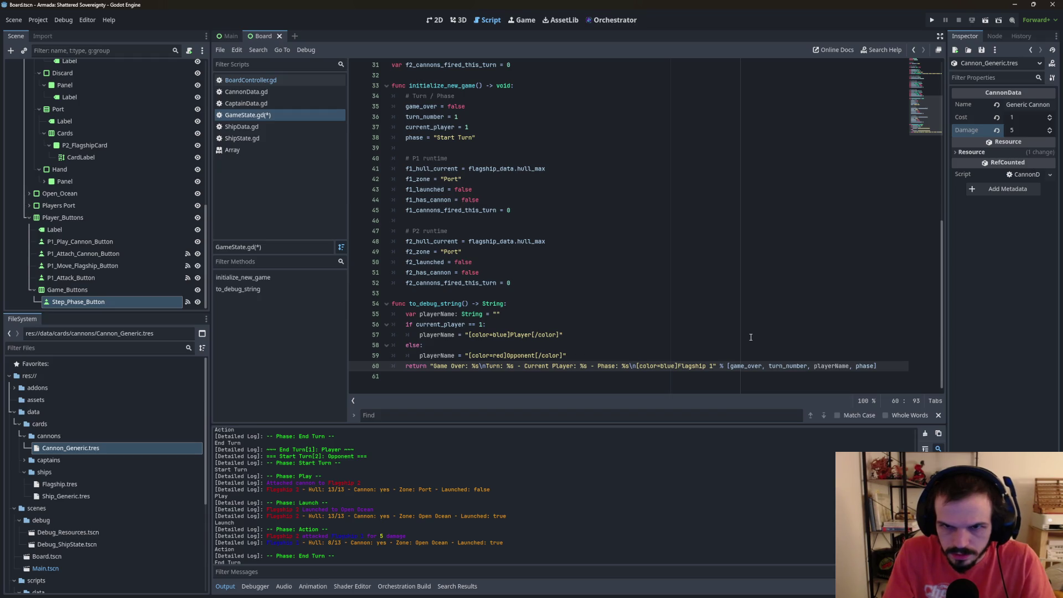
type("-")
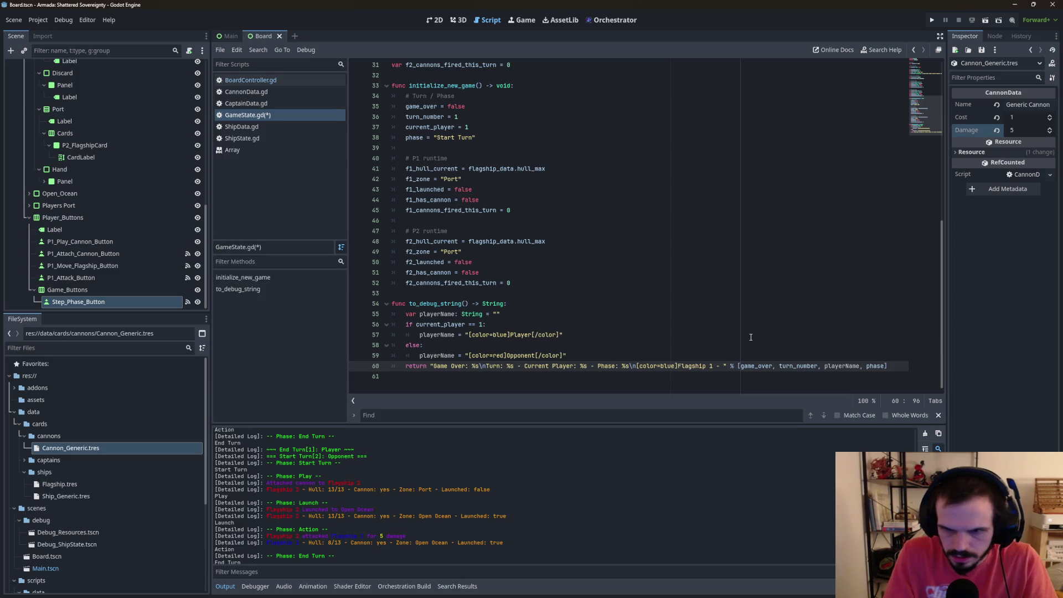
type("[/color] - ")
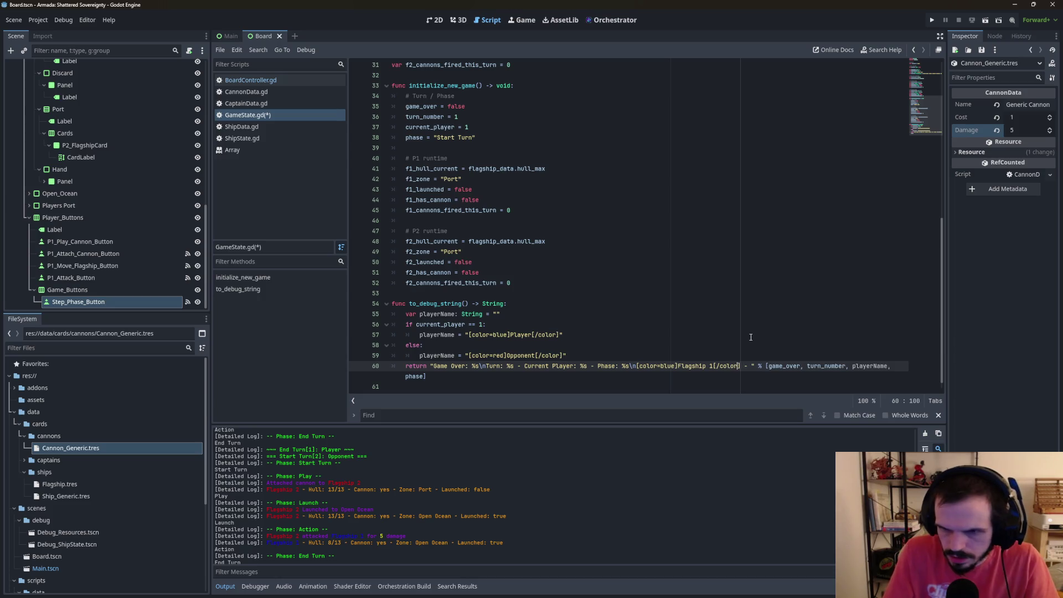
type("Hu")
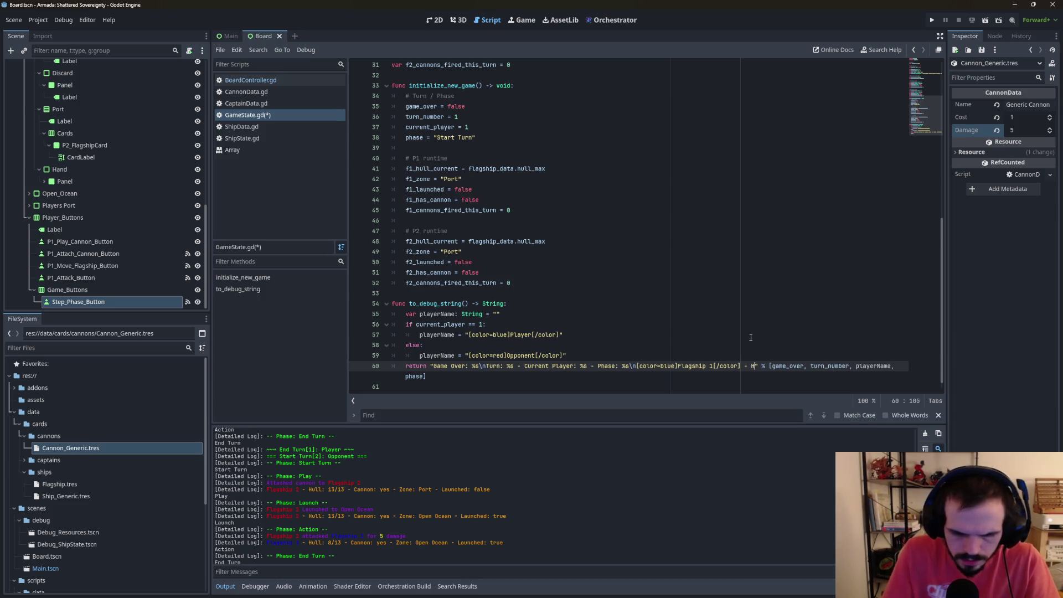
type("ll:")
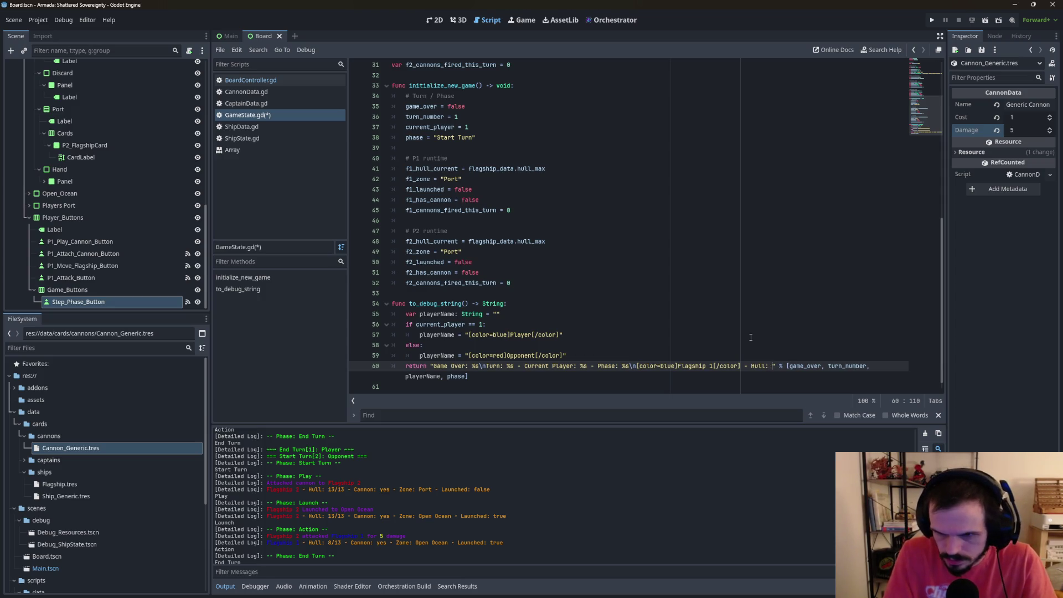
type(" %s/")
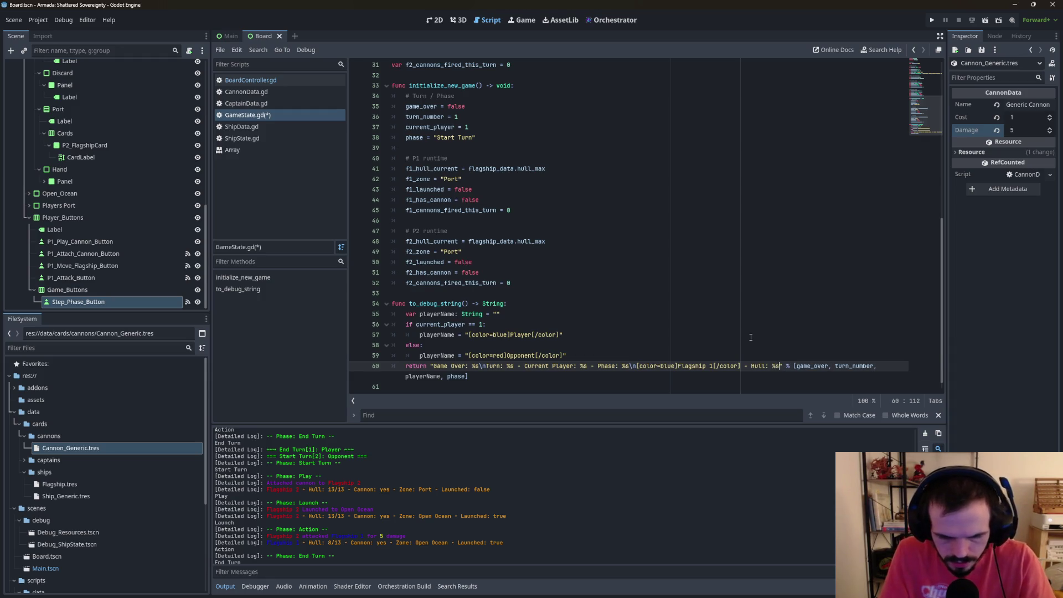
type("%s")
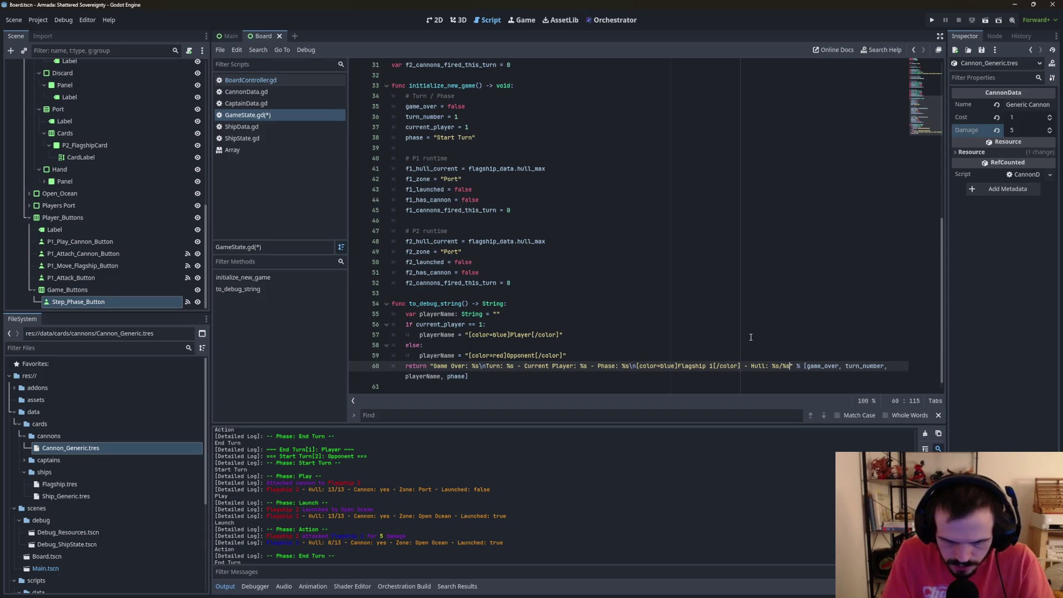
type(" - Cannon")
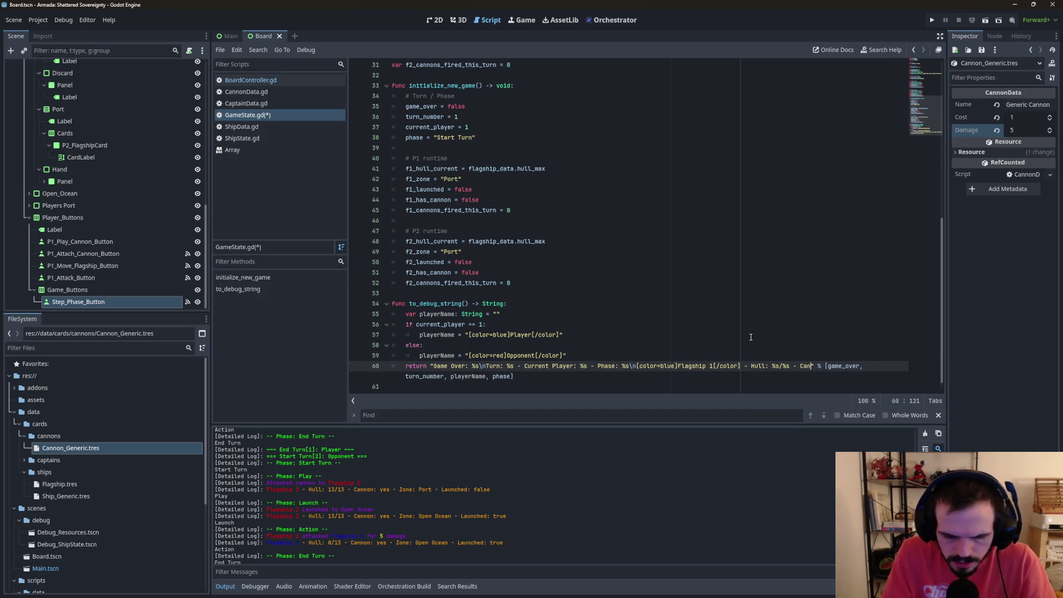
type(": ")
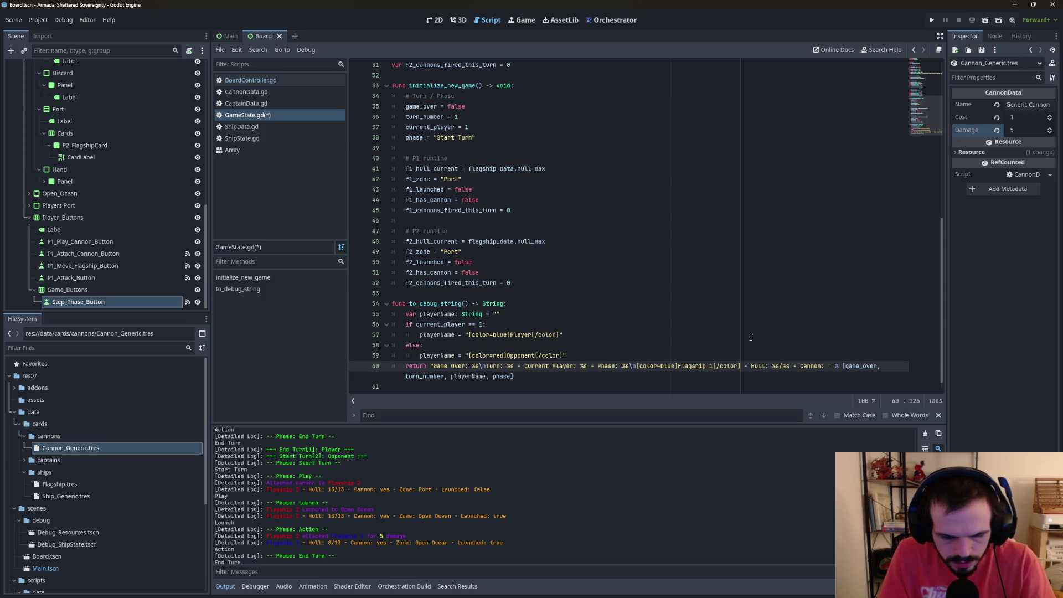
type("%s")
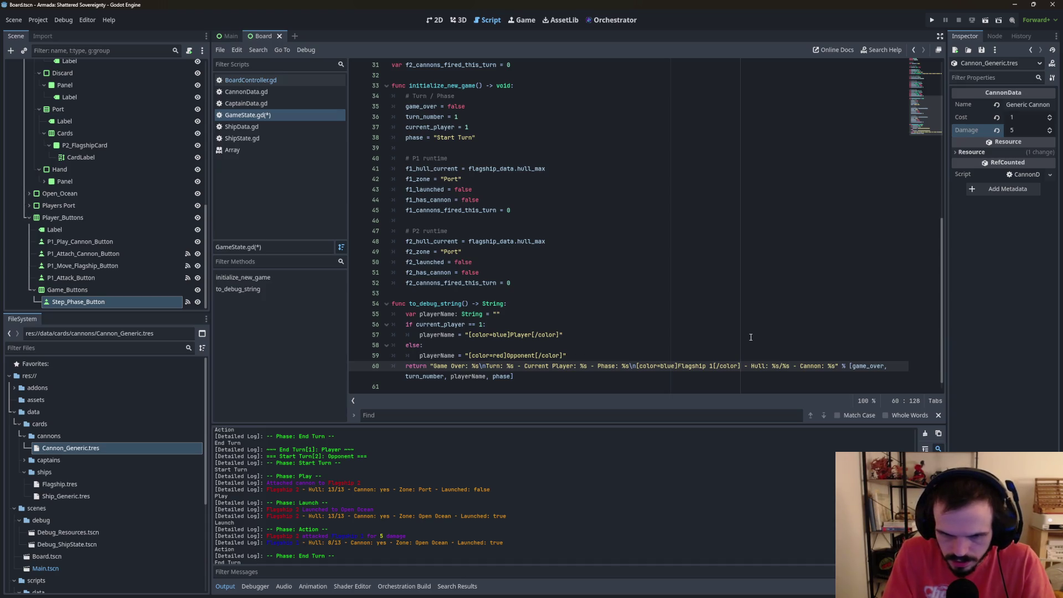
type("- ")
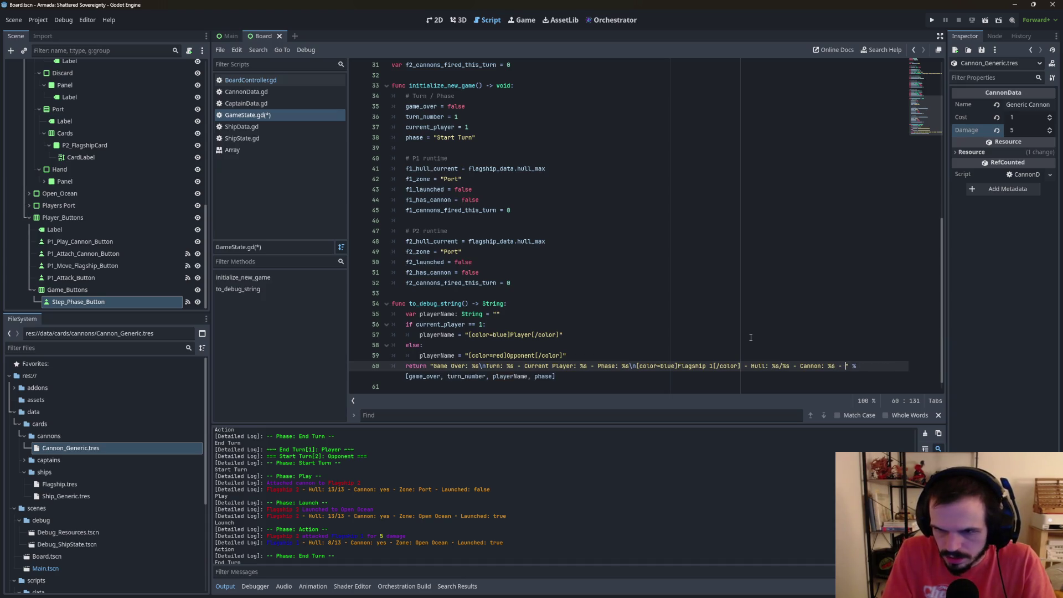
type("Zone: ")
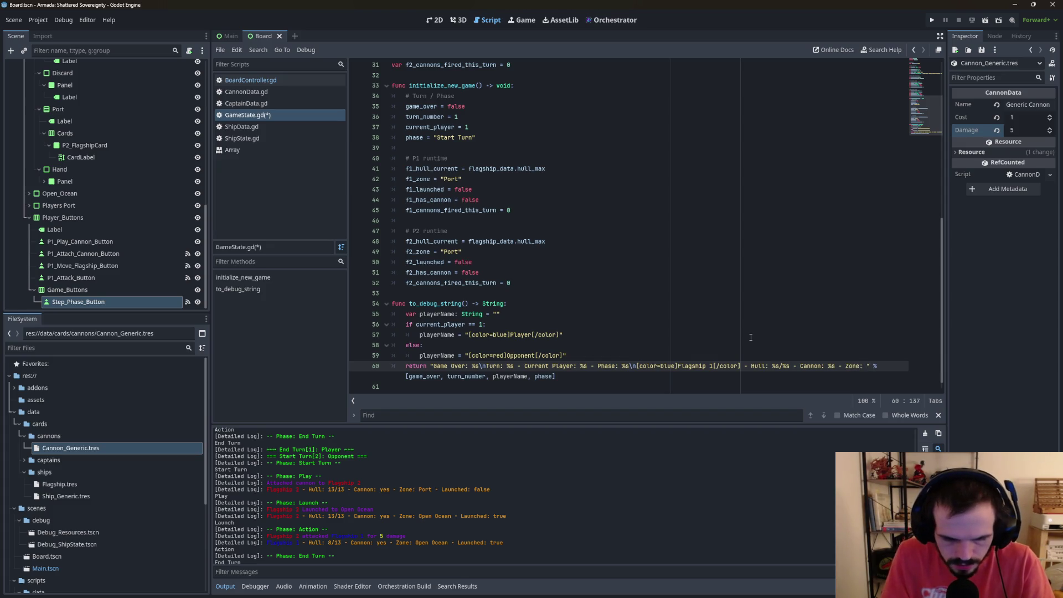
type("%s")
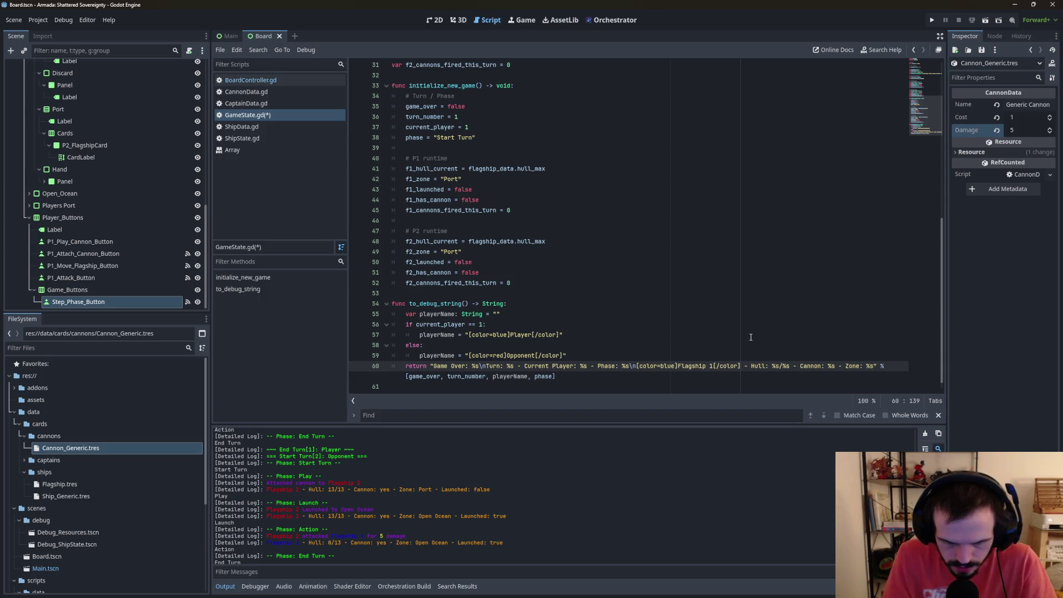
type(" - Launched")
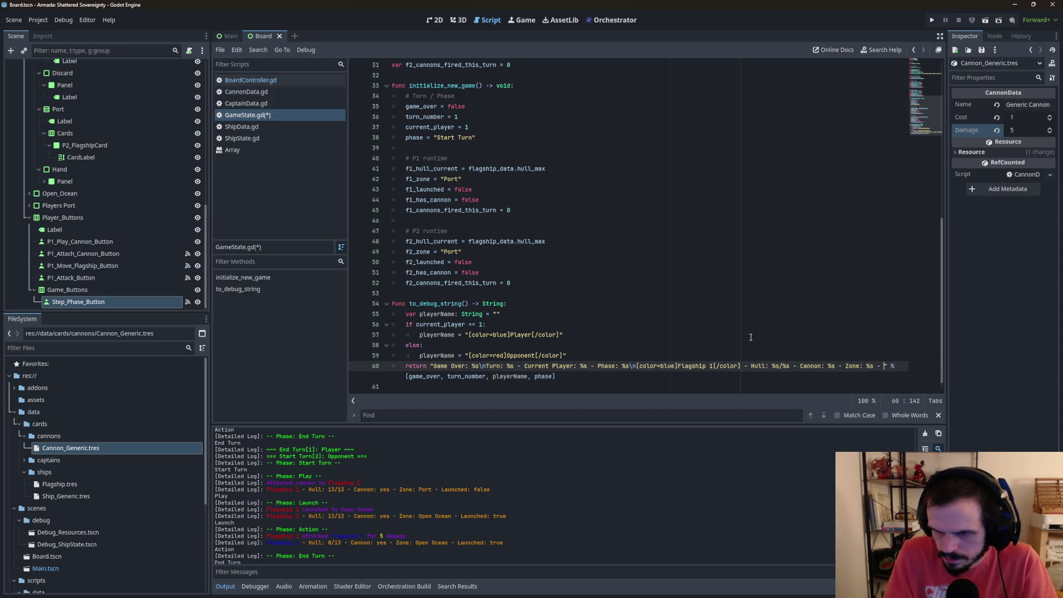
type(": ")
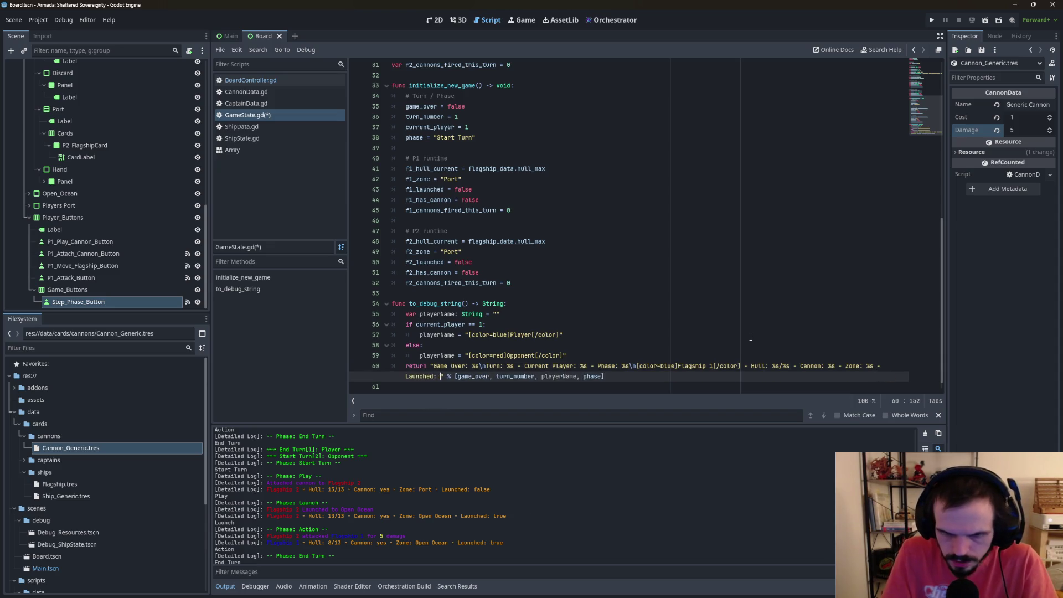
type("%s\\n")
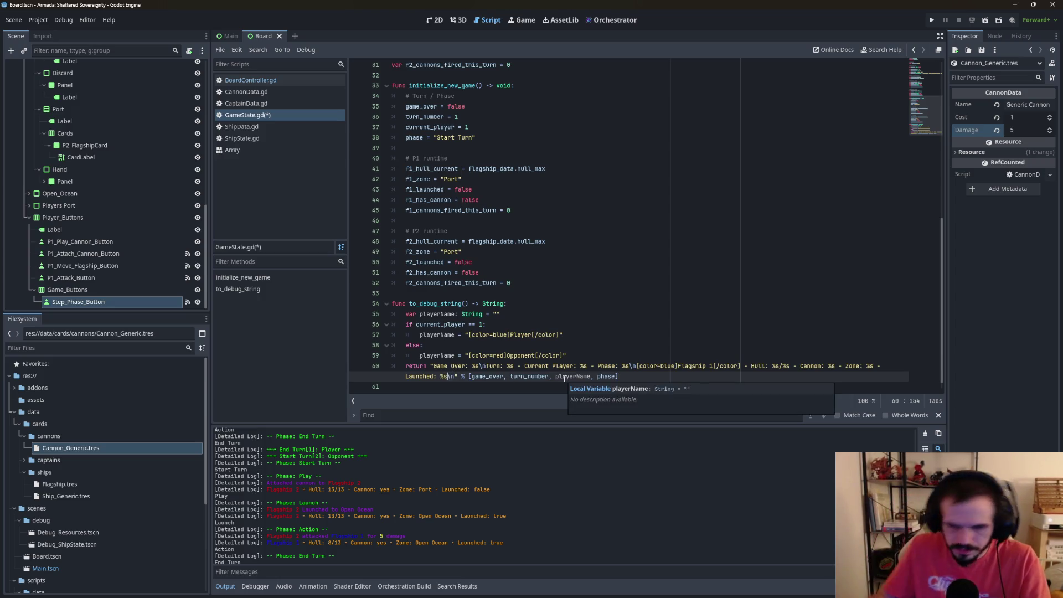
Step: Add f1_hull_current and flagship_data.hull_max to the format-argument array
scroll(743, 281, "down", 1)
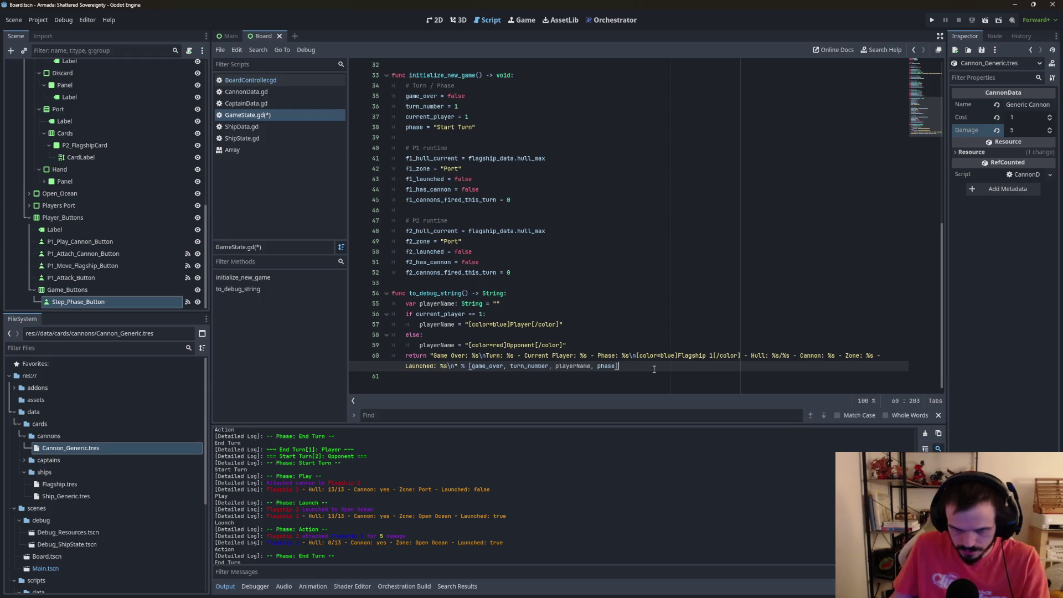
key("Left")
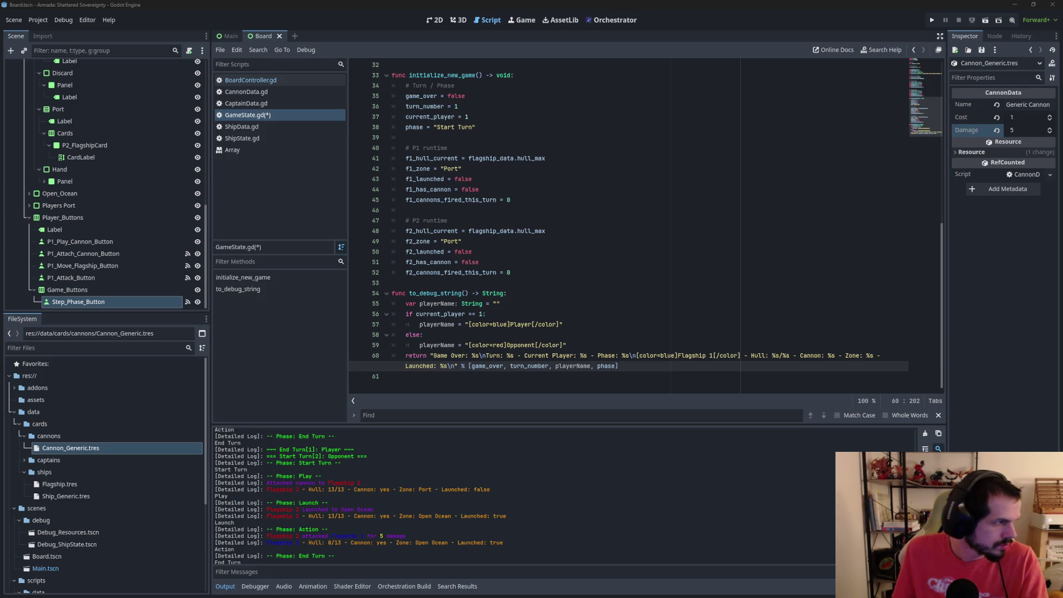
left_click(718, 452)
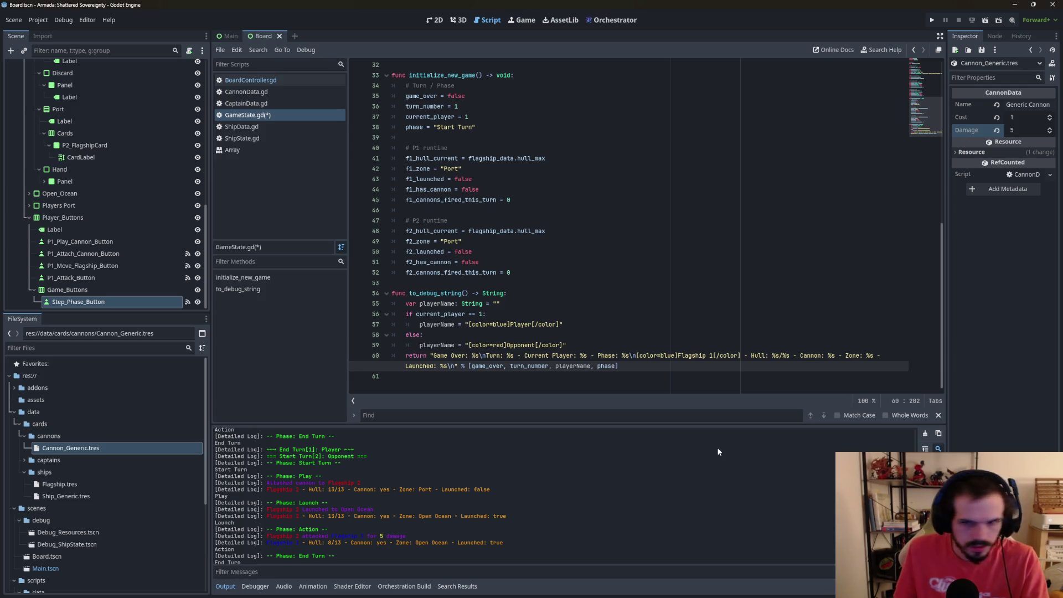
type(", ")
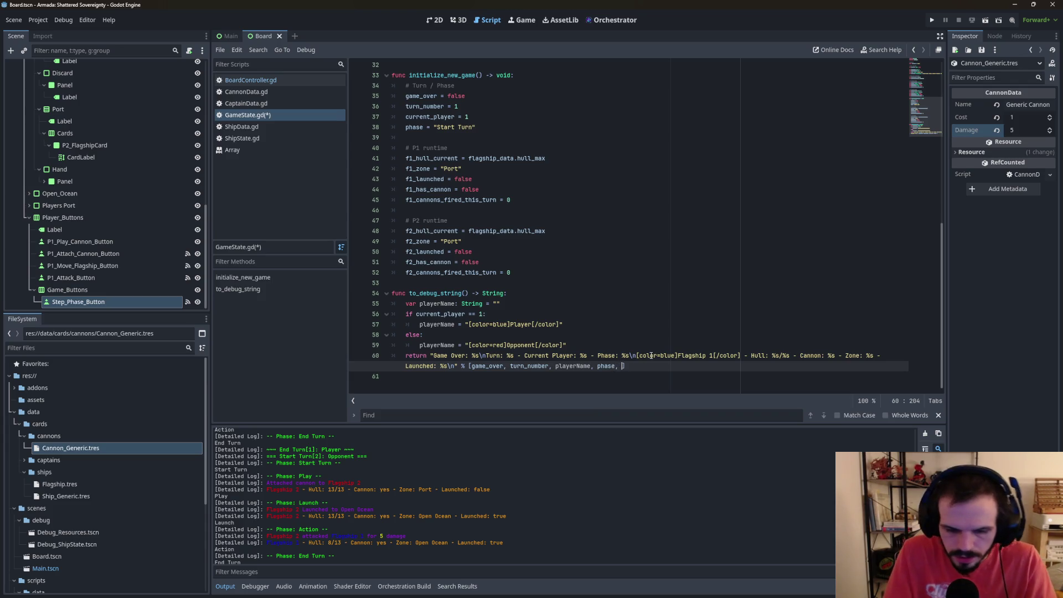
type("f1")
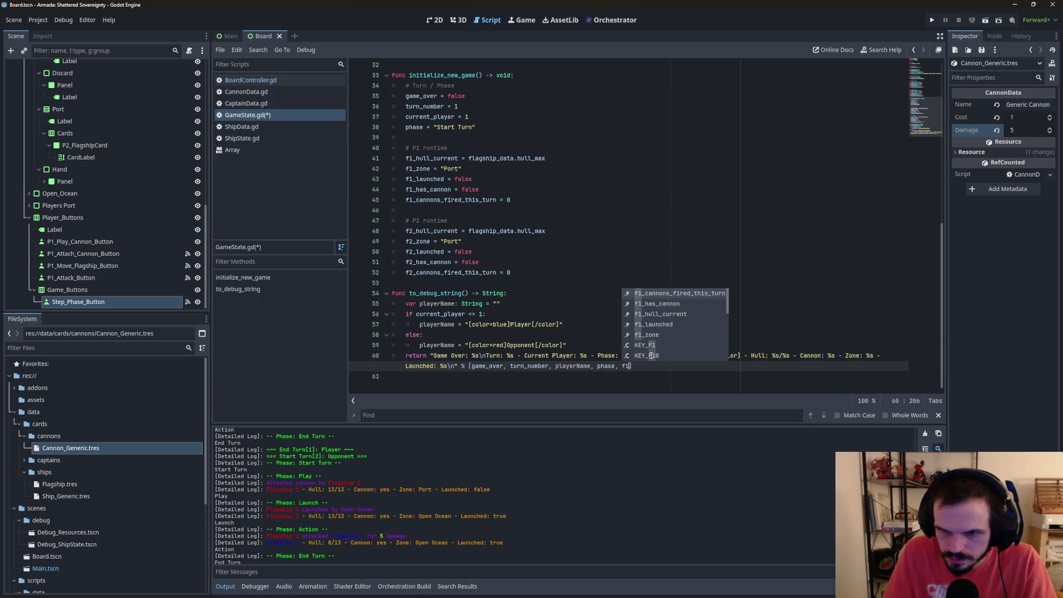
key("Down")
key("Down")
key("Return")
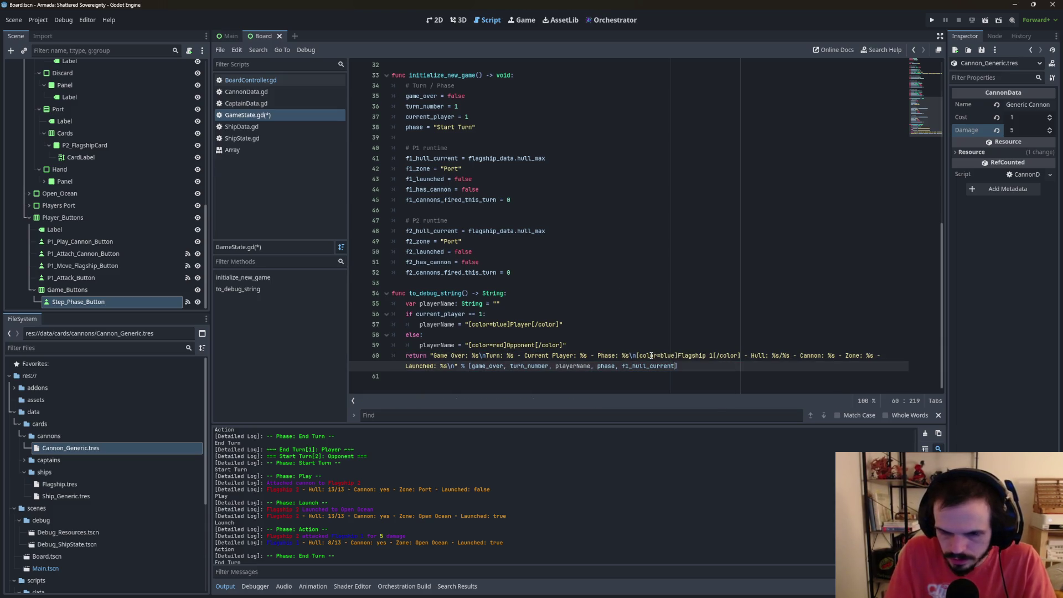
type(",")
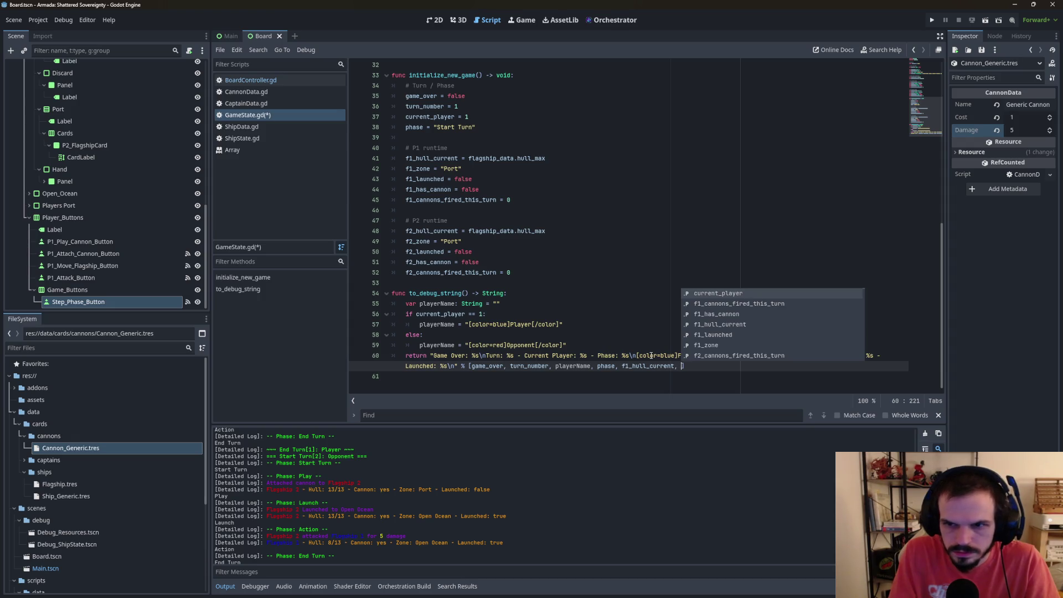
type("fl")
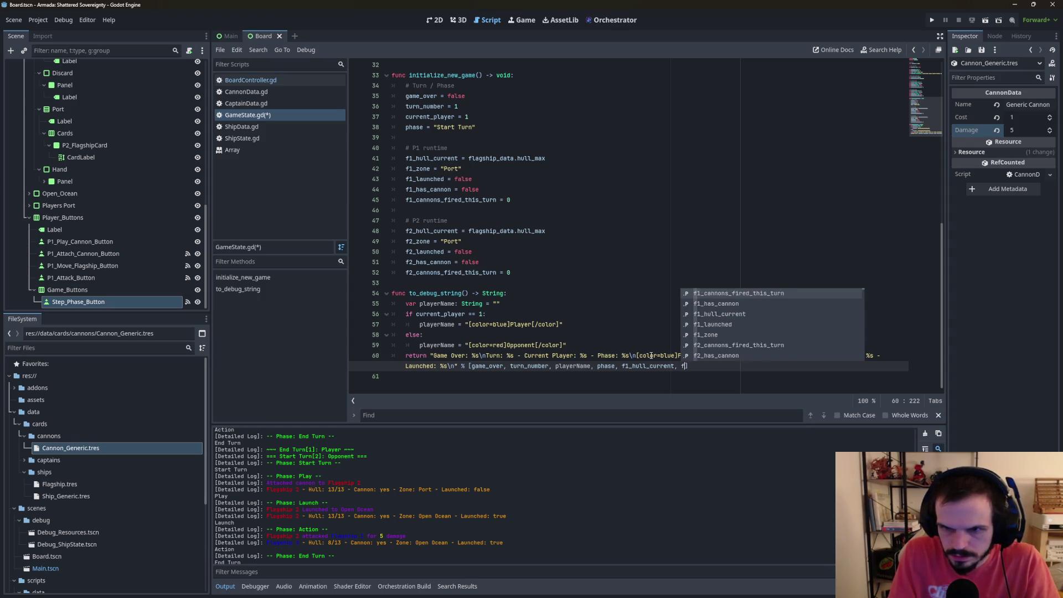
key("Return")
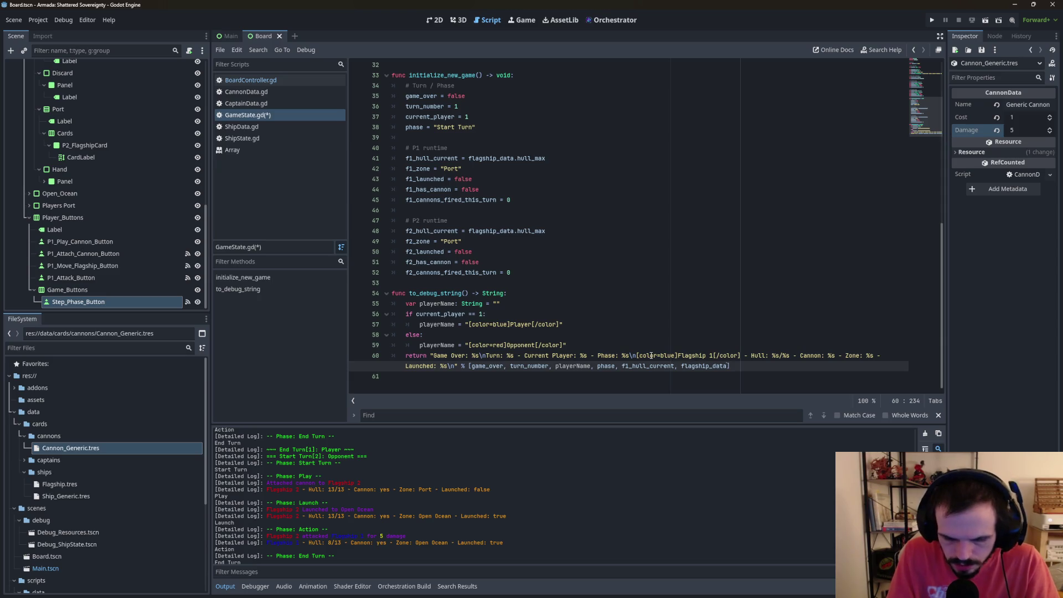
type(".h")
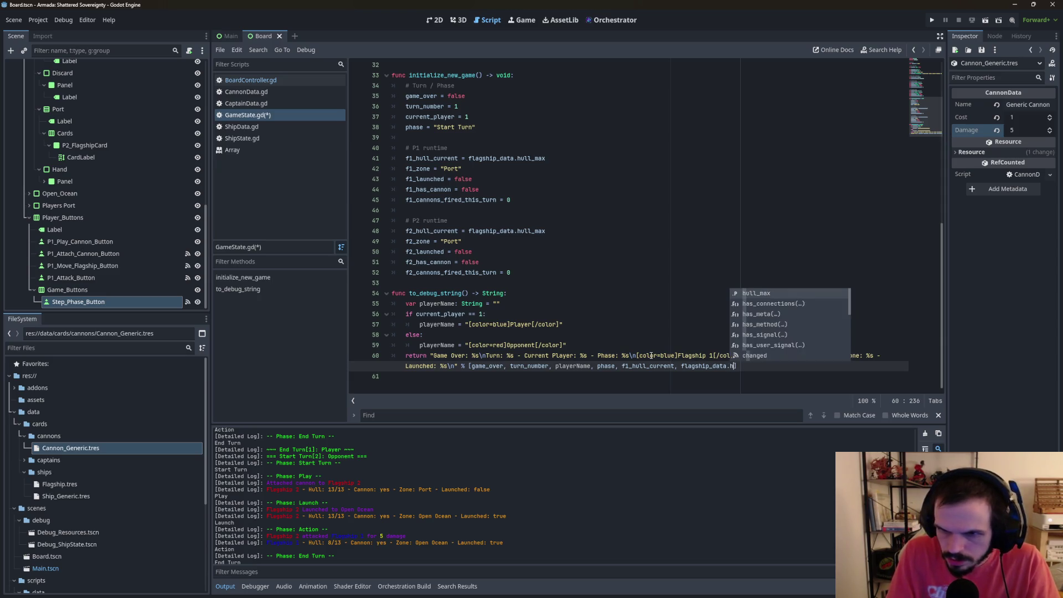
key("Return")
type(",")
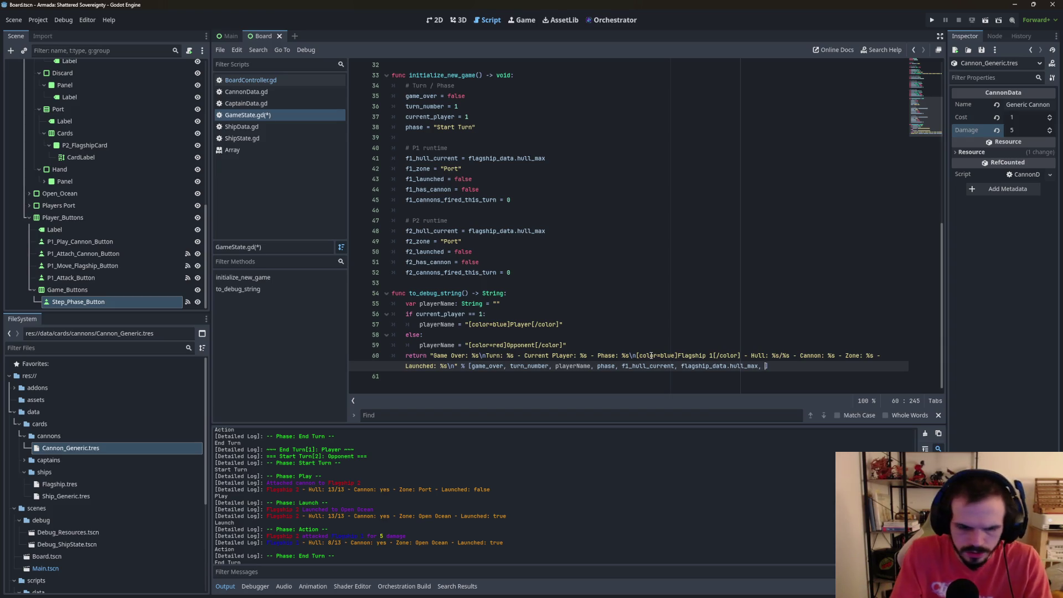
Step: Append f1_has_cannon, f1_zone and f1_launched to the format-argument array
type("f1")
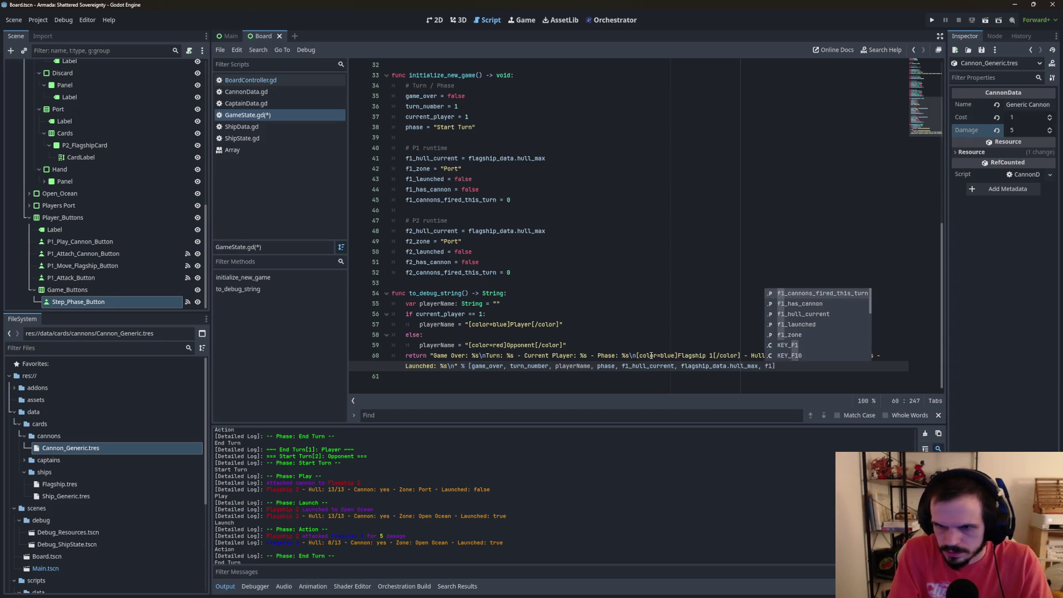
key("Down")
key("Return")
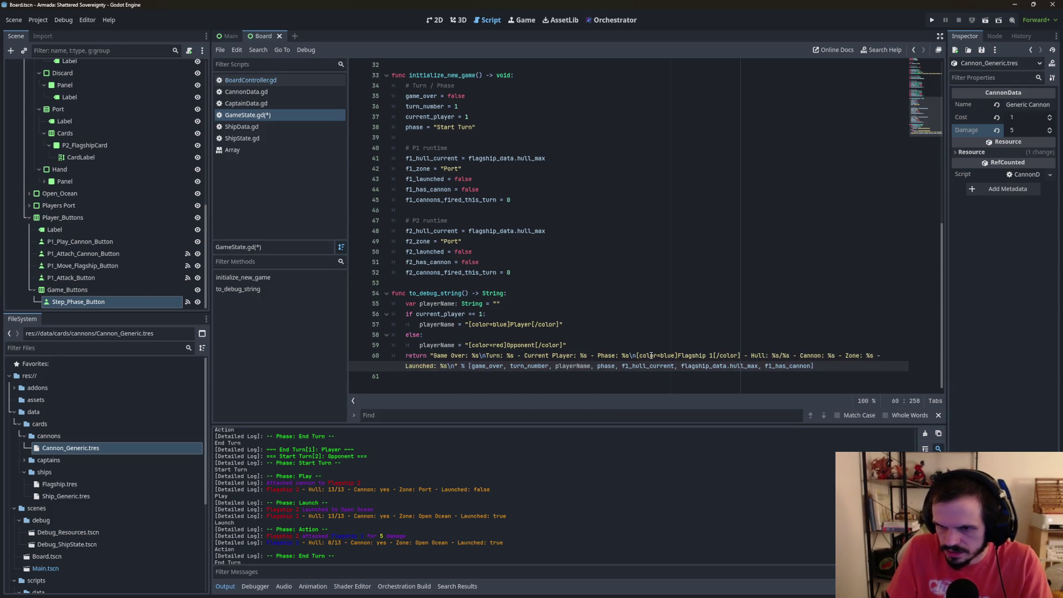
type(",")
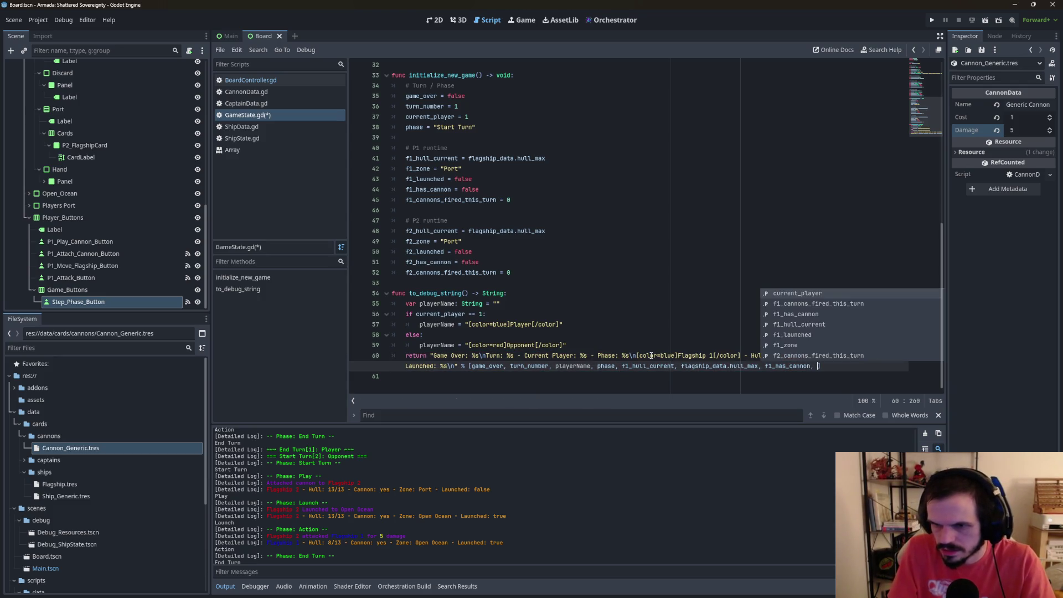
left_click(713, 388)
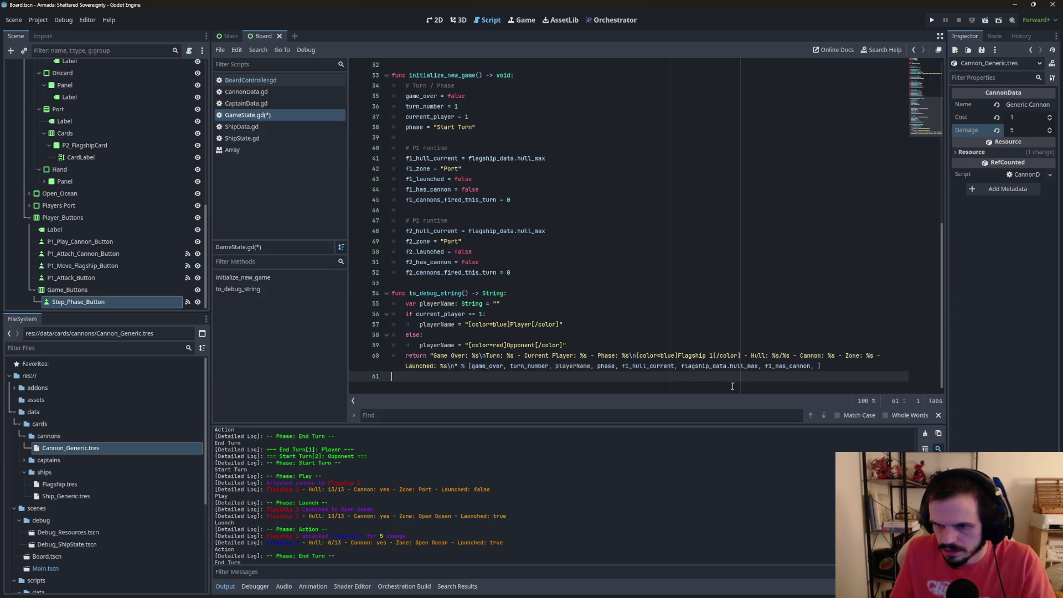
left_click(818, 366)
type("f1")
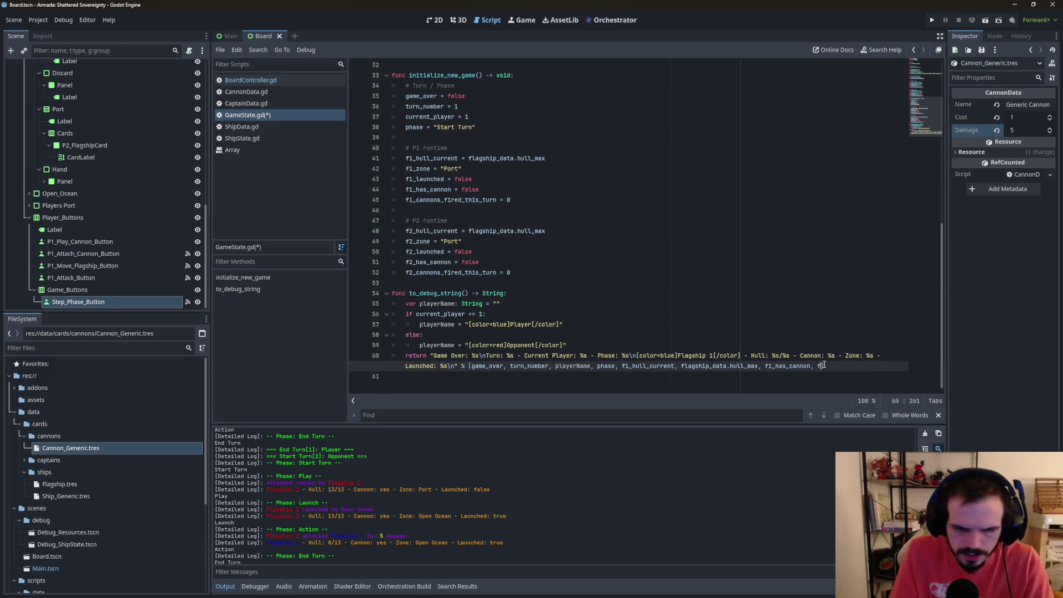
key("Down")
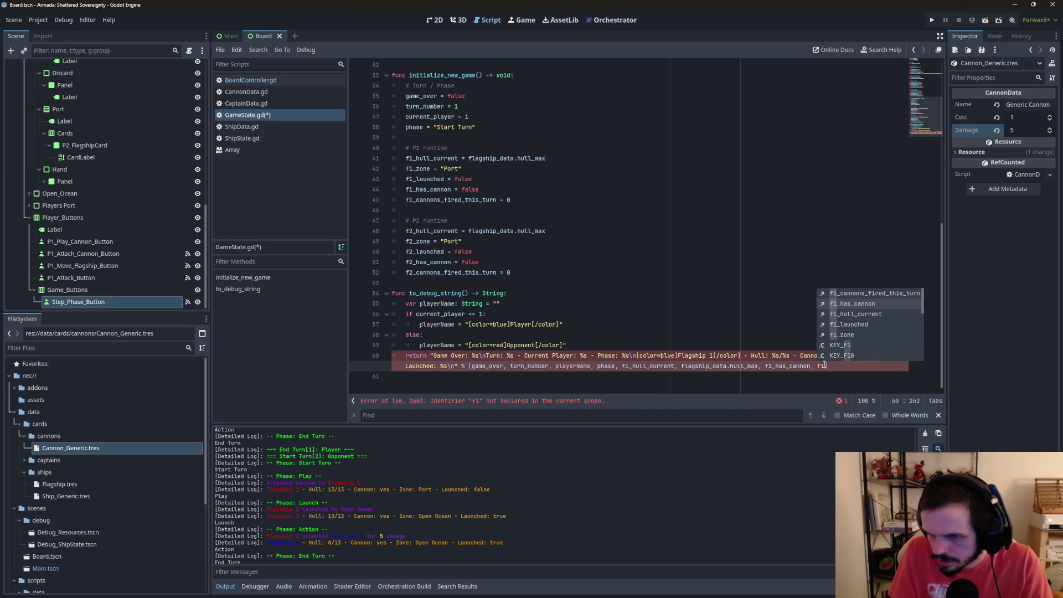
key("Down")
key("Down")
key("Return")
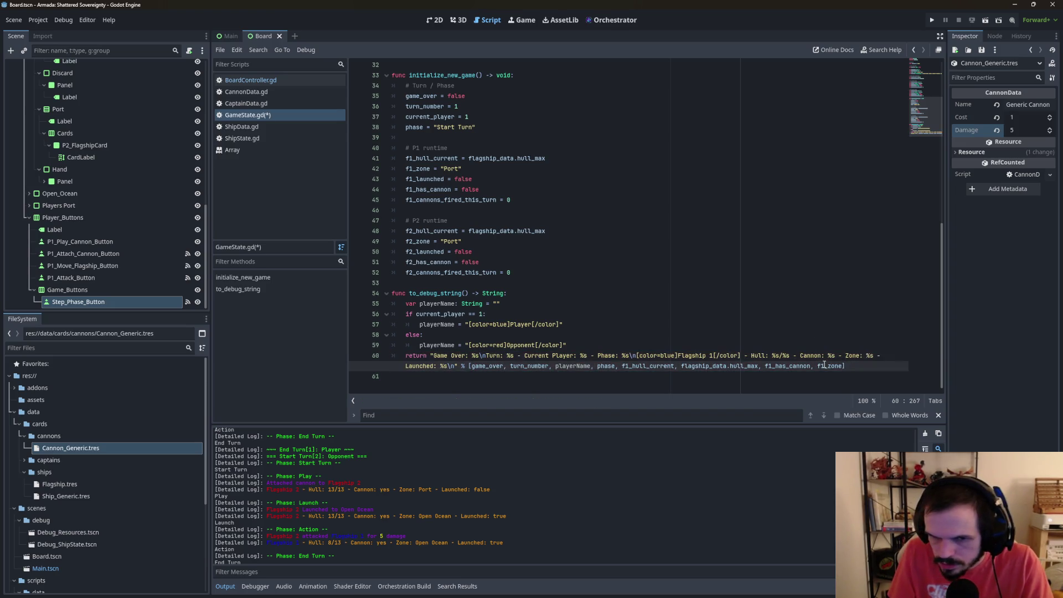
type("f1")
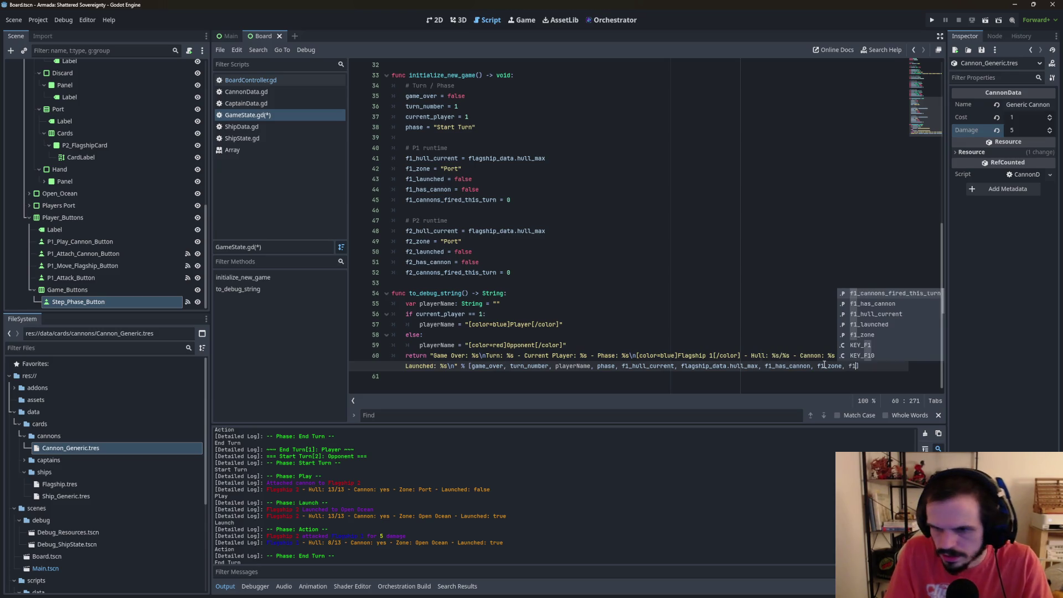
key("Down")
key("Down")
key("Down")
key("Return")
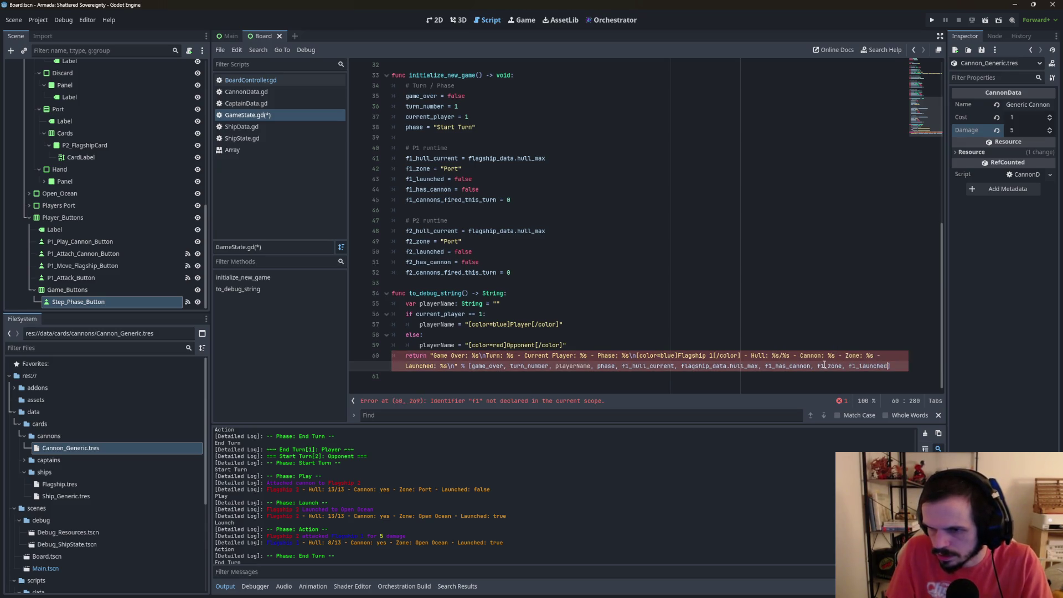
key("Up")
key("Up")
left_click(456, 366)
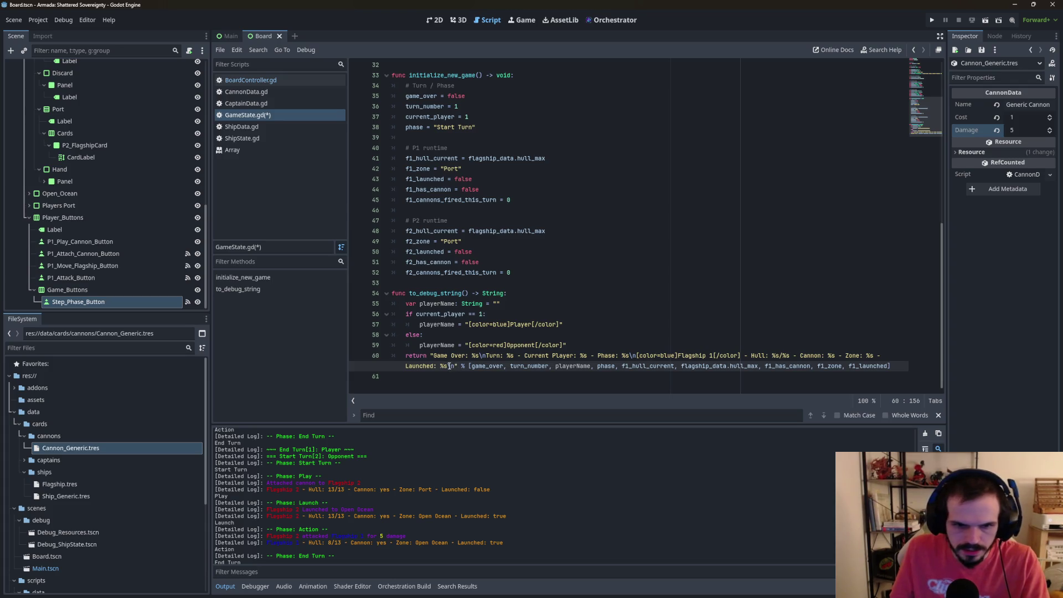
mouse_move(448, 366)
left_mouse_down()
mouse_move(609, 341)
mouse_move(568, 345)
mouse_move(636, 355)
left_mouse_up()
key("ctrl+c")
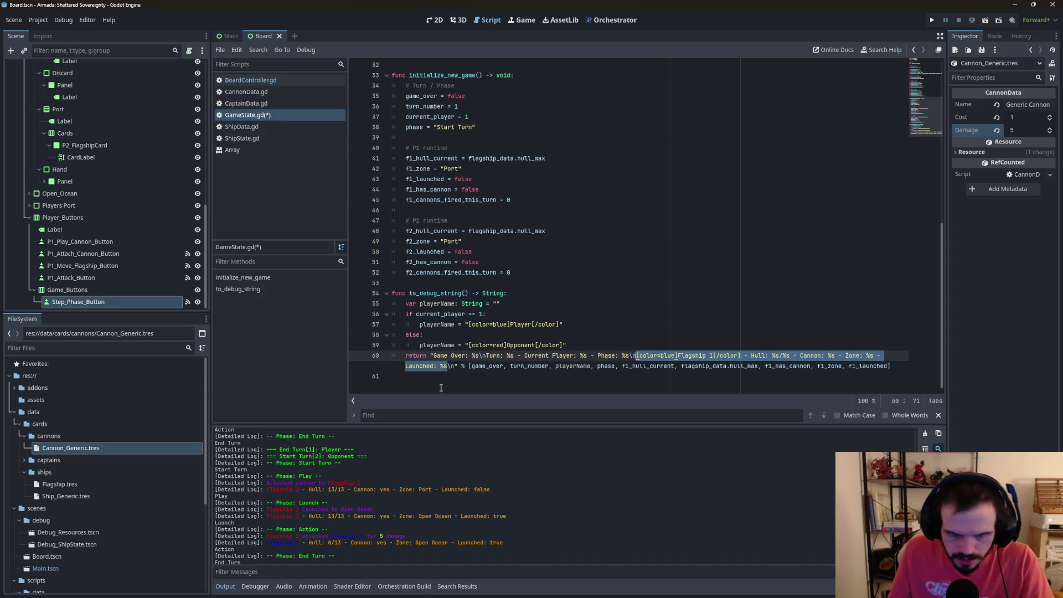
Step: Paste a copy of the Flagship 1 stats line after it and recolor the copy red
left_click(449, 366)
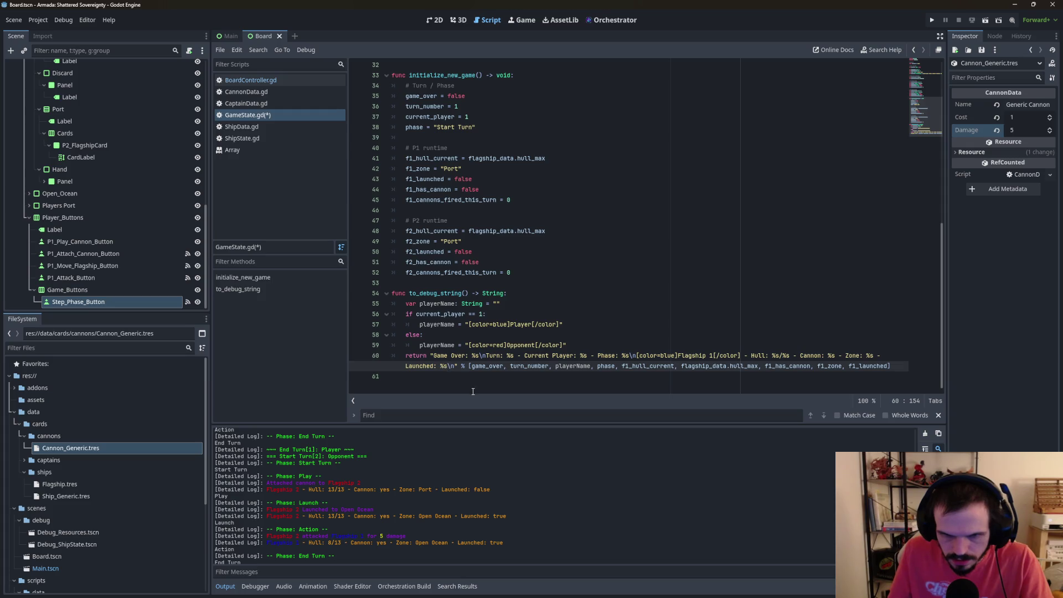
key("ctrl+v")
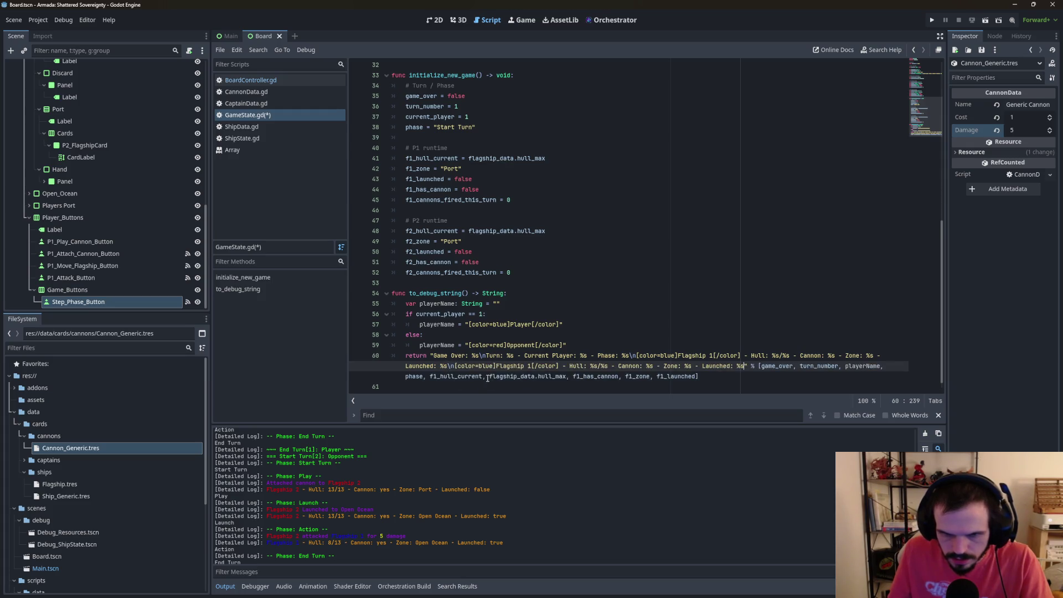
key("BackSpace")
key("BackSpace")
key("BackSpace")
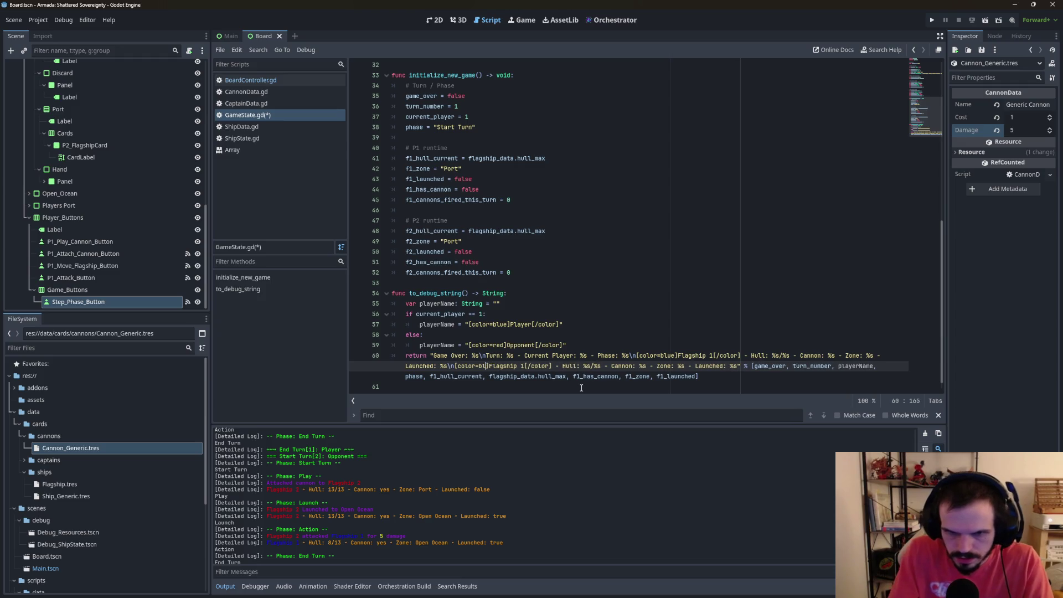
type("red")
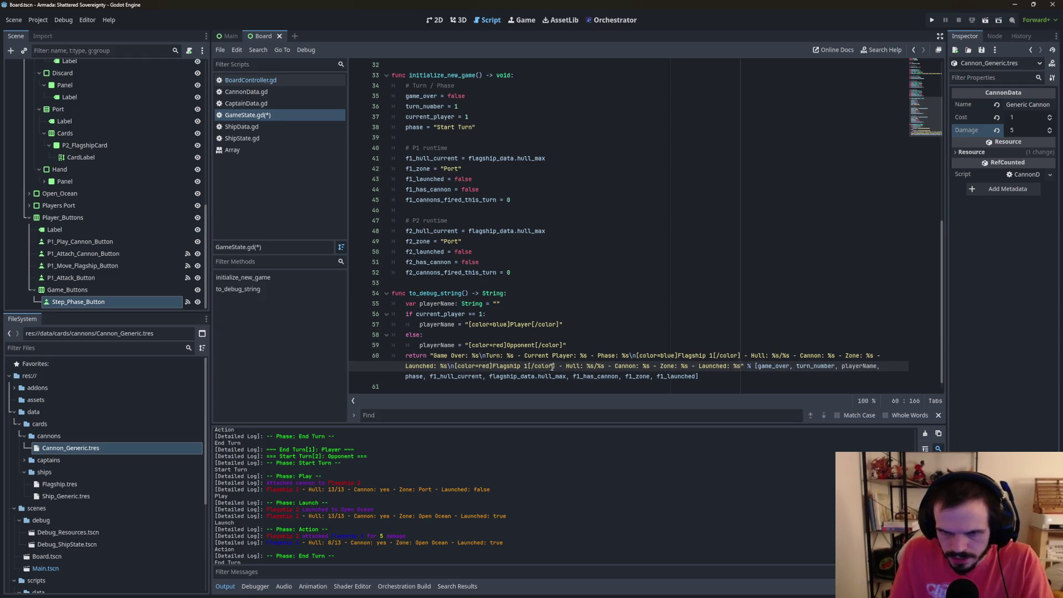
left_click(650, 377)
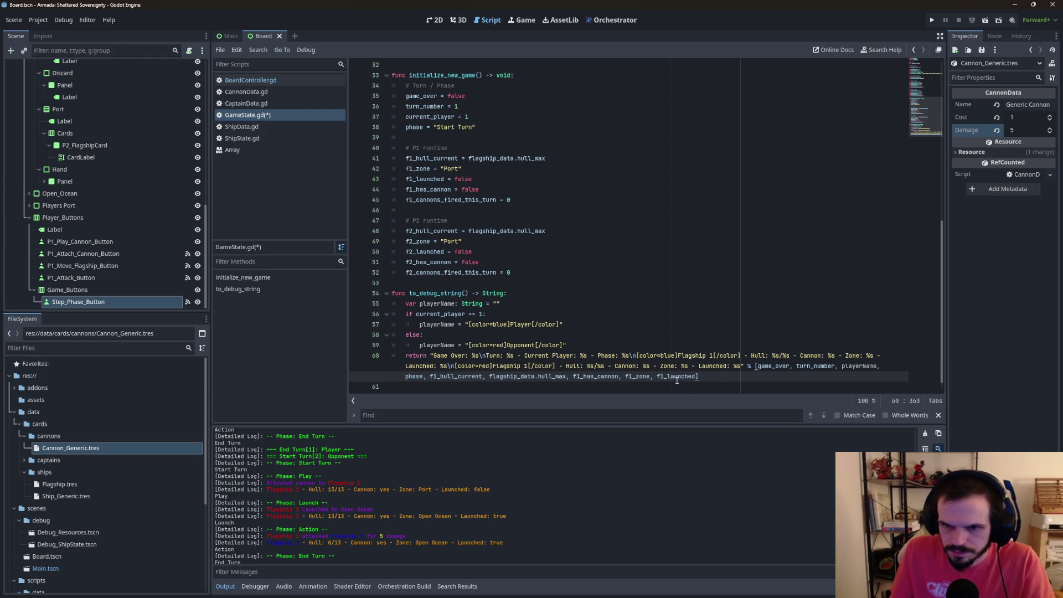
Step: Replace the closing bracket with f2_hull_current and flagship_data.hull_max as the next format arguments
key("BackSpace")
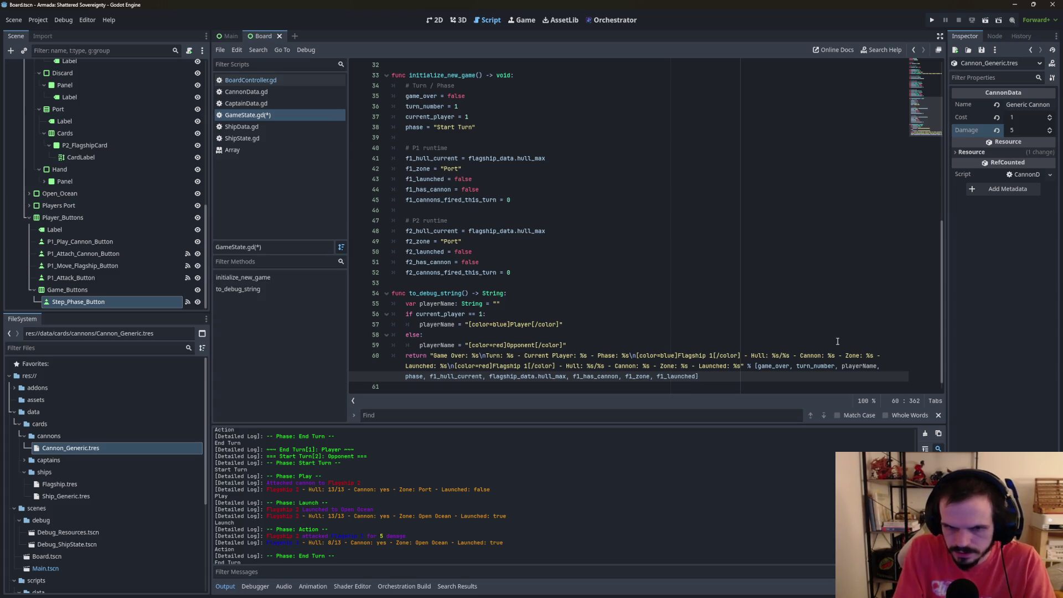
type(", ")
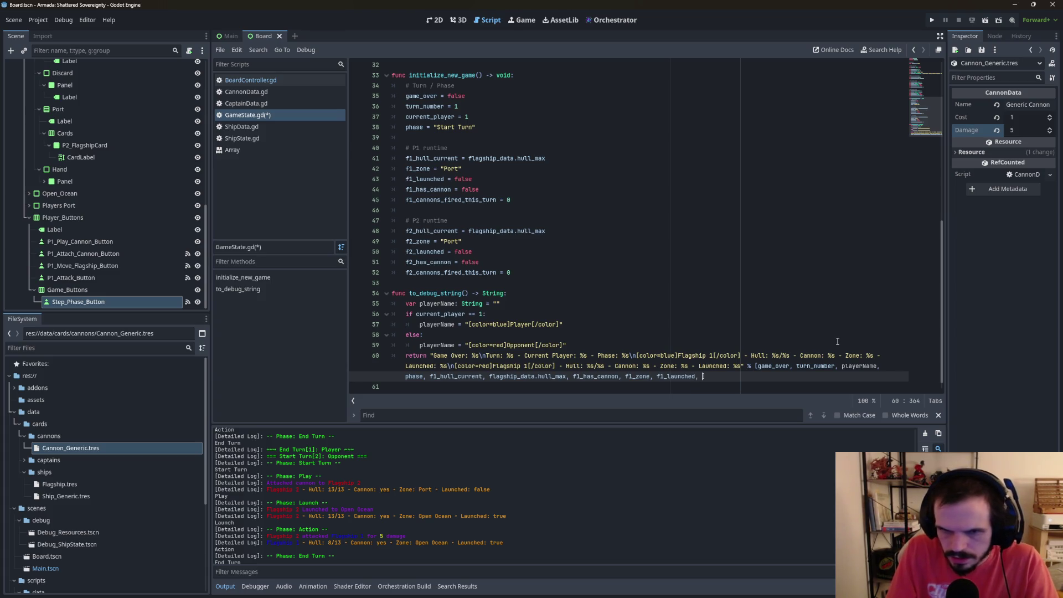
type("f2")
key("Down")
key("Down")
key("Return")
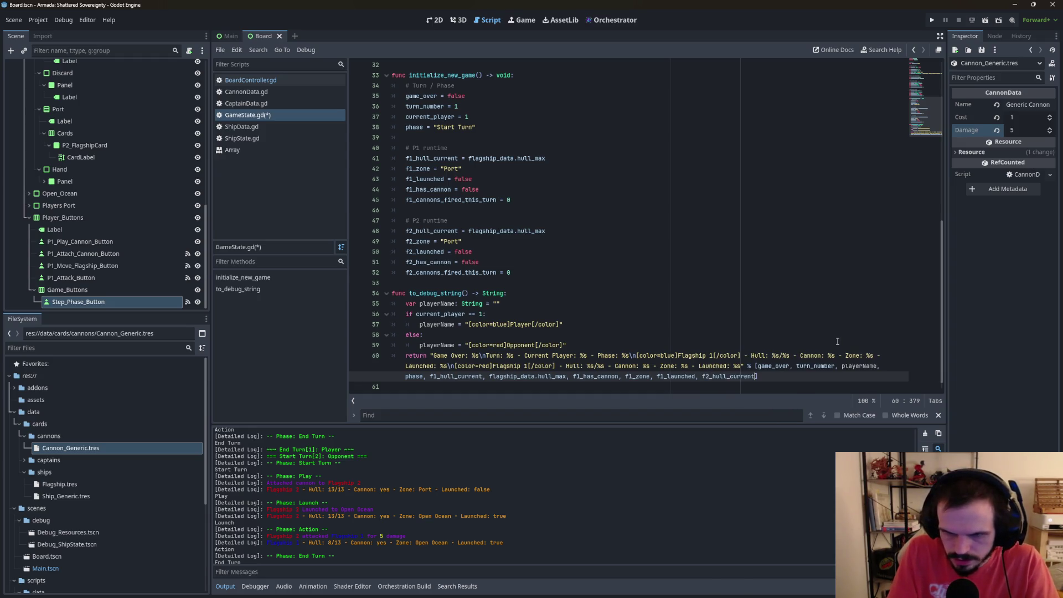
type(", fl")
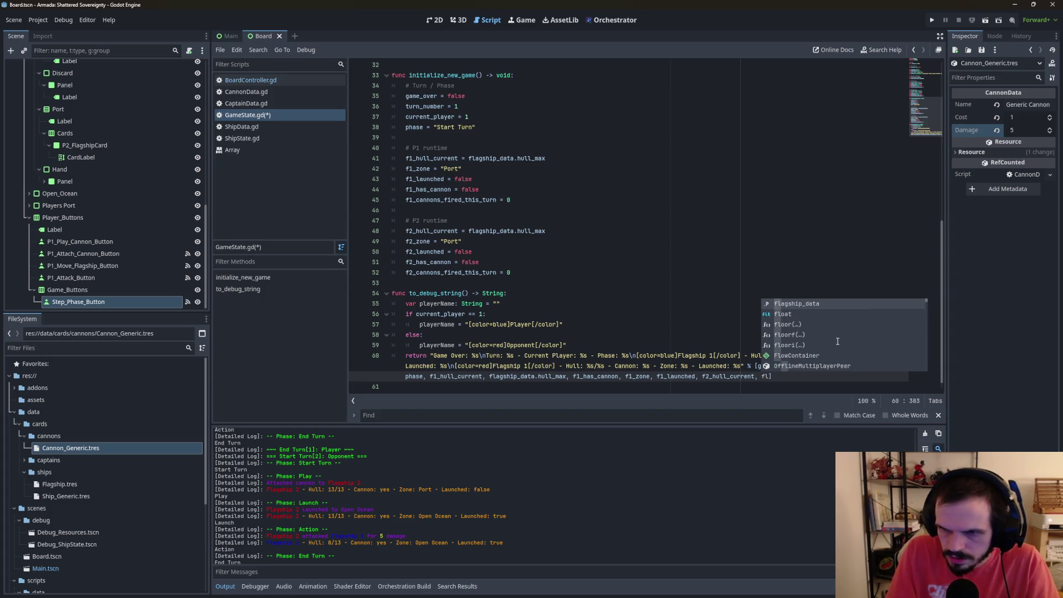
key("Return")
type(".h")
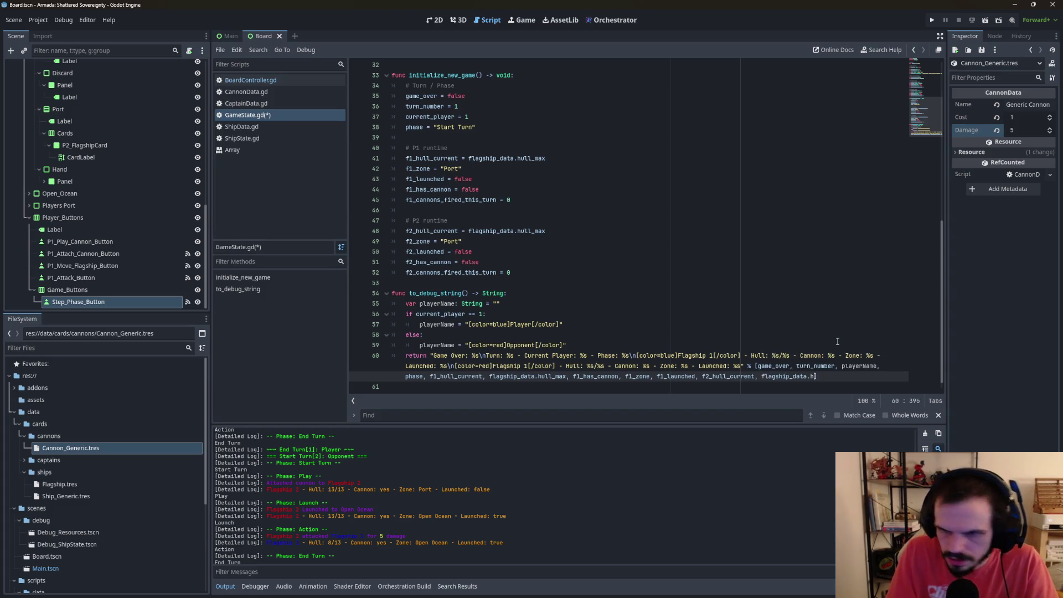
key("Return")
Step: Append f2_has_cannon, f2_zone and f2_launched to finish the second flagship's argument list
type(", ")
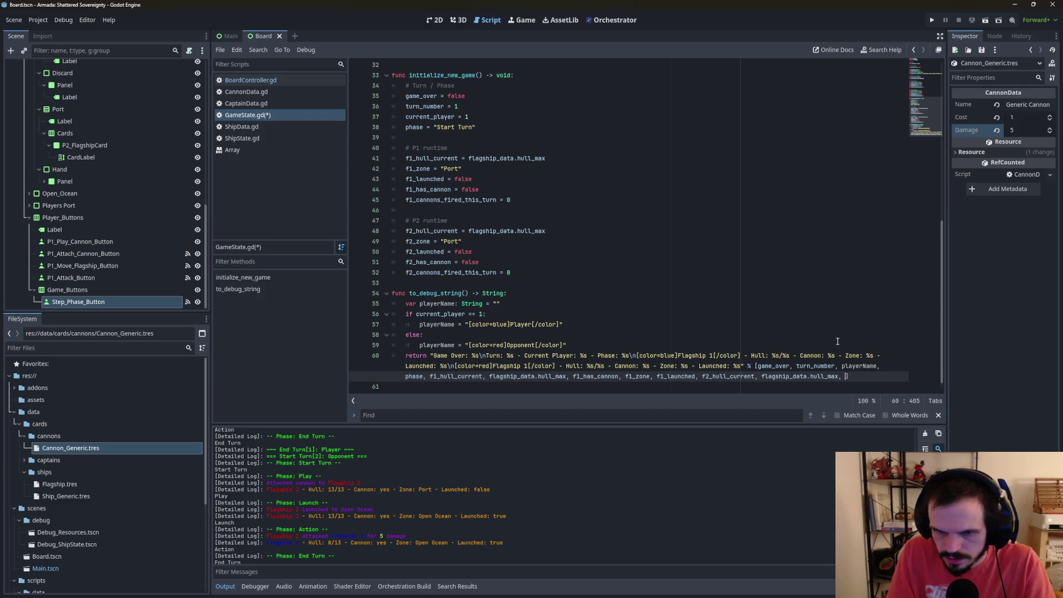
type("f1")
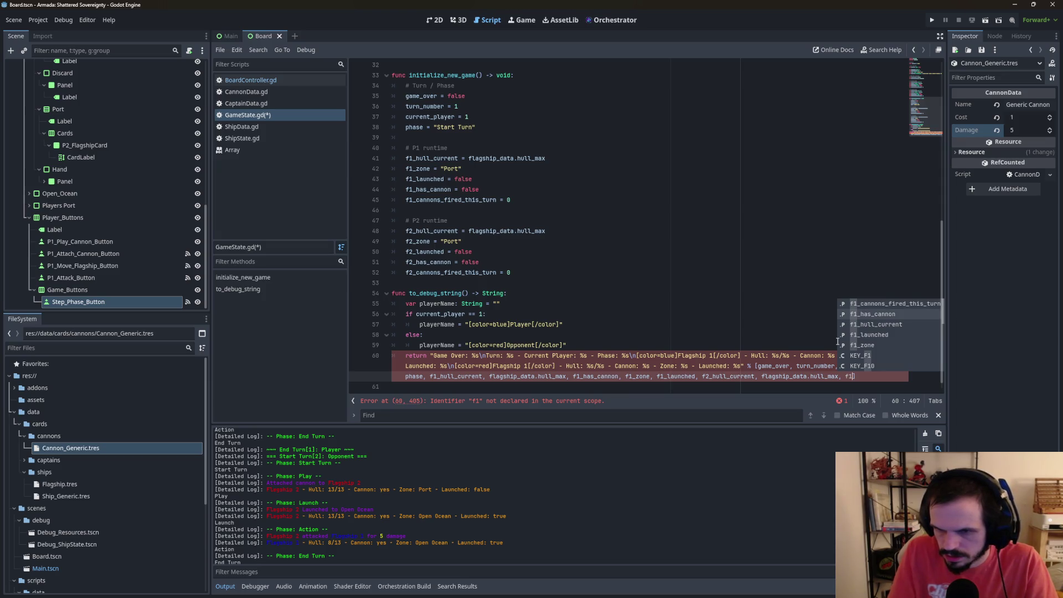
key("BackSpace")
type("2")
key("Down")
key("Return")
type(", ")
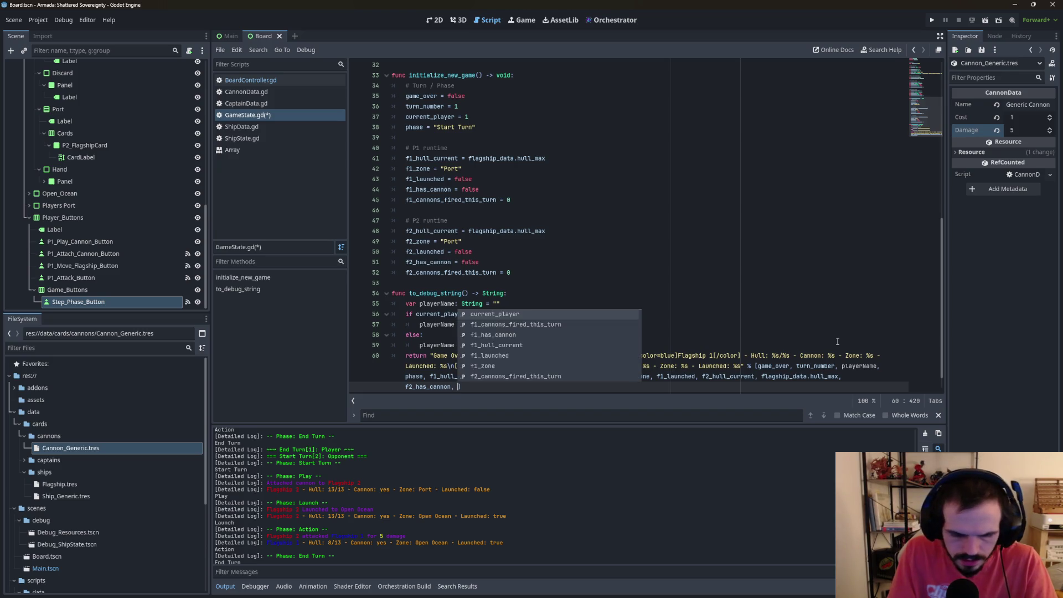
type("f2")
key("Down")
key("Down")
key("Down")
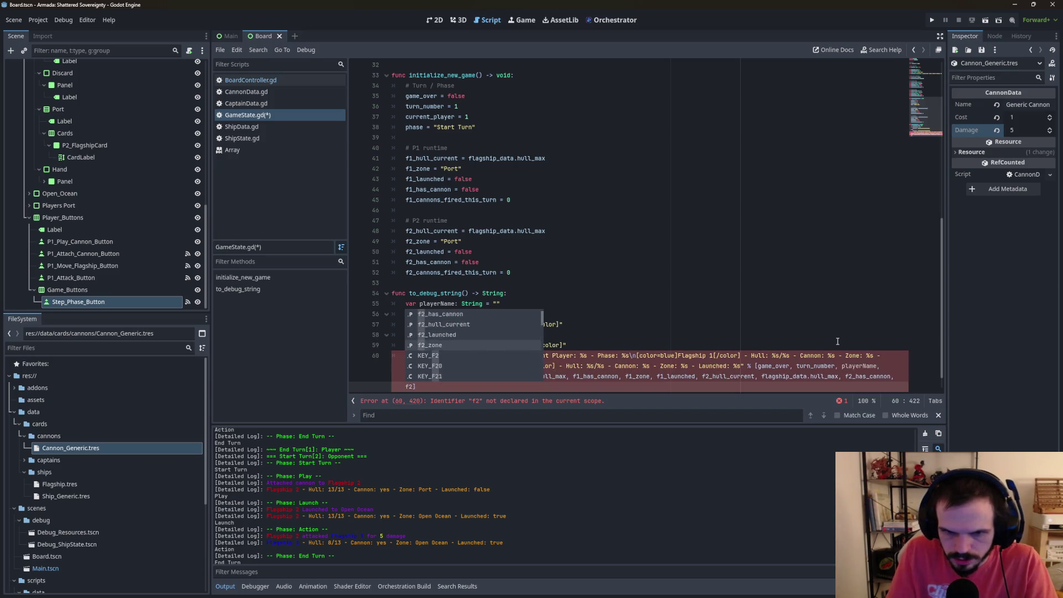
key("Return")
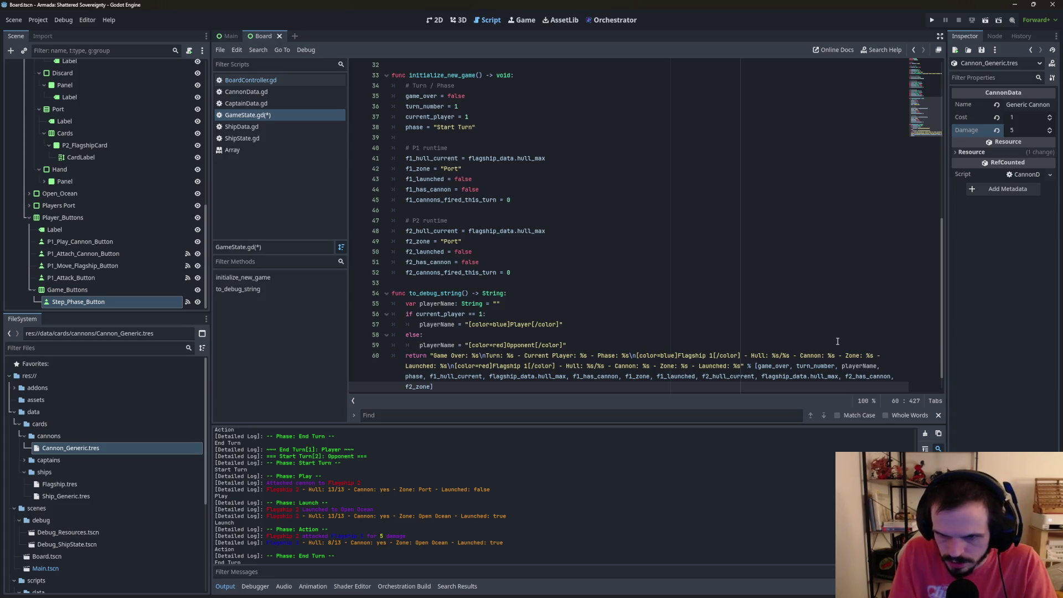
type("f2")
key("Down")
key("Down")
key("Down")
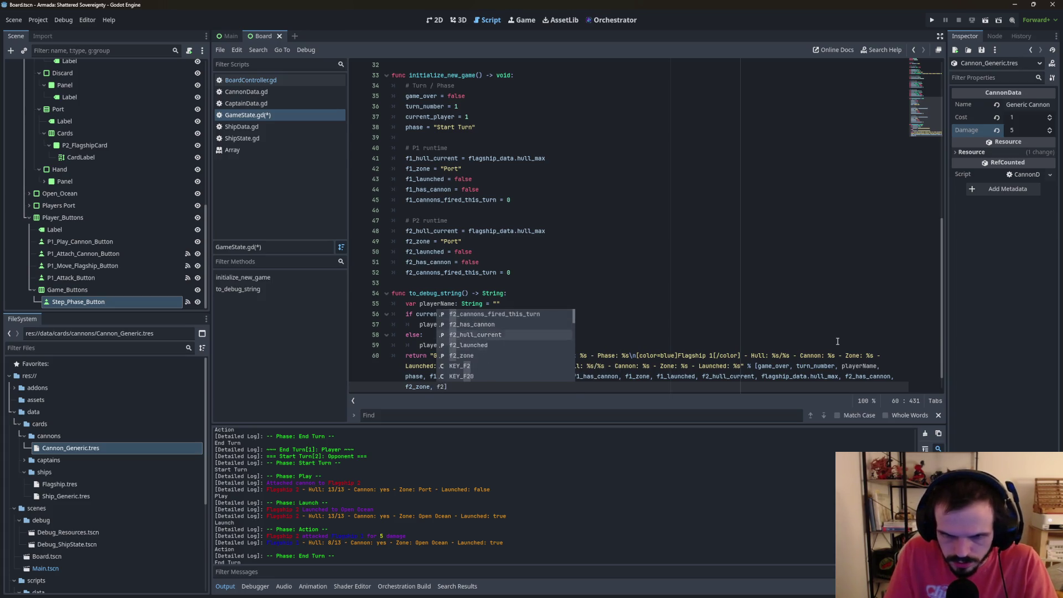
key("Return")
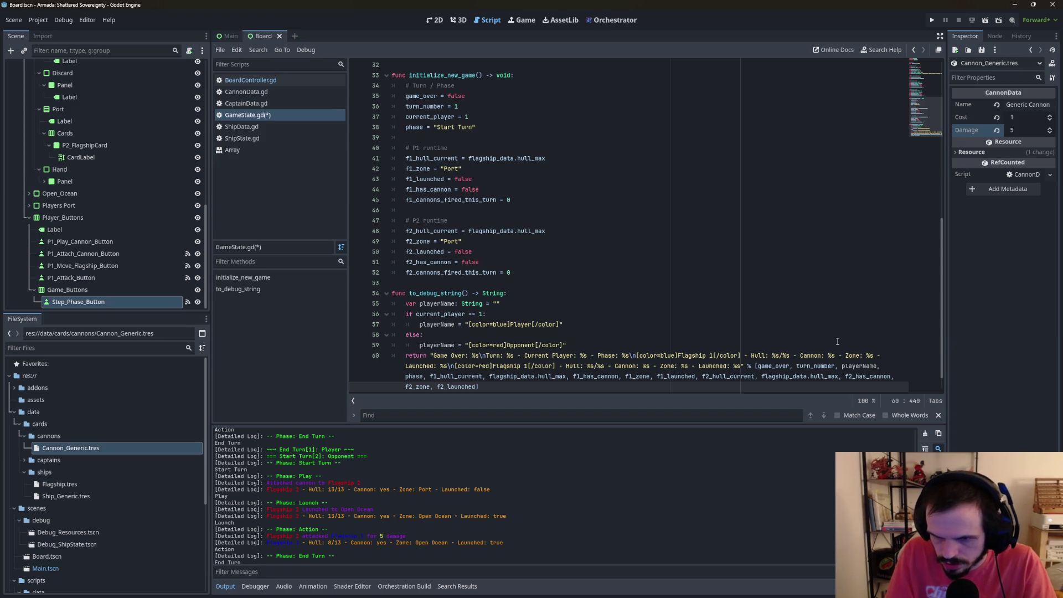
Step: Move the cursor back to the current_player check line
left_click(629, 314)
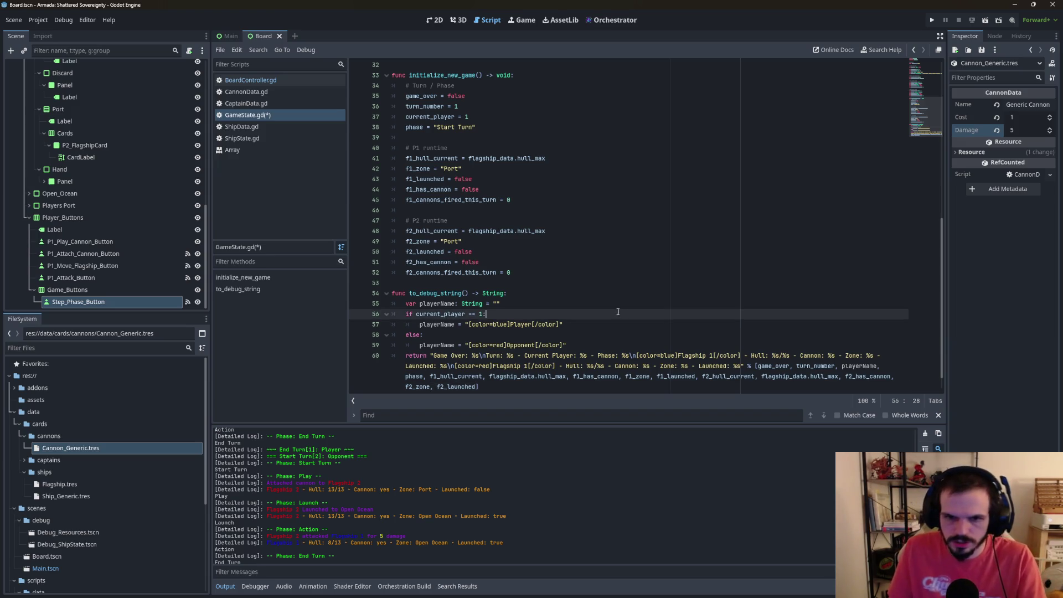
scroll(618, 296, "down", 1)
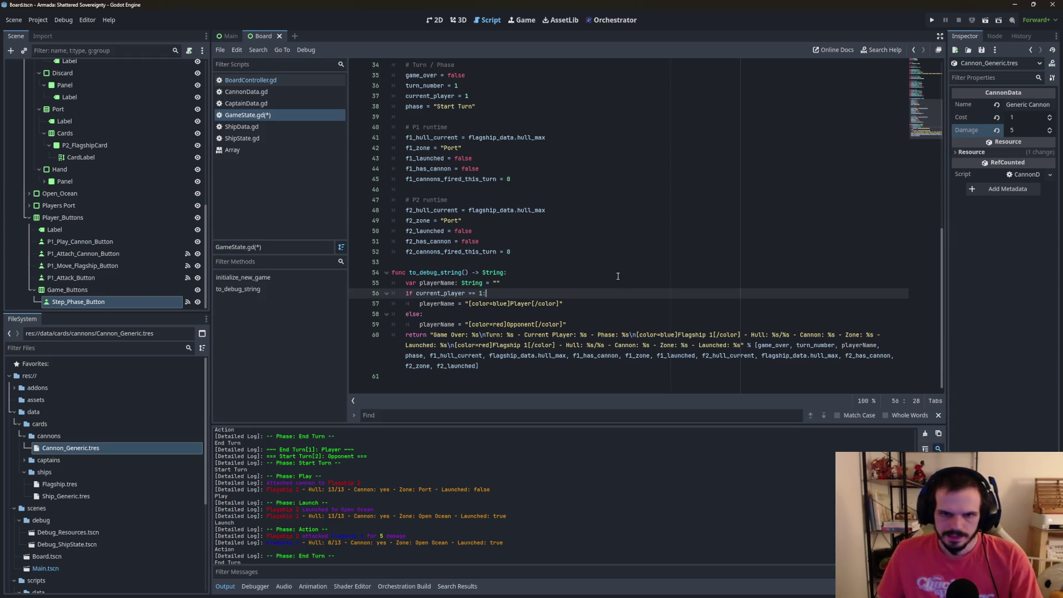
left_click(487, 366)
left_click(391, 314, "shift")
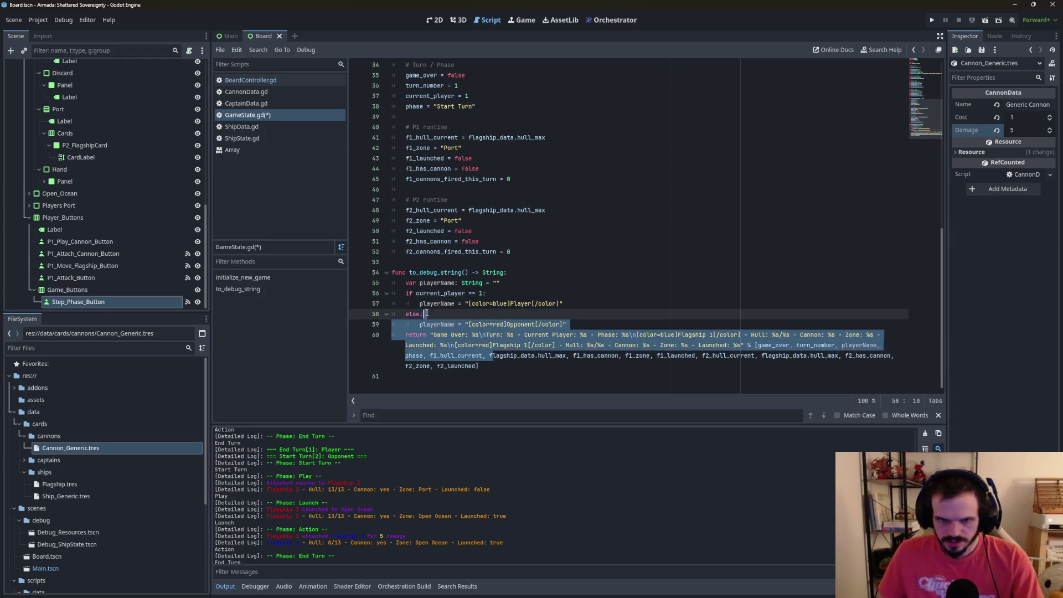
left_click(583, 239)
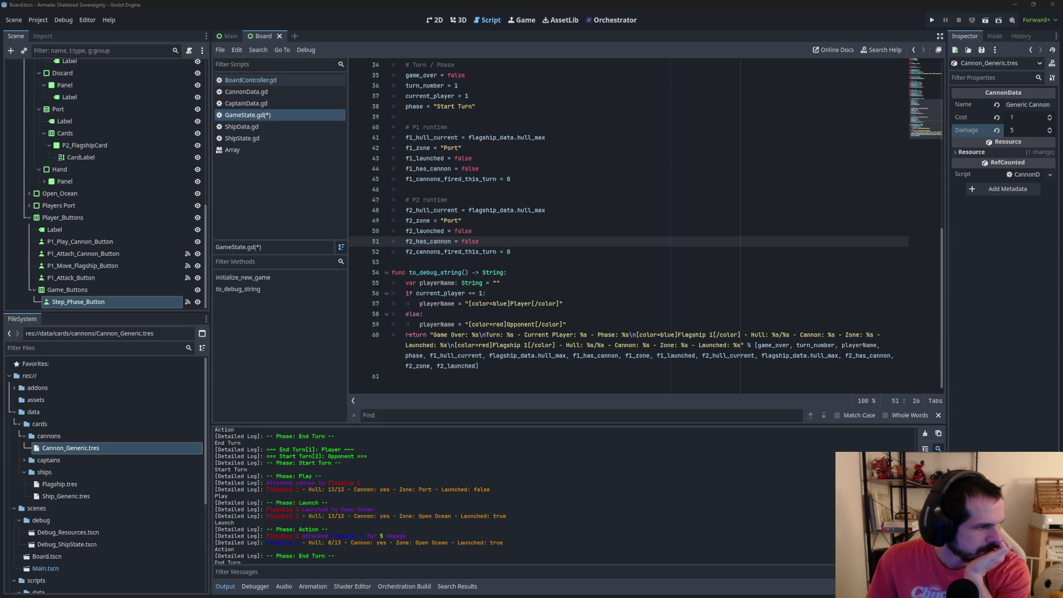
key("super+d")
key("super+d")
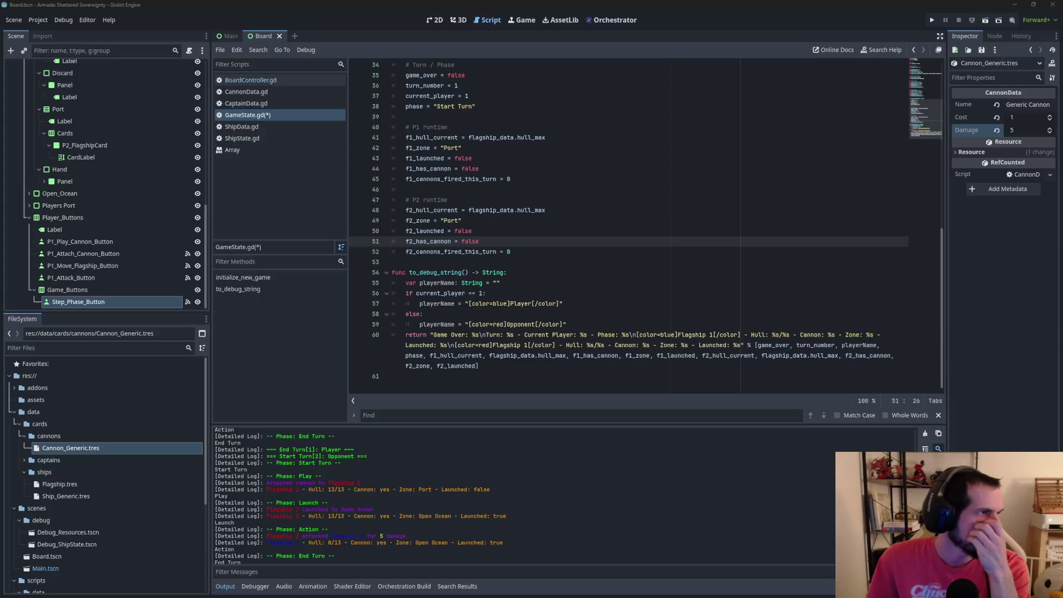